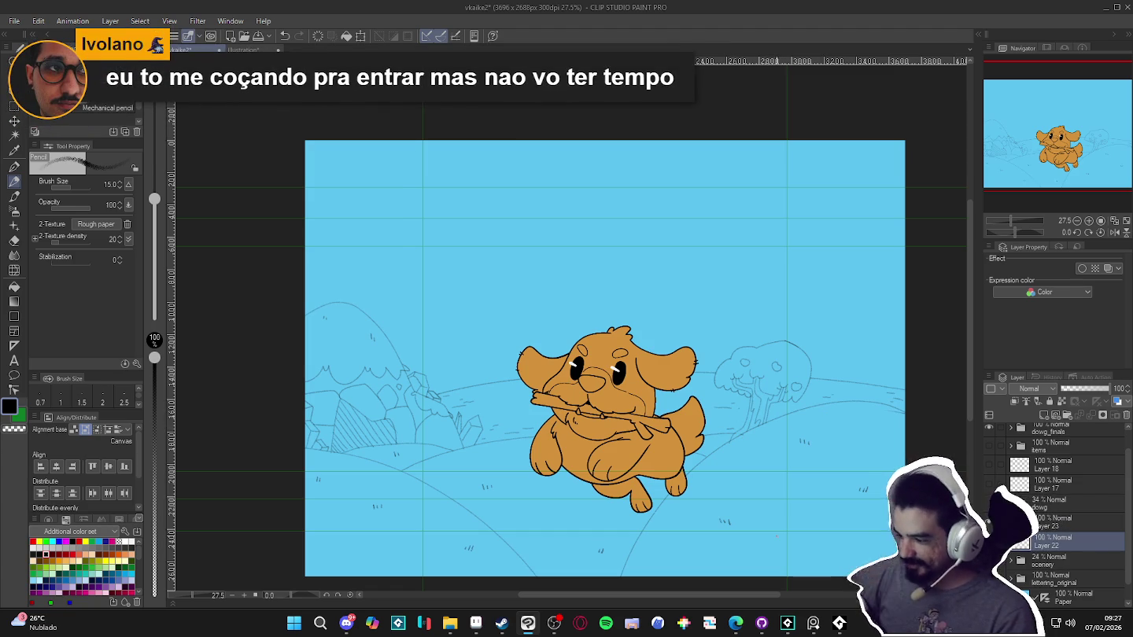
Add a new raster layer (Layer 24) and pencil scalloped bush outlines along the left hill line
scroll(498, 316, "down", 1)
left_click_drag(605, 411, 599, 413)
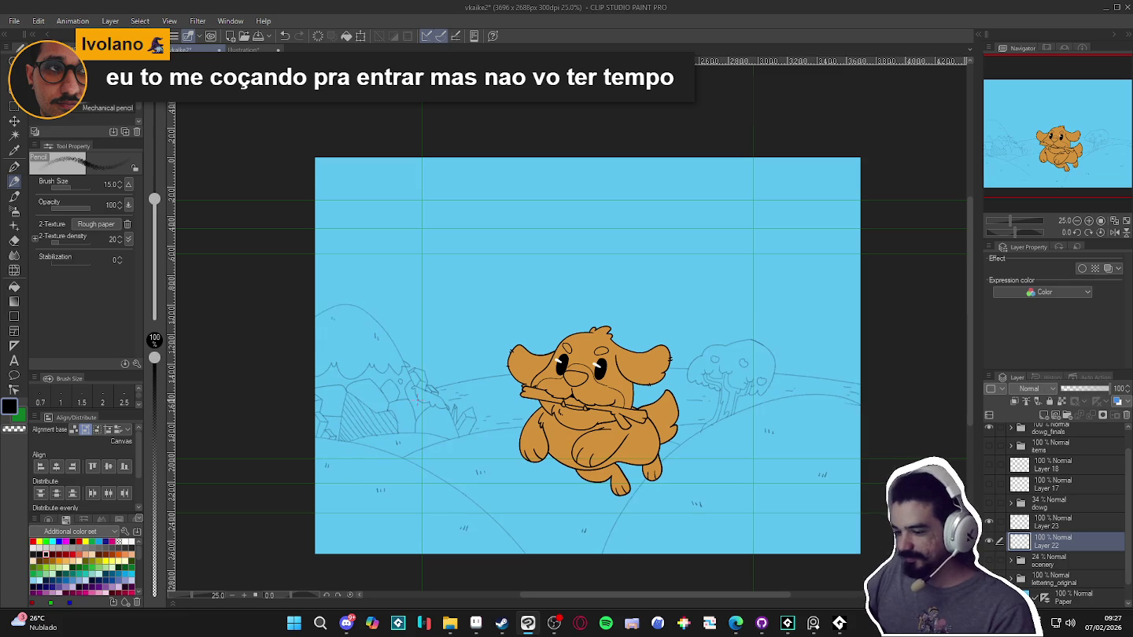
scroll(457, 428, "up", 2)
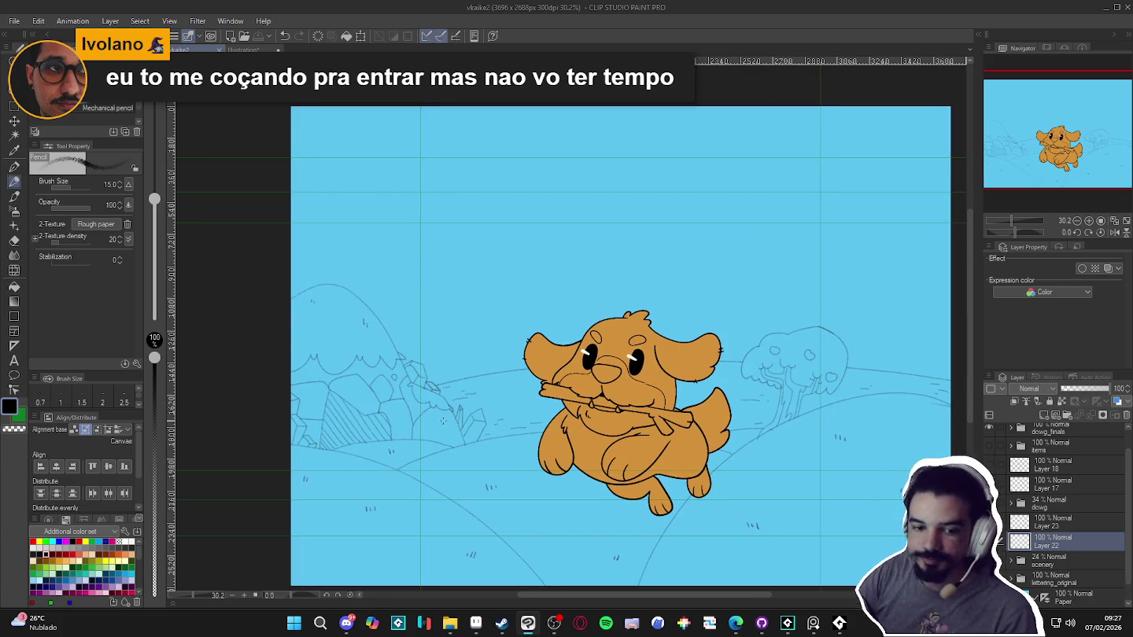
key("ctrl+shift+n")
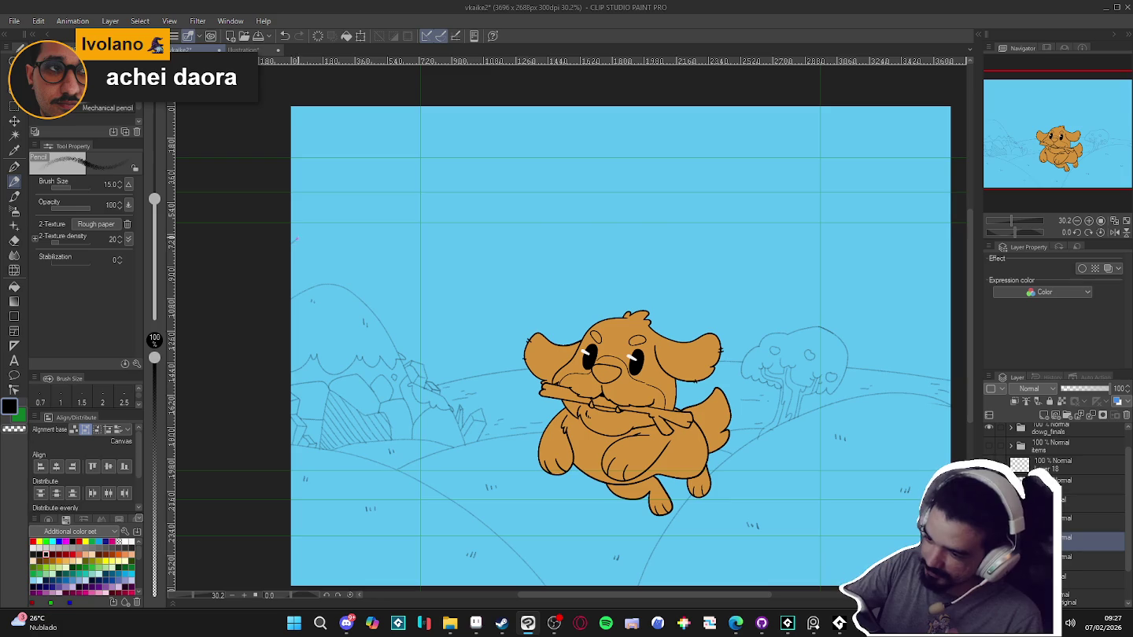
mouse_move(294, 240)
left_mouse_down()
mouse_move(336, 235)
mouse_move(411, 296)
left_mouse_up()
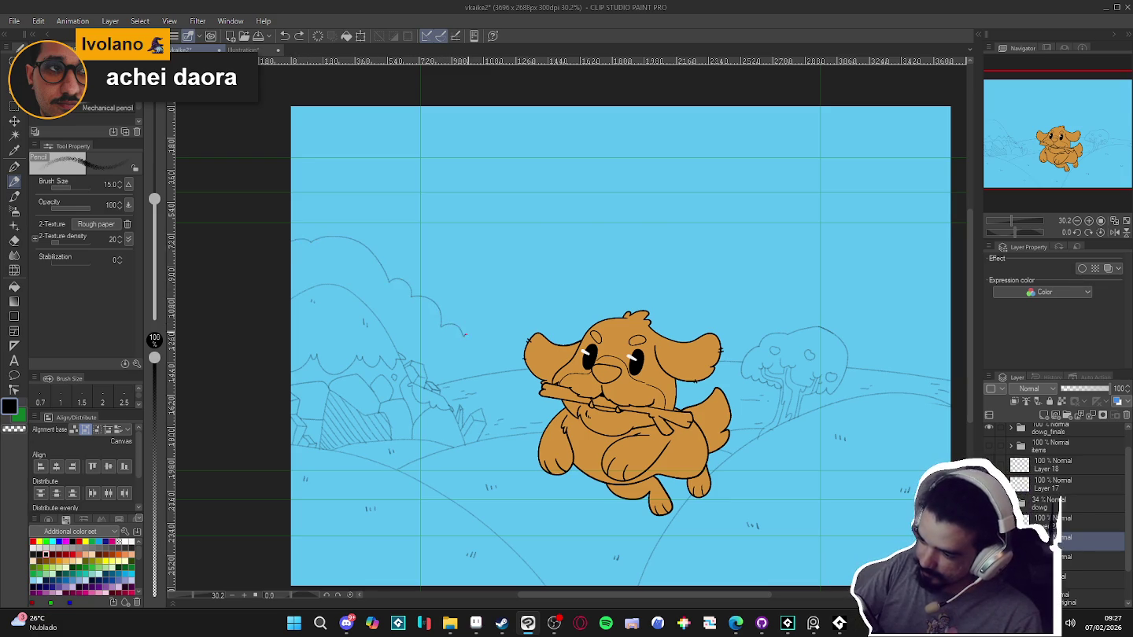
left_click_drag(440, 325, 499, 344)
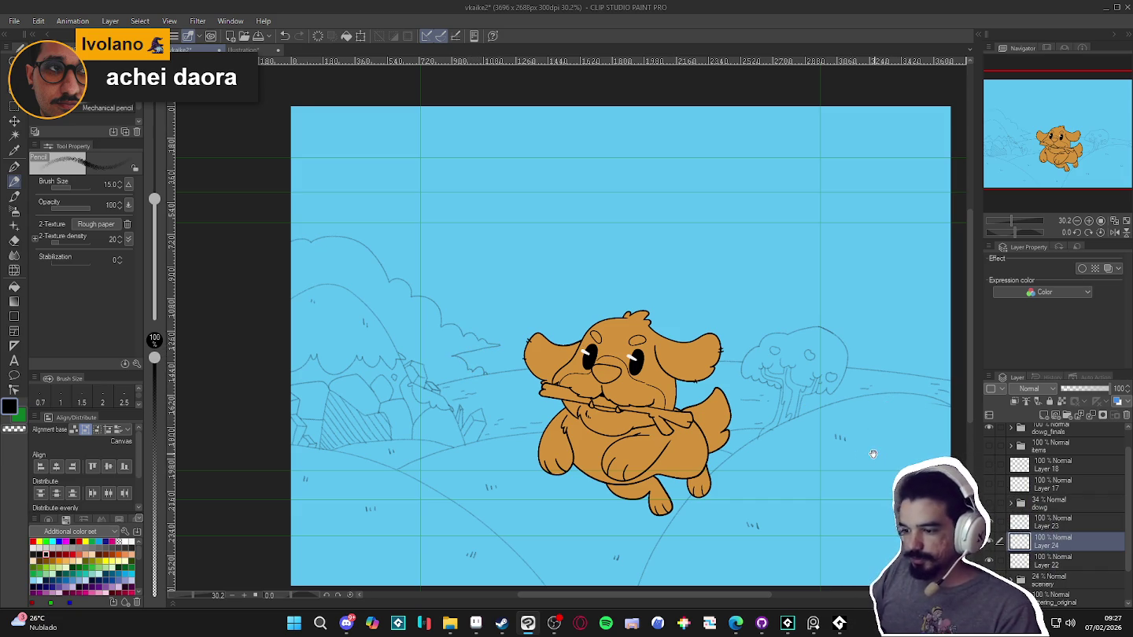
Sketch bumpy cloud outlines in the sky on the left and right with the Mechanical pencil
scroll(621, 346, "up", 1)
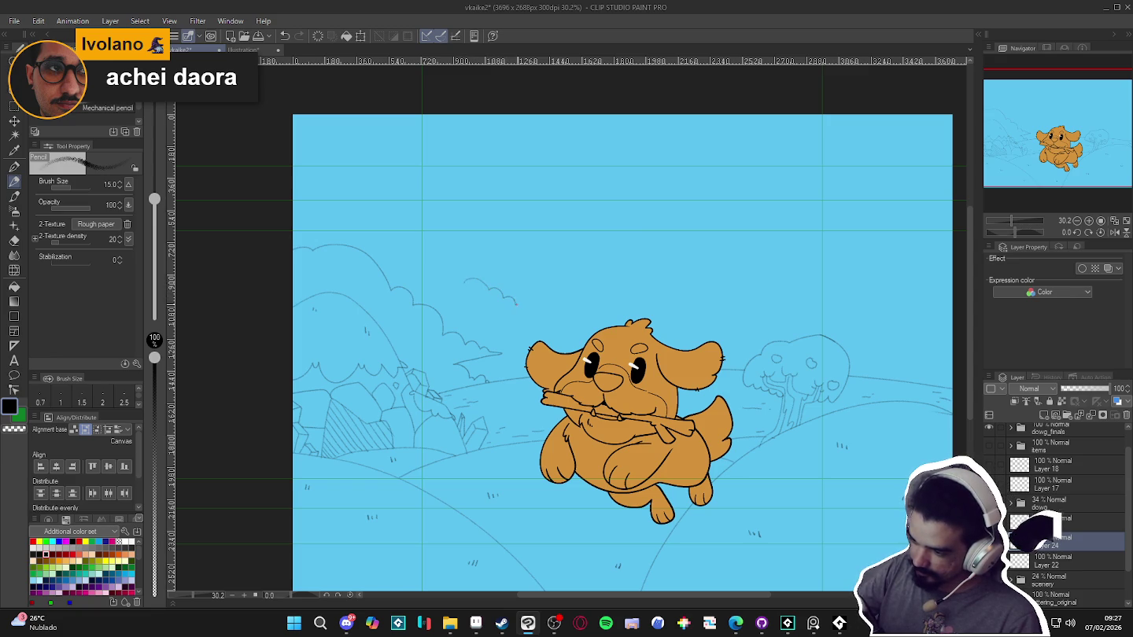
left_click_drag(516, 303, 506, 310)
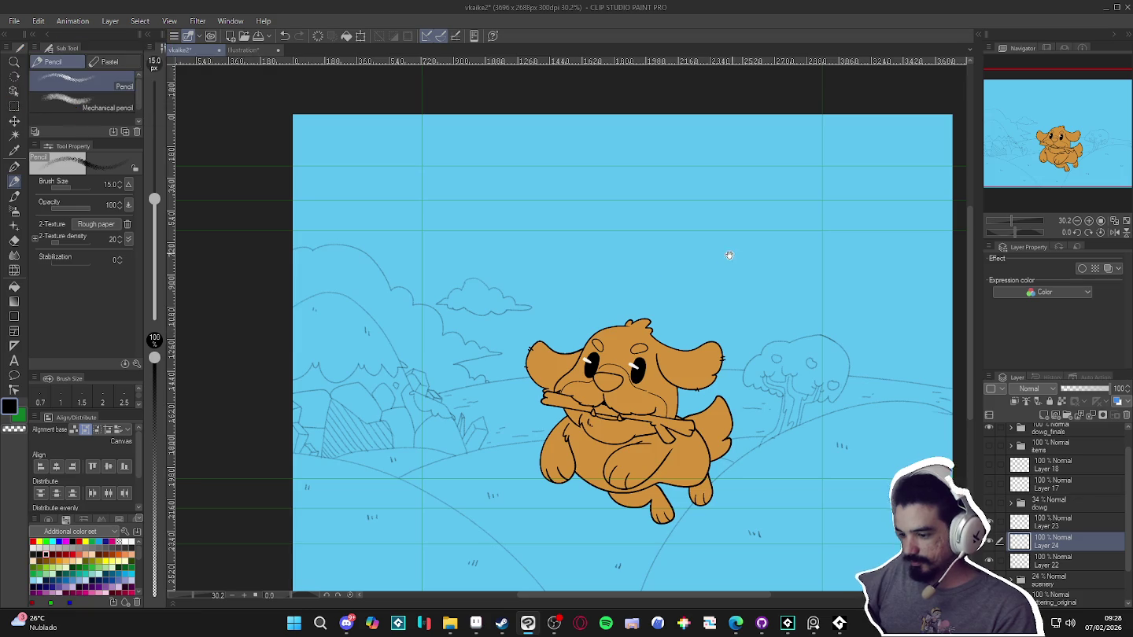
left_click_drag(733, 252, 639, 272)
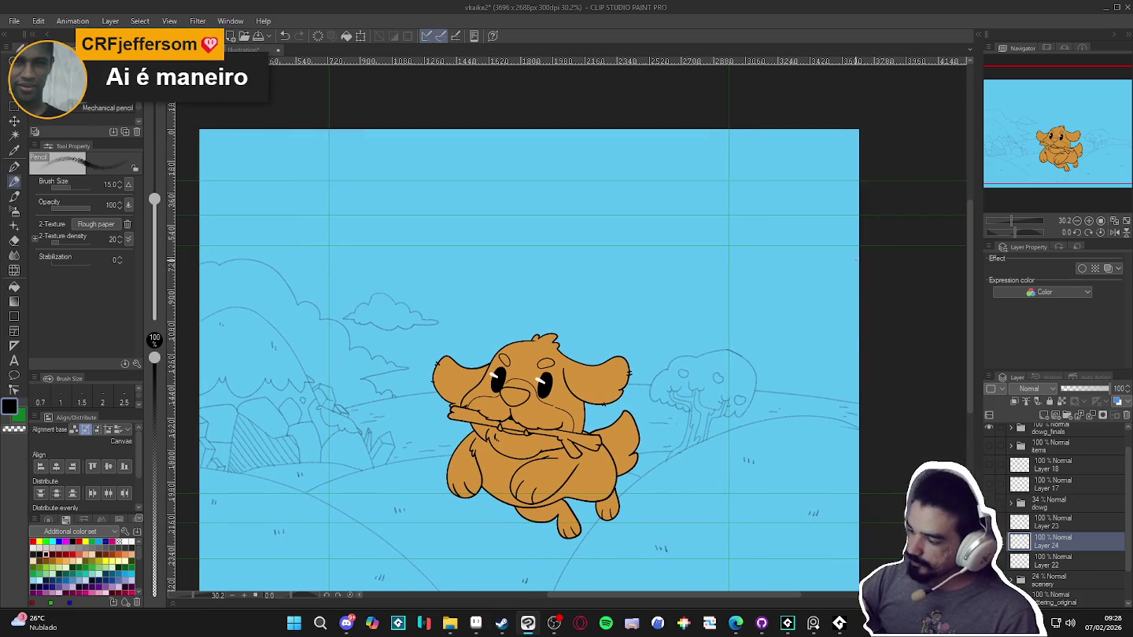
mouse_move(839, 340)
left_mouse_down()
mouse_move(812, 358)
mouse_move(836, 378)
left_mouse_up()
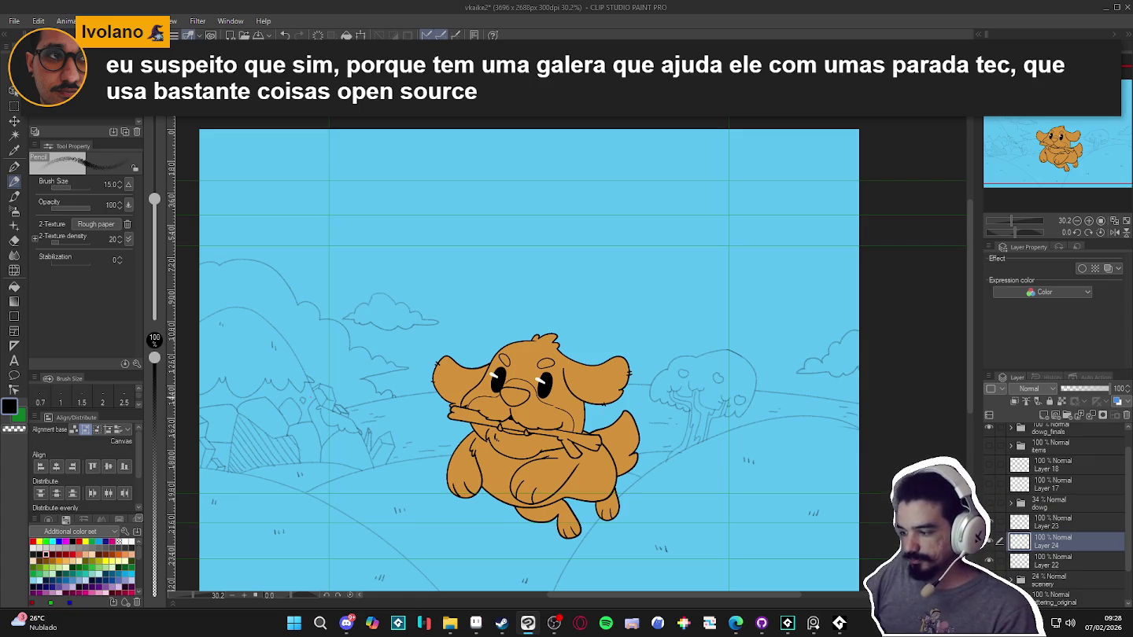
Zoom out slightly and toggle the items folder off and on to check the sketch
left_click_drag(436, 511, 461, 470)
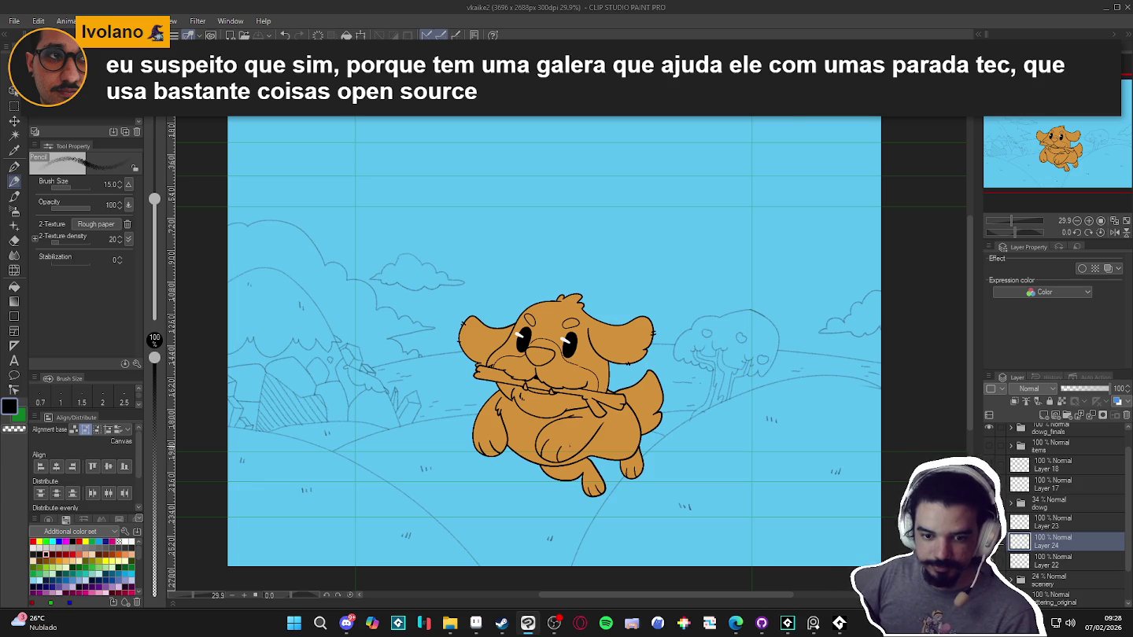
left_click_drag(559, 440, 544, 446)
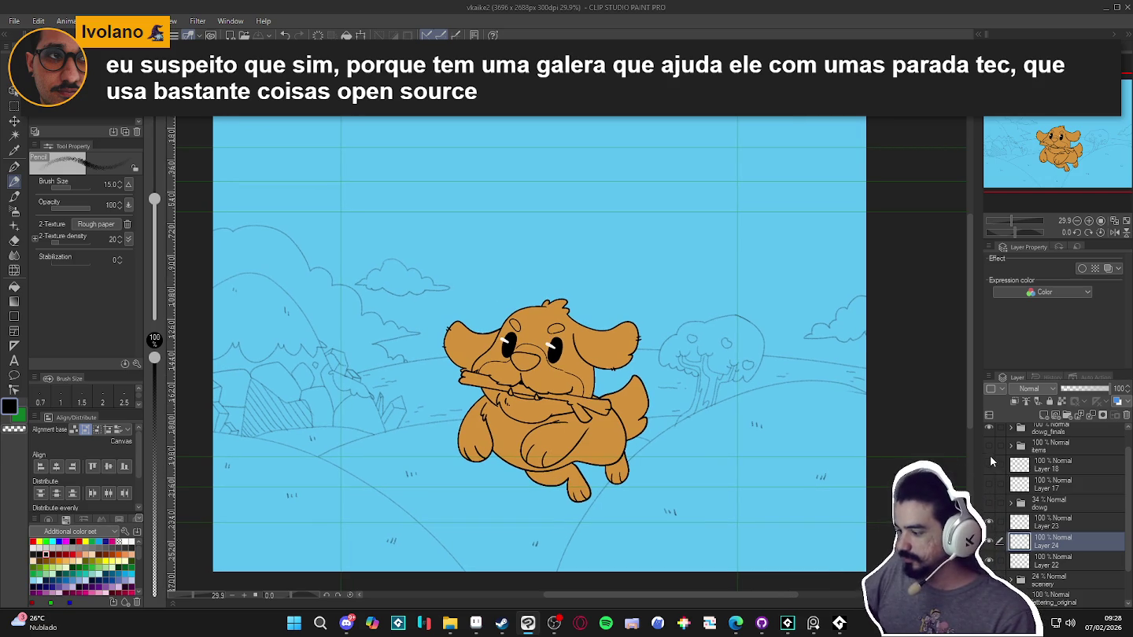
left_click(987, 448)
left_click(987, 446)
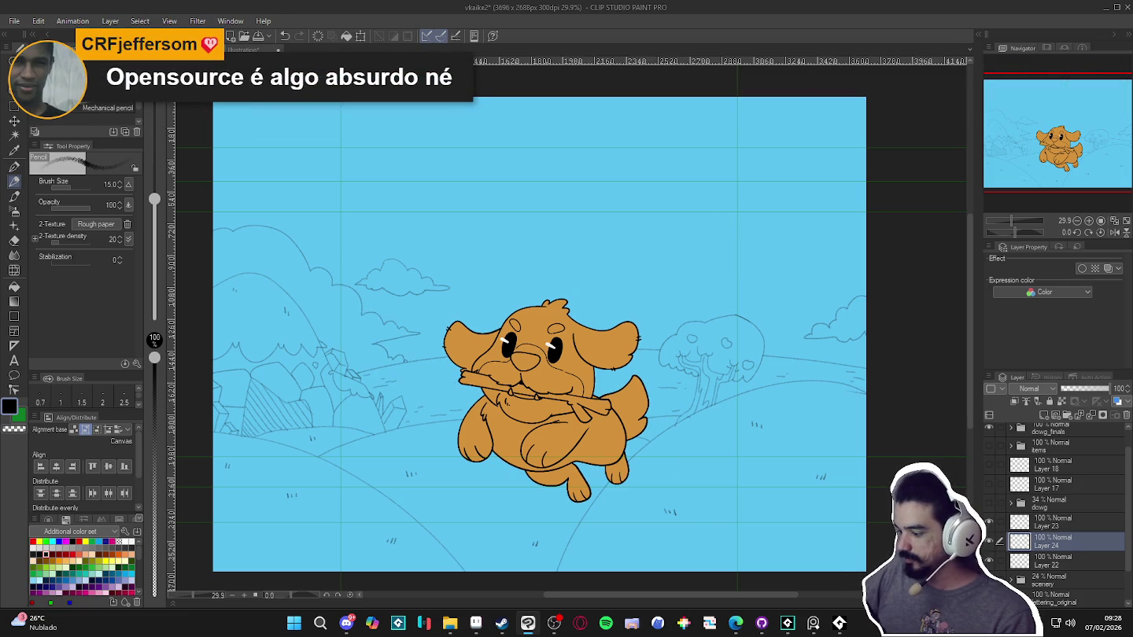
left_click(988, 581)
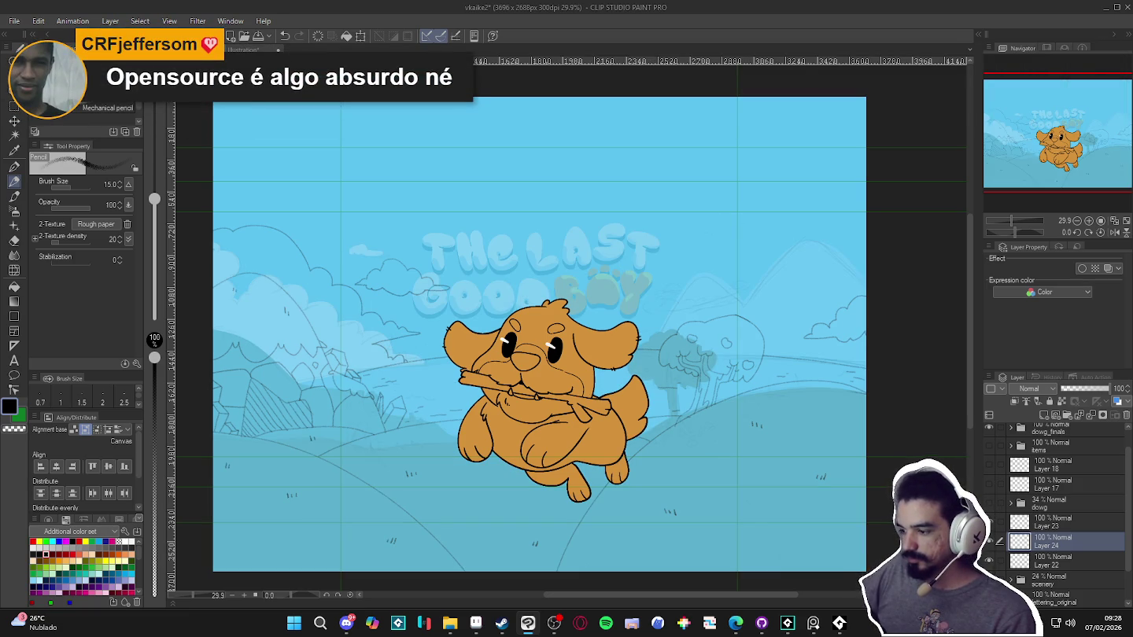
left_click(989, 580)
left_click(988, 580)
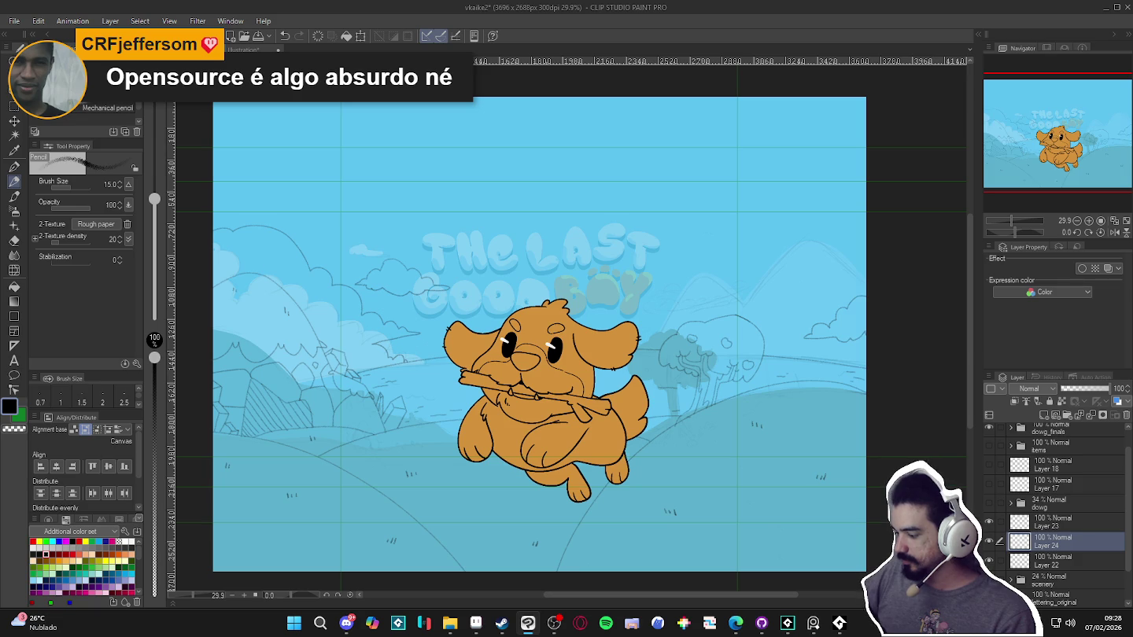
left_click(988, 598)
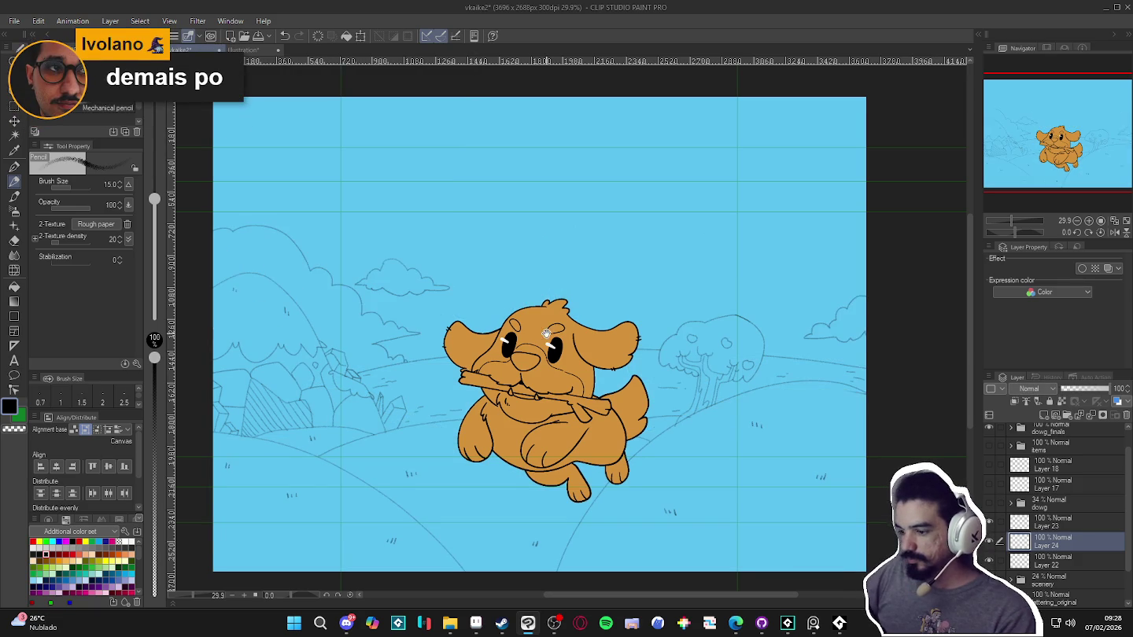
Save the drawing, then undo two rough freehand circles drawn in the sky
key("ctrl+s")
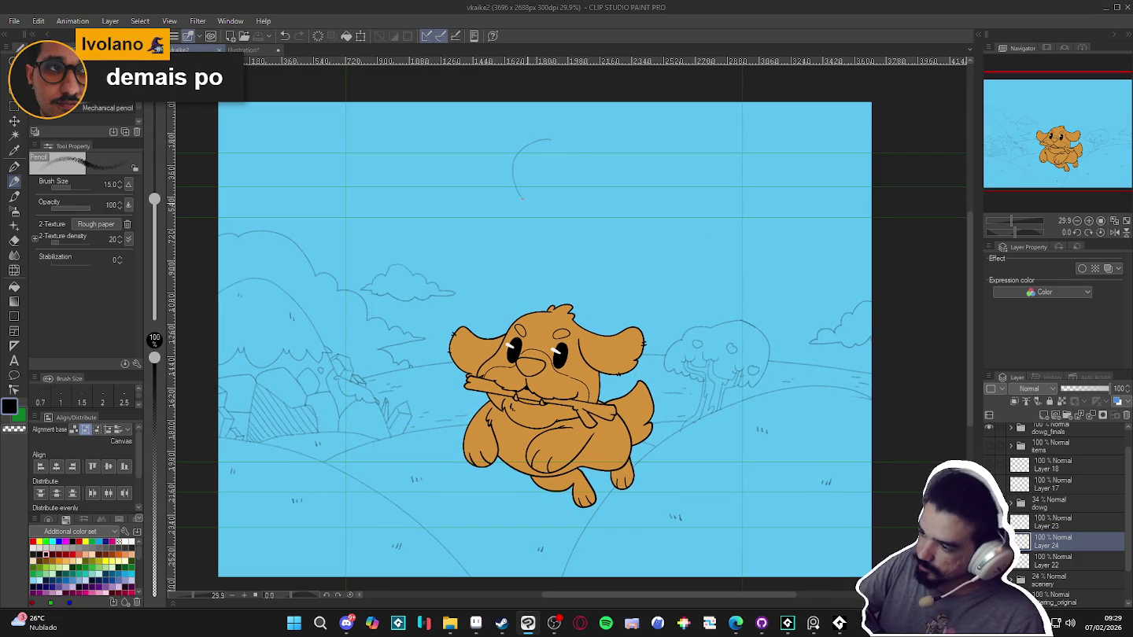
left_click_drag(550, 137, 581, 123)
key("ctrl+z")
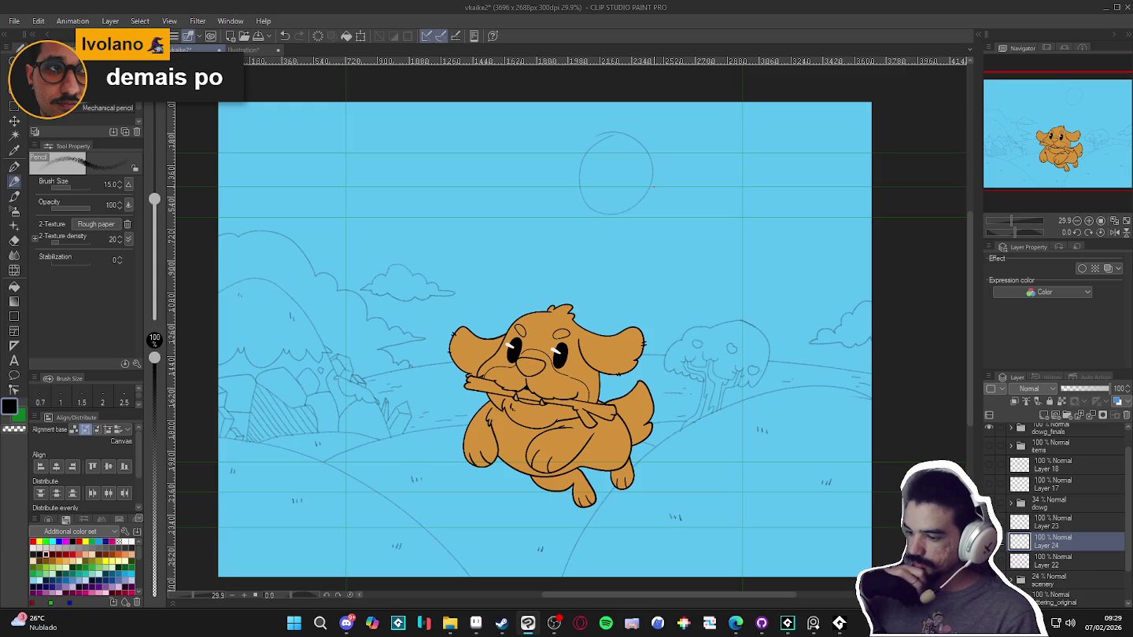
key("ctrl+z")
Place an ellipse Figure ruler above the dog and trace a clean circle along it with the pencil
left_click(15, 362)
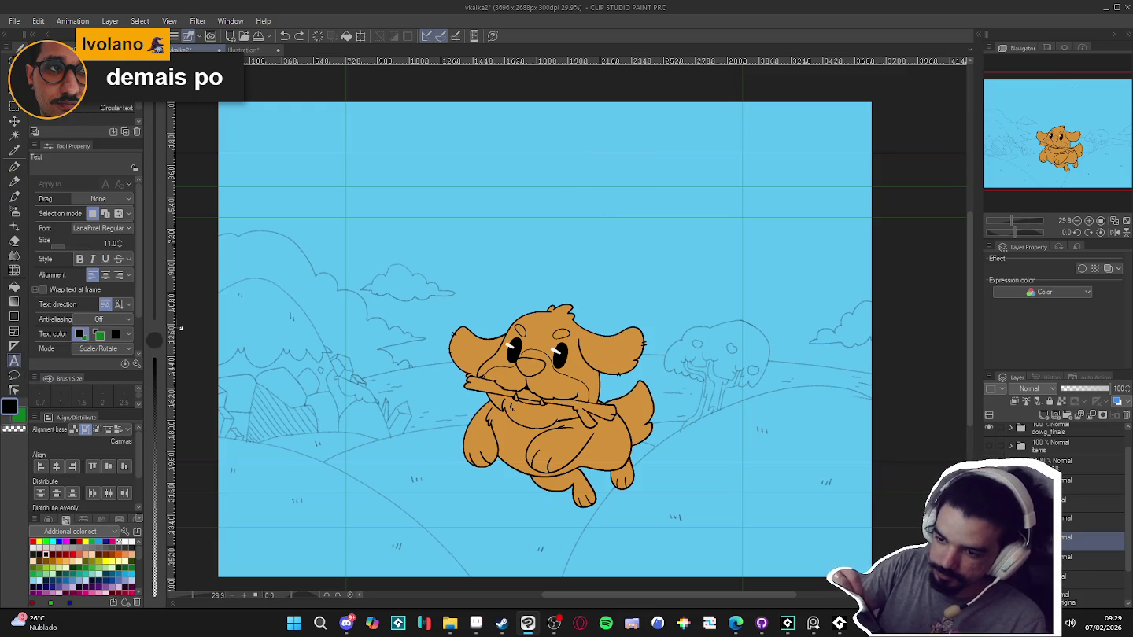
left_click(14, 345)
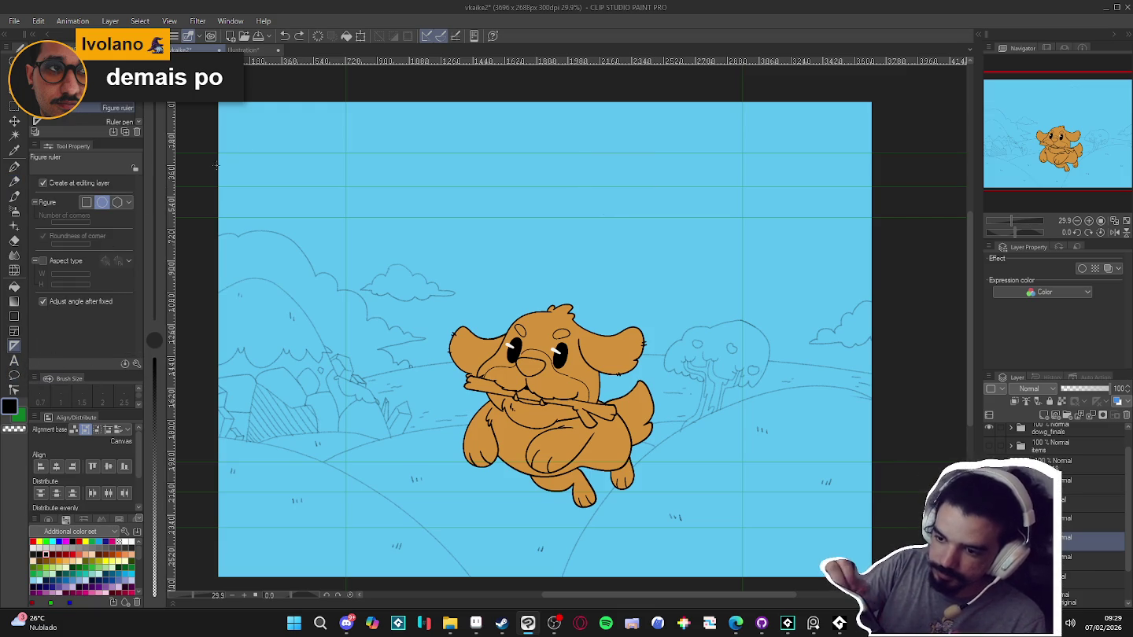
left_click_drag(562, 147, 626, 209)
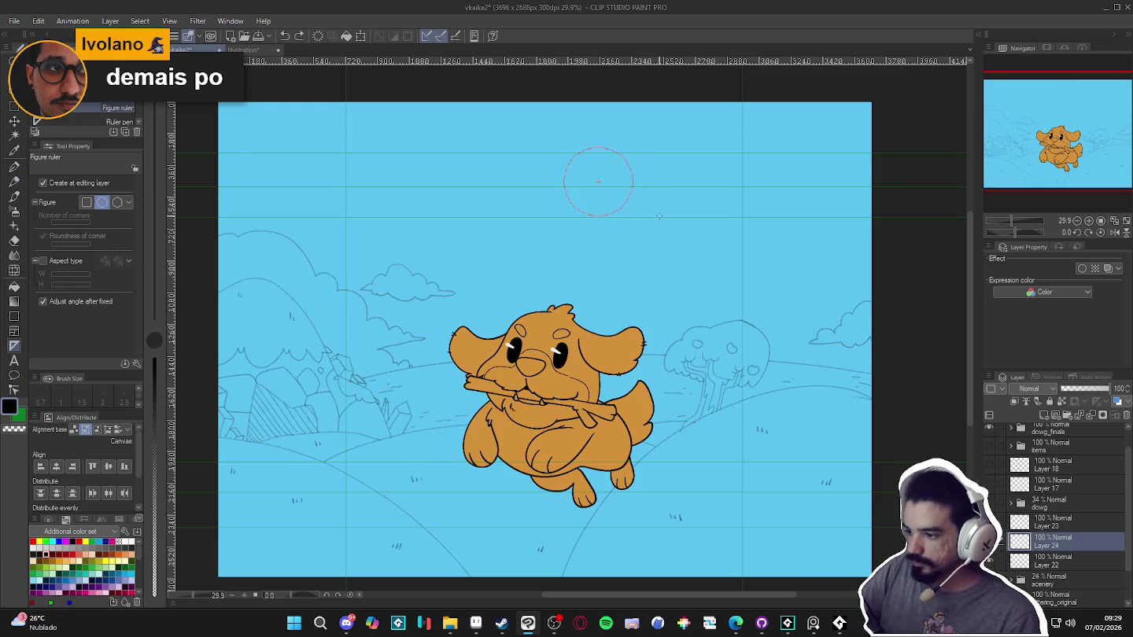
key("p")
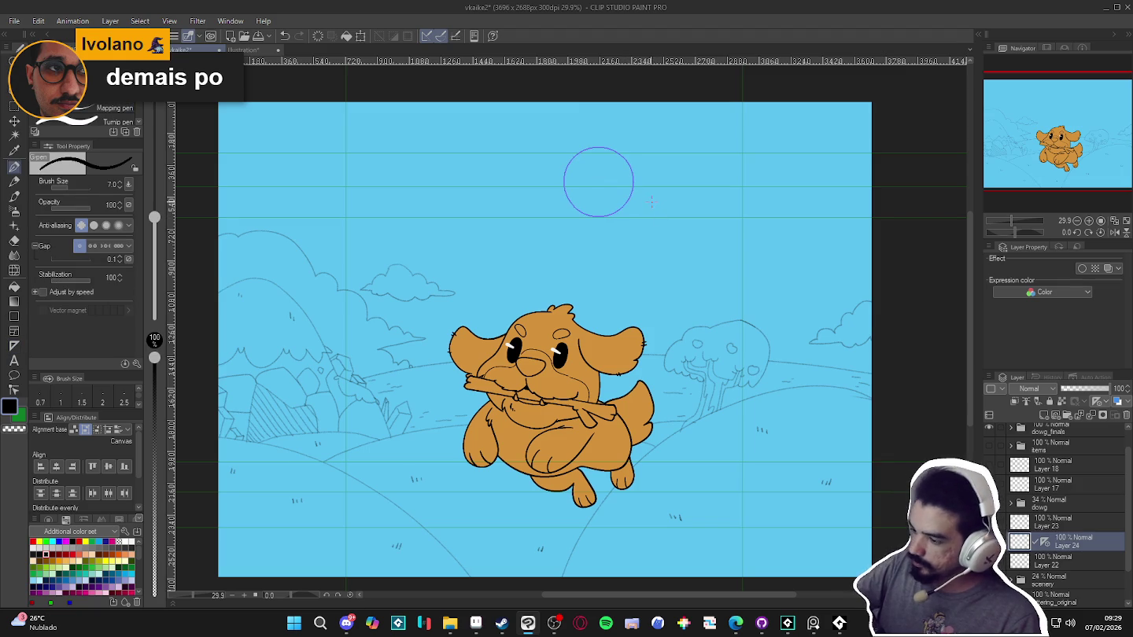
key("p")
left_click_drag(576, 147, 599, 146)
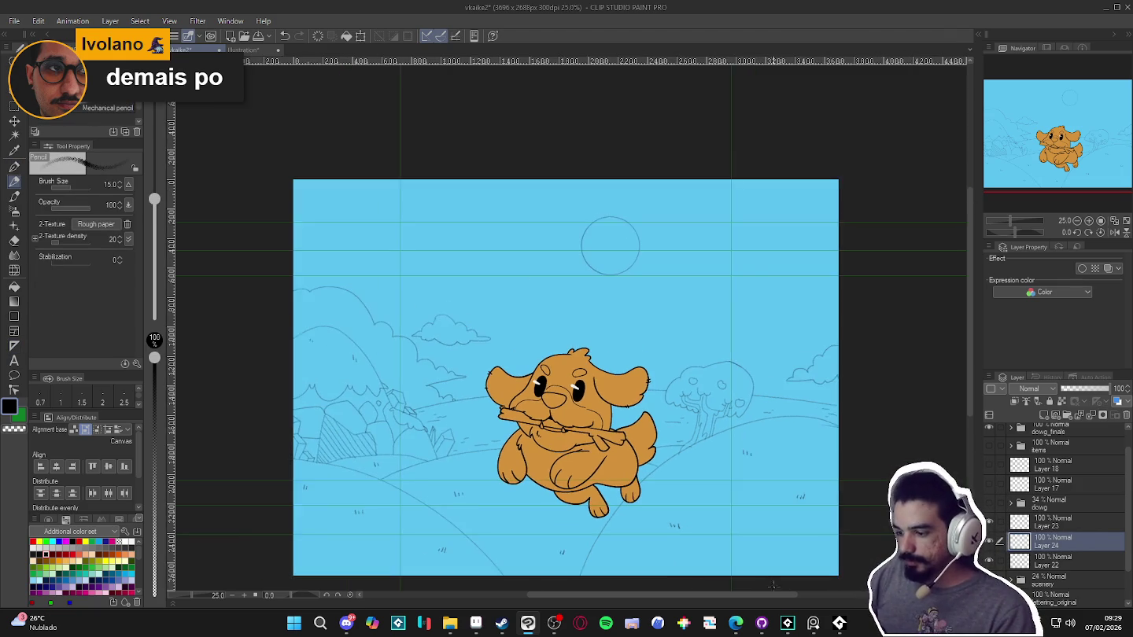
scroll(658, 426, "up", 1)
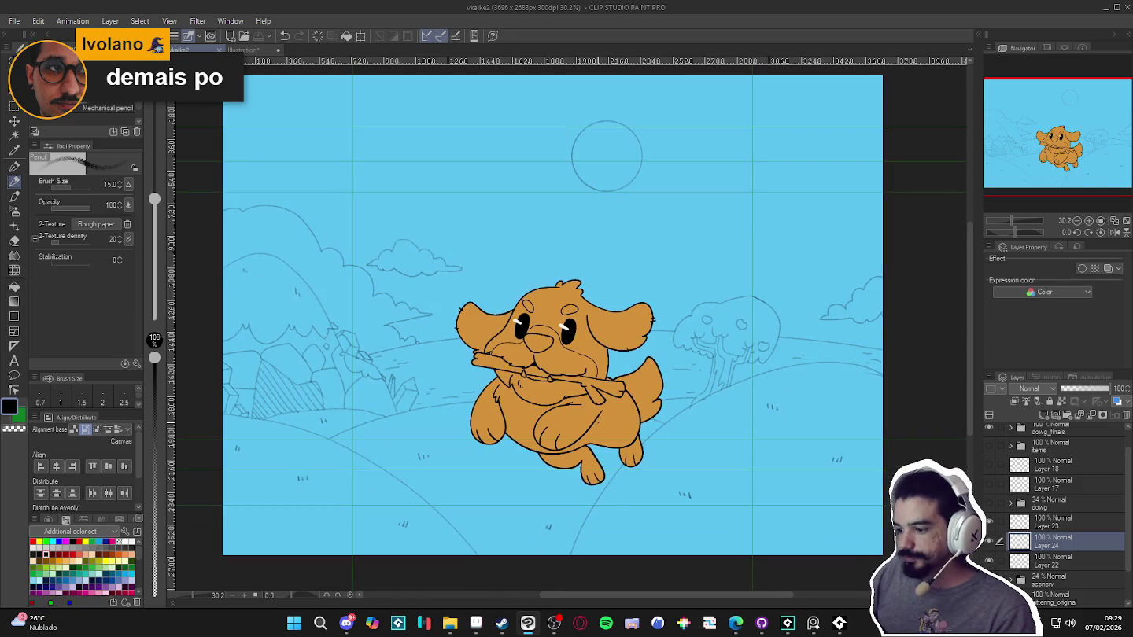
Draw a small grass tuft on the right hill and show the faded 'The Last Good Boy' lettering
scroll(605, 426, "down", 1)
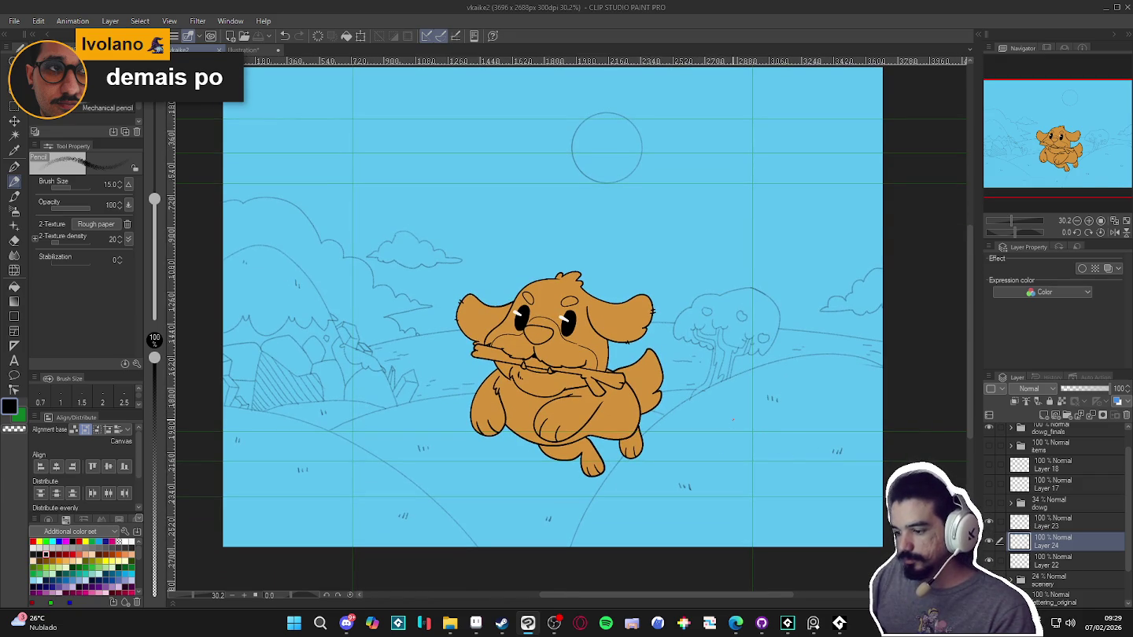
scroll(598, 445, "down", 1)
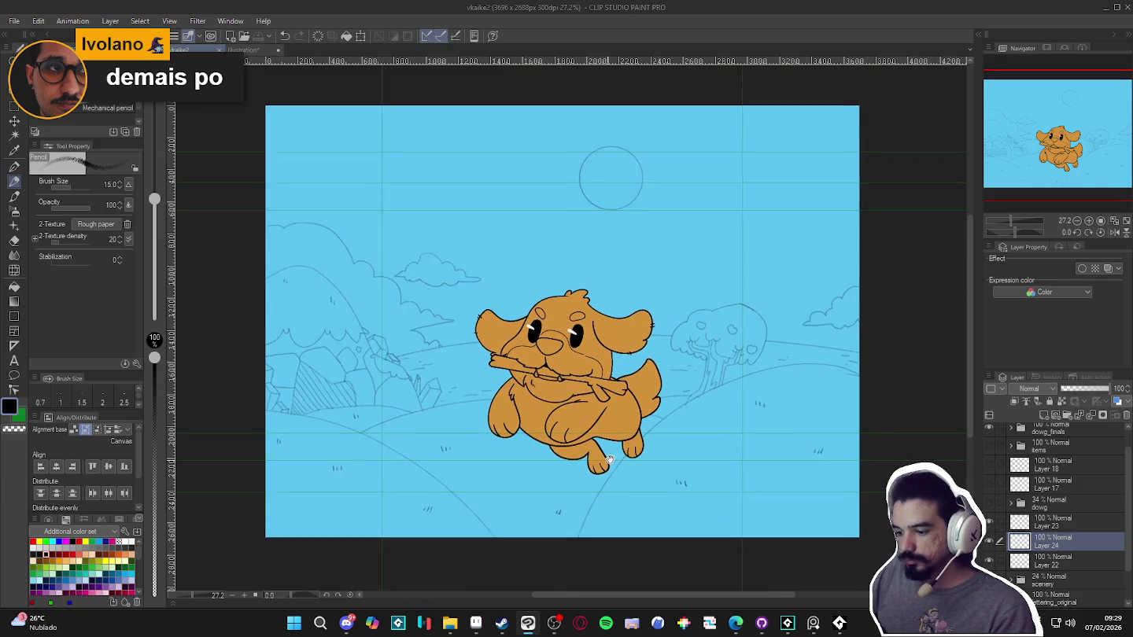
scroll(569, 323, "up", 1)
scroll(570, 323, "down", 1)
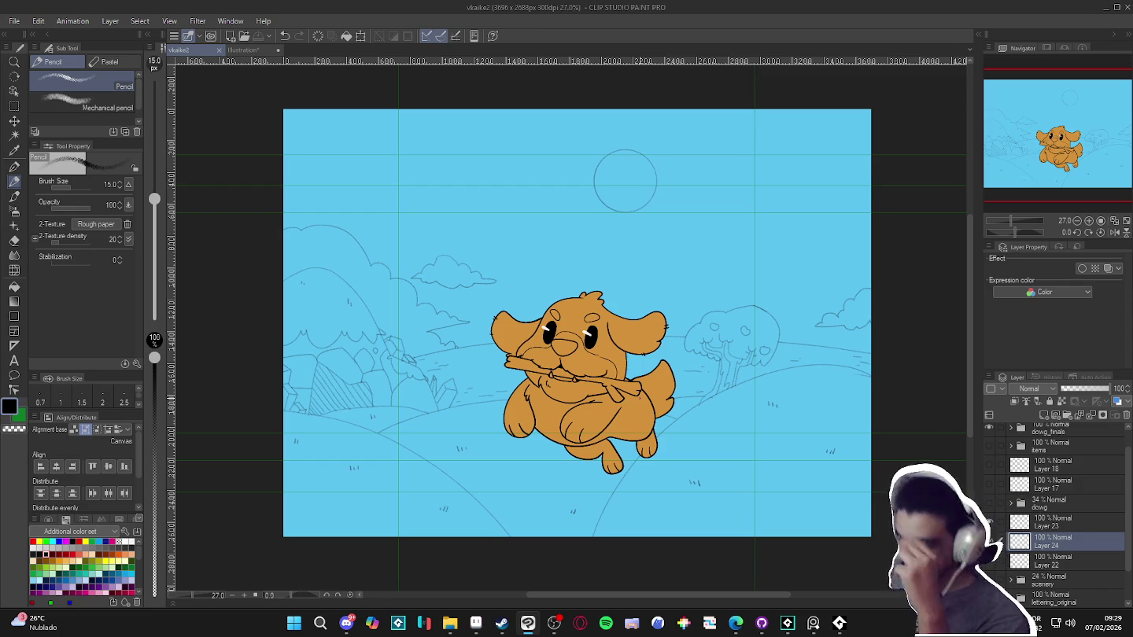
left_click_drag(692, 479, 694, 485)
left_click_drag(698, 480, 697, 485)
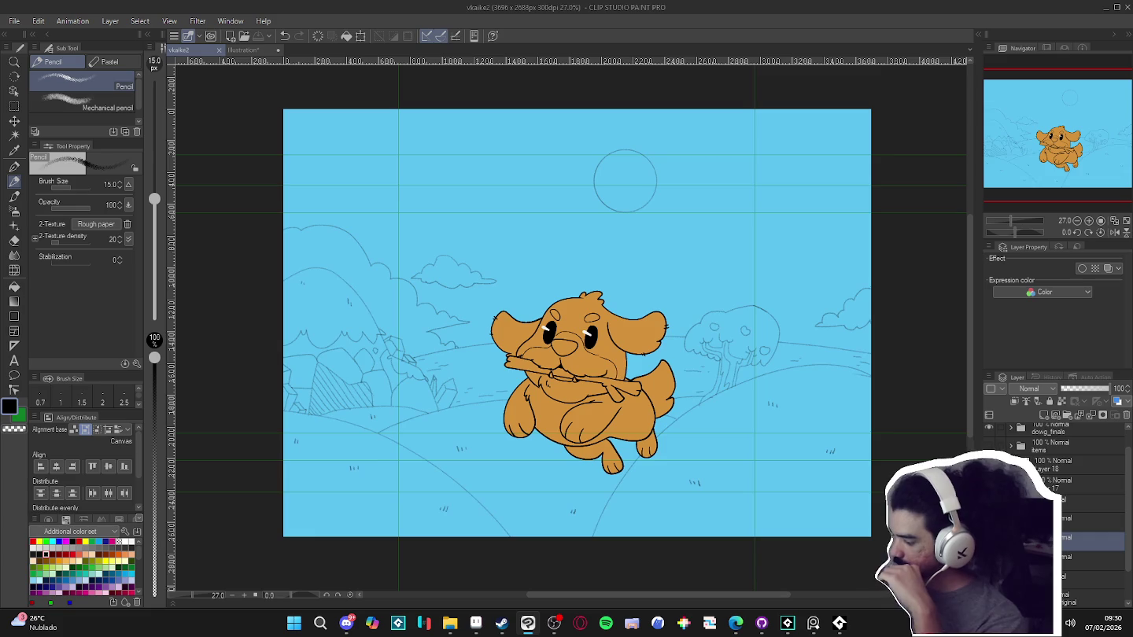
left_click(988, 581)
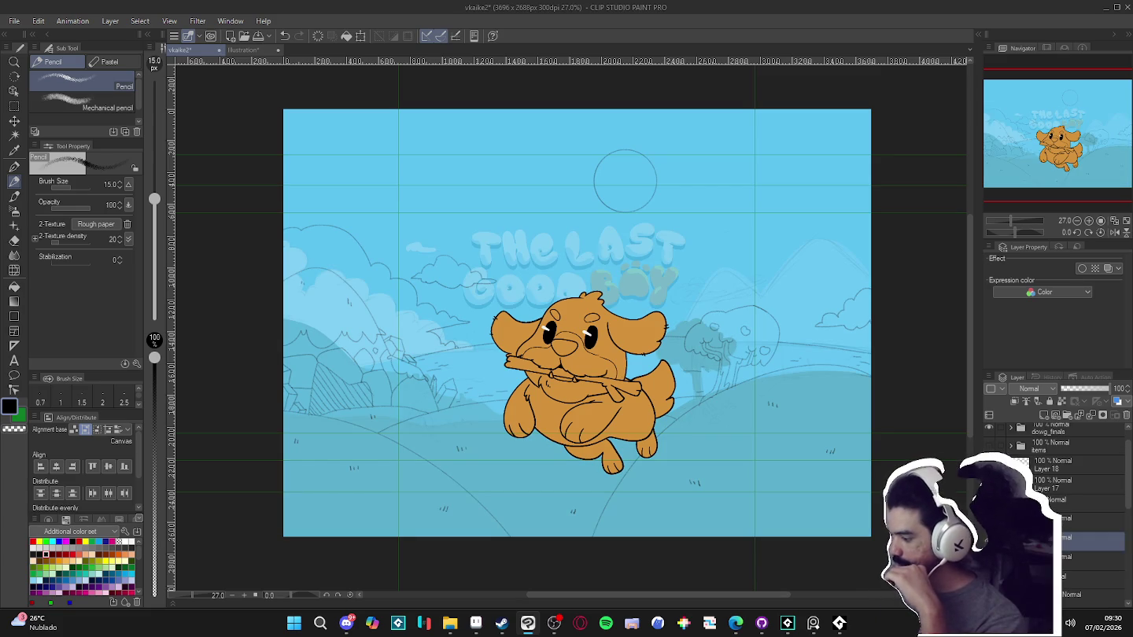
Select the 'lettering Copy 2 2' layer and drag it higher in the layer stack
scroll(1010, 583, "down", 2)
scroll(1023, 582, "down", 2)
scroll(1038, 578, "down", 2)
scroll(1044, 578, "down", 2)
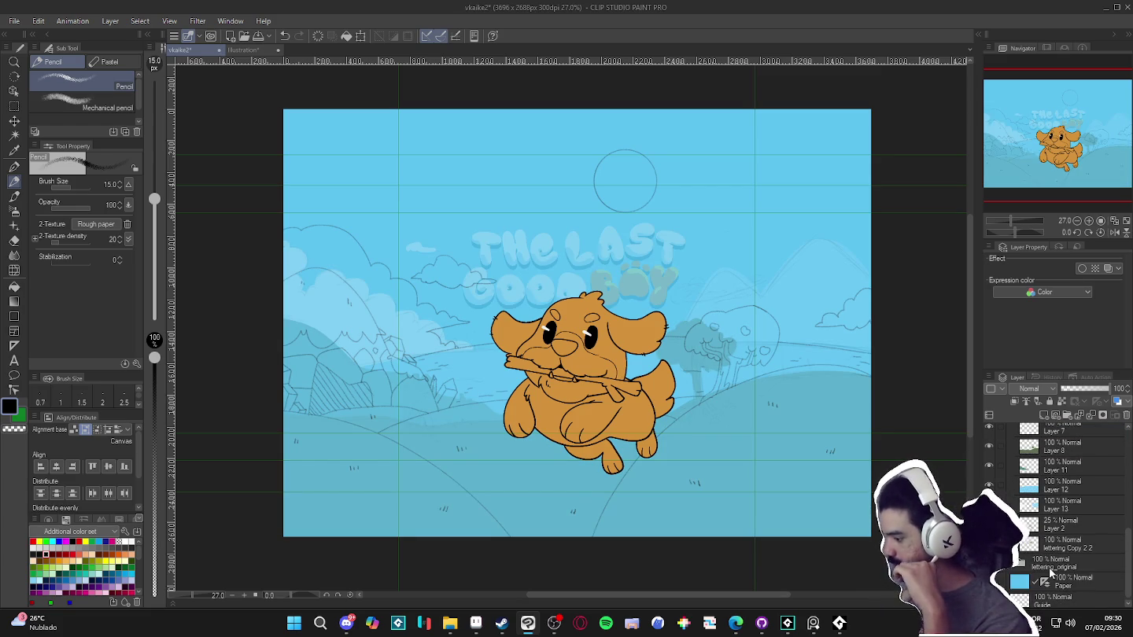
scroll(1031, 570, "up", 1)
left_click(1050, 577)
scroll(1054, 583, "up", 1)
left_click_drag(1061, 585, 1054, 492)
Hide the hazy light overlay and move the lettering layer above Layer 23, comparing it on and off
scroll(1054, 511, "up", 1)
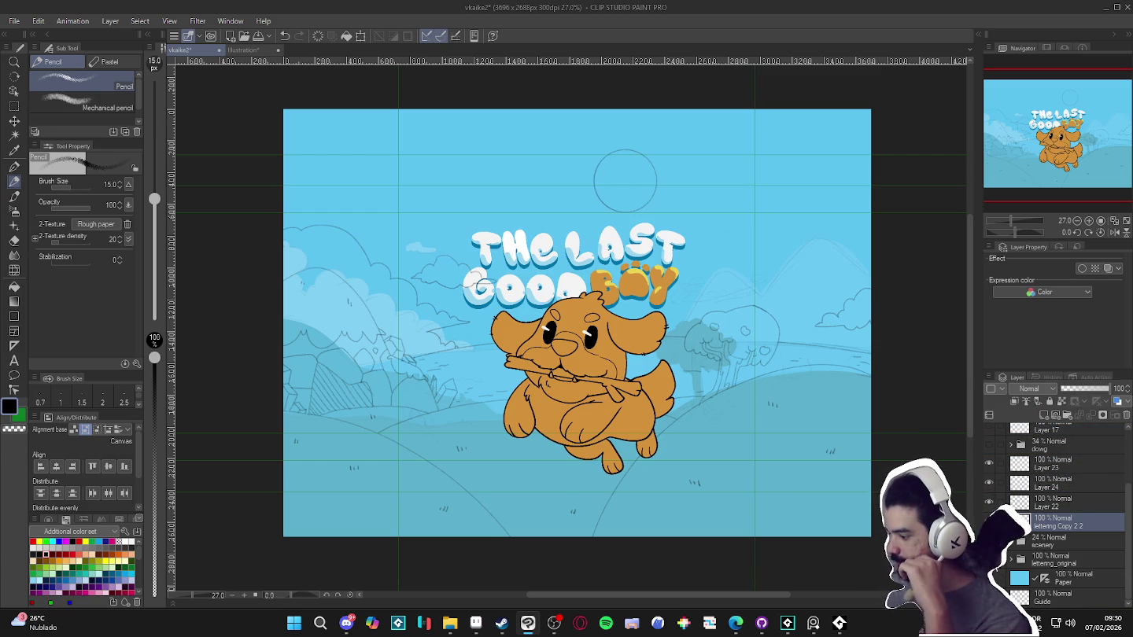
left_click(989, 541)
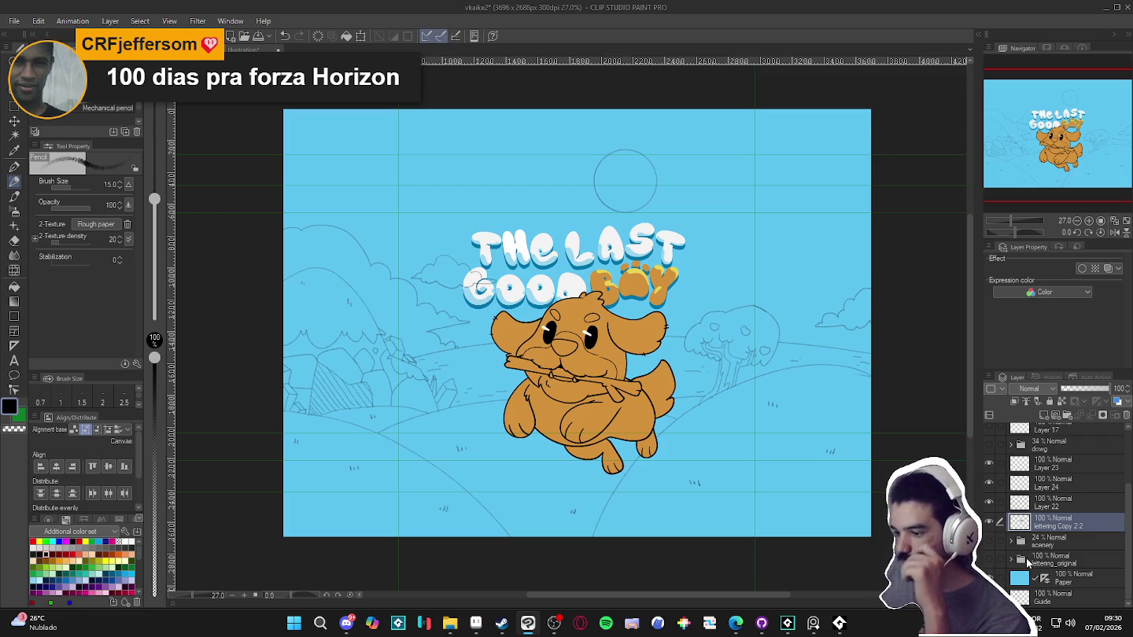
double_click(988, 524)
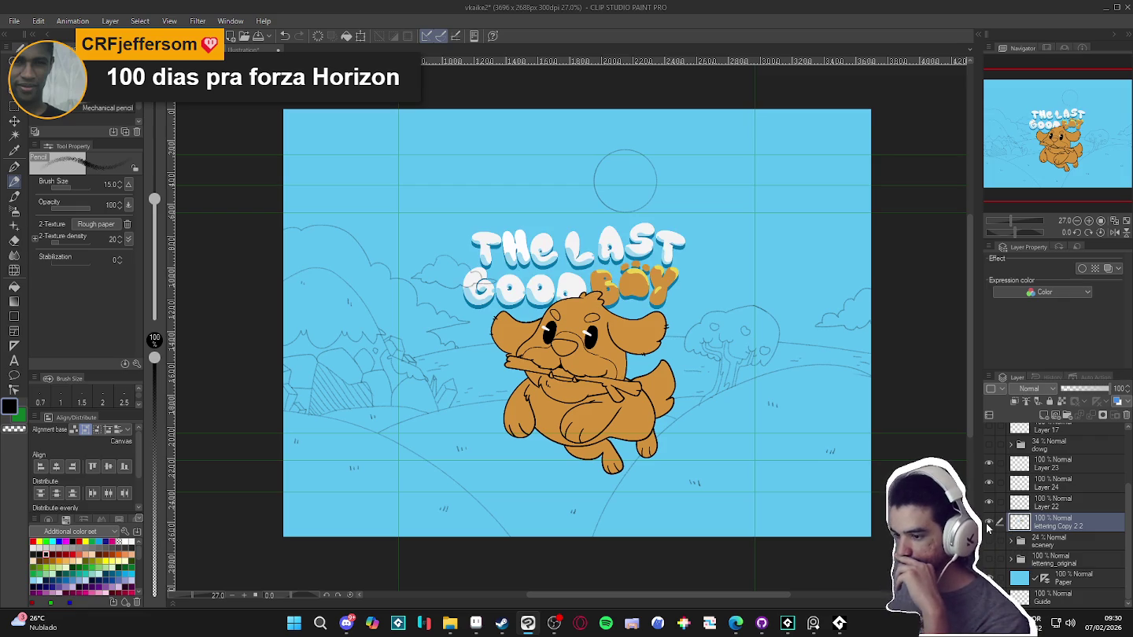
left_click_drag(1065, 519, 1062, 460)
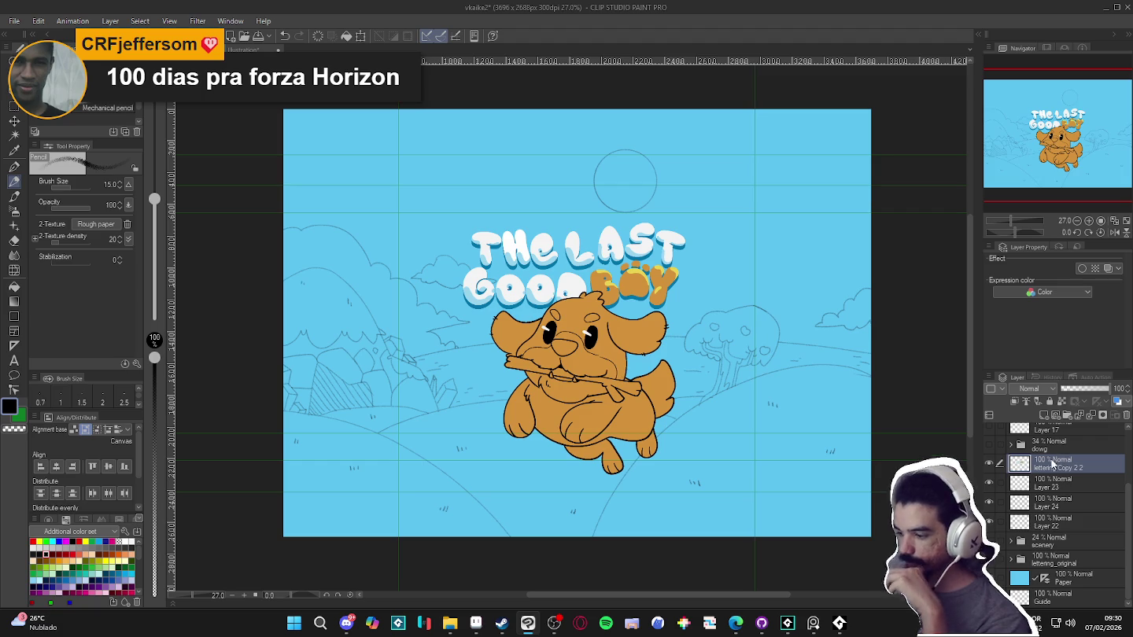
double_click(988, 469)
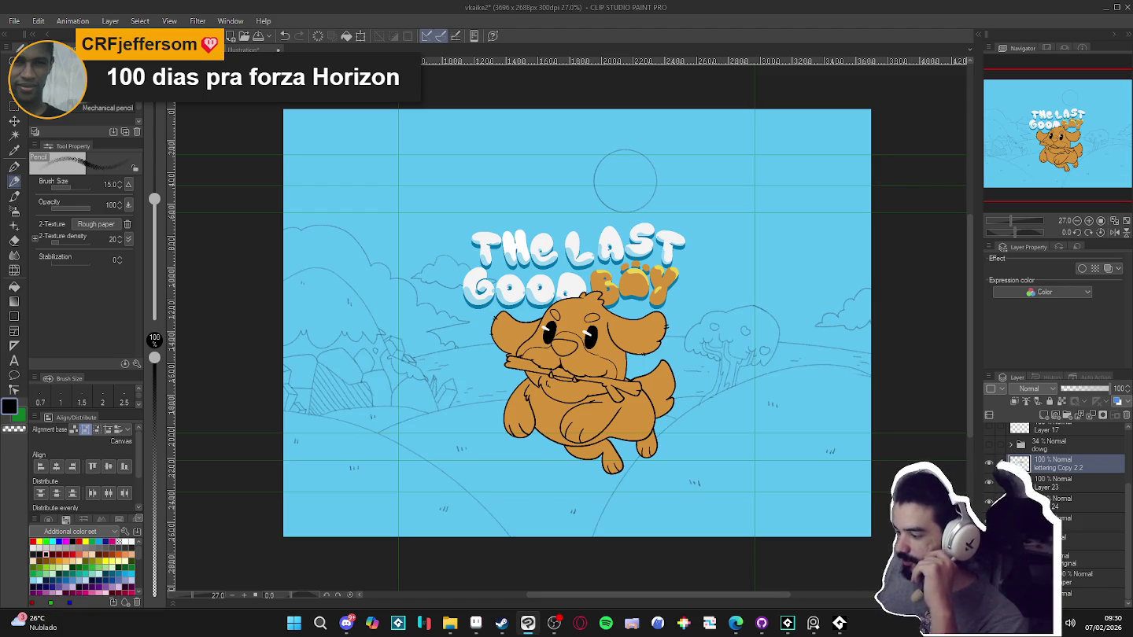
Compare the sketch layer on and off, then delete Layer 24 and hide the title lettering
left_click(989, 501)
left_click(988, 502)
left_click(989, 501)
left_click(988, 501)
left_click(989, 501)
left_click(988, 502)
left_click(989, 502)
left_click(988, 502)
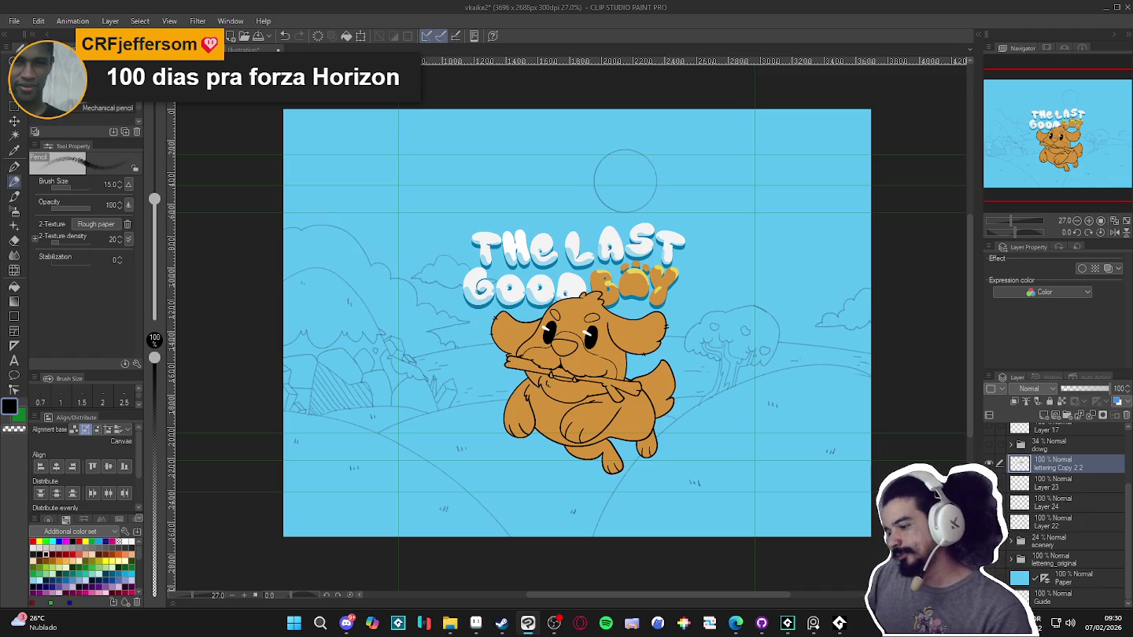
left_click(989, 502)
left_click(989, 501)
left_click(1019, 510)
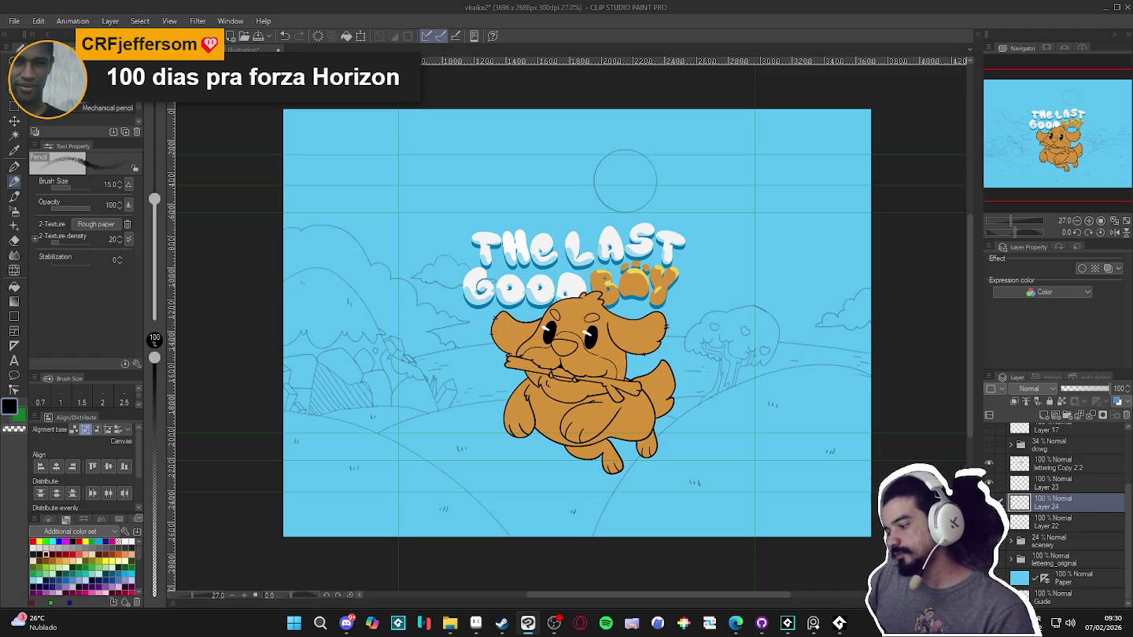
key("Delete")
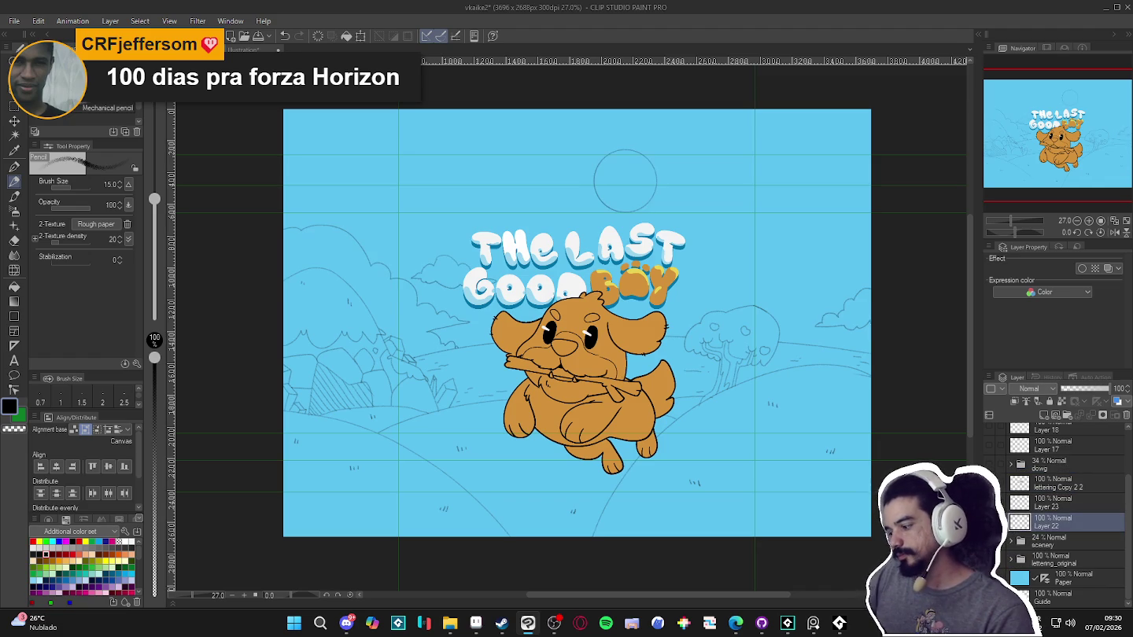
left_click(1047, 502)
Undo the deletion of Layer 24 and the lettering reorder to restore the original layer stack
scroll(1046, 487, "up", 1)
left_click(989, 503)
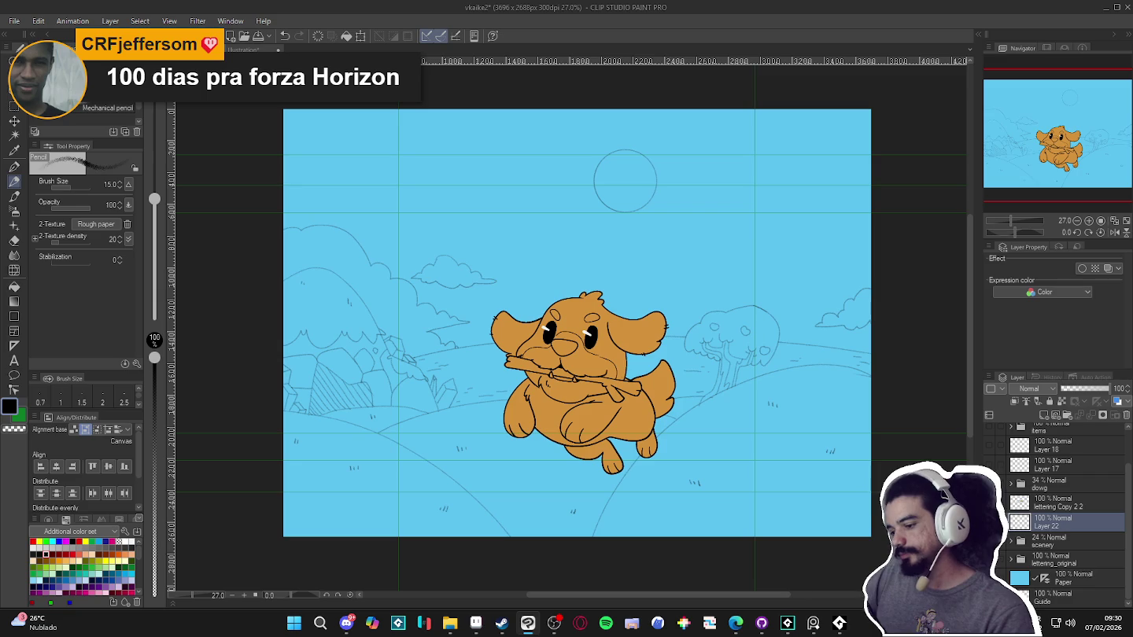
key("ctrl+z")
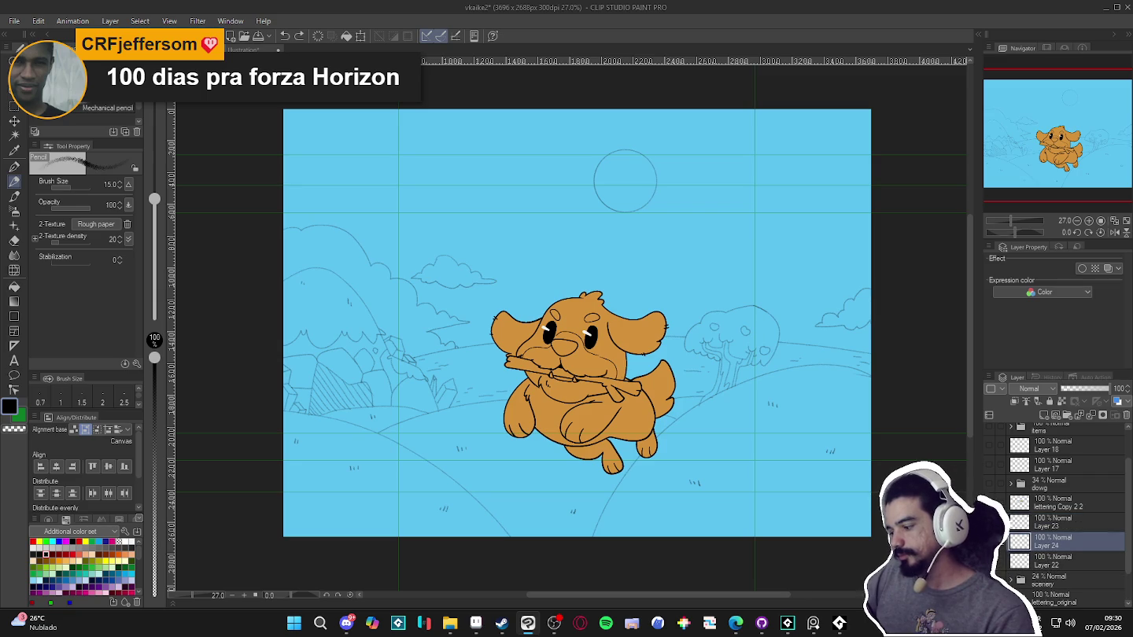
key("ctrl+z")
key("ctrl+z")
key("ctrl+y")
key("ctrl+z")
key("ctrl+y")
key("ctrl+z")
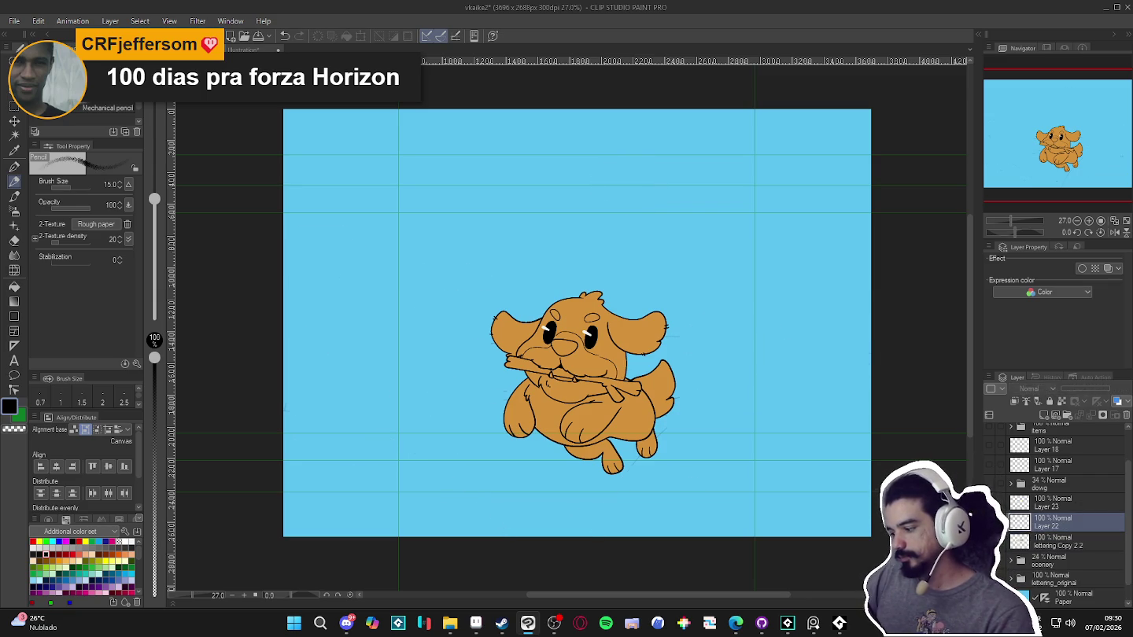
Make Layer 22, the title lettering and the floating items folder visible
scroll(511, 449, "up", 1)
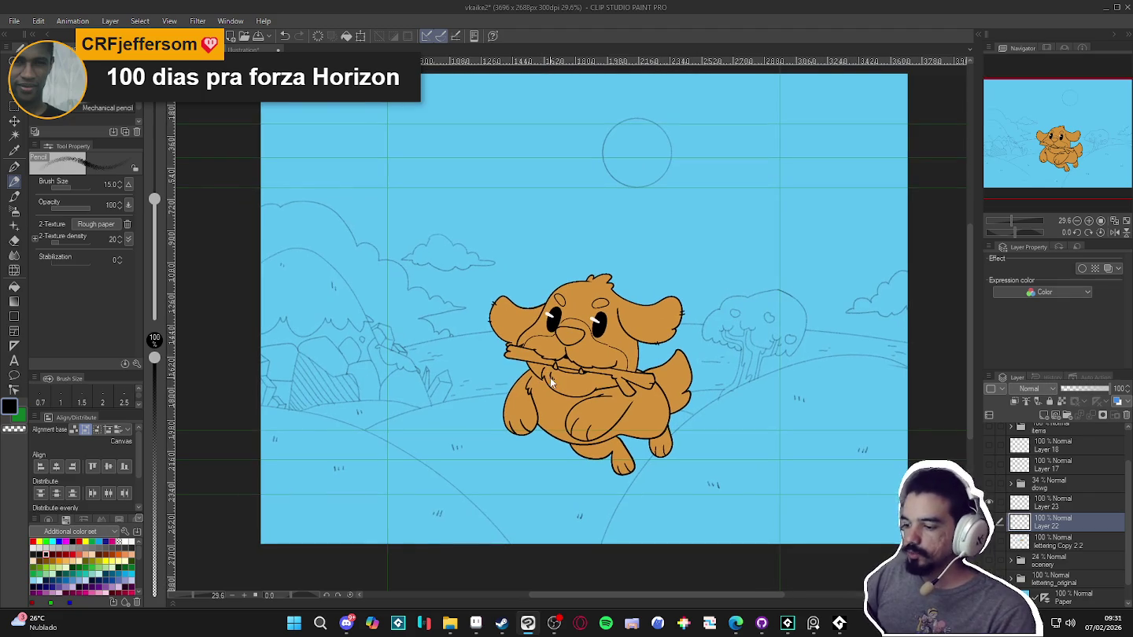
left_click(987, 523)
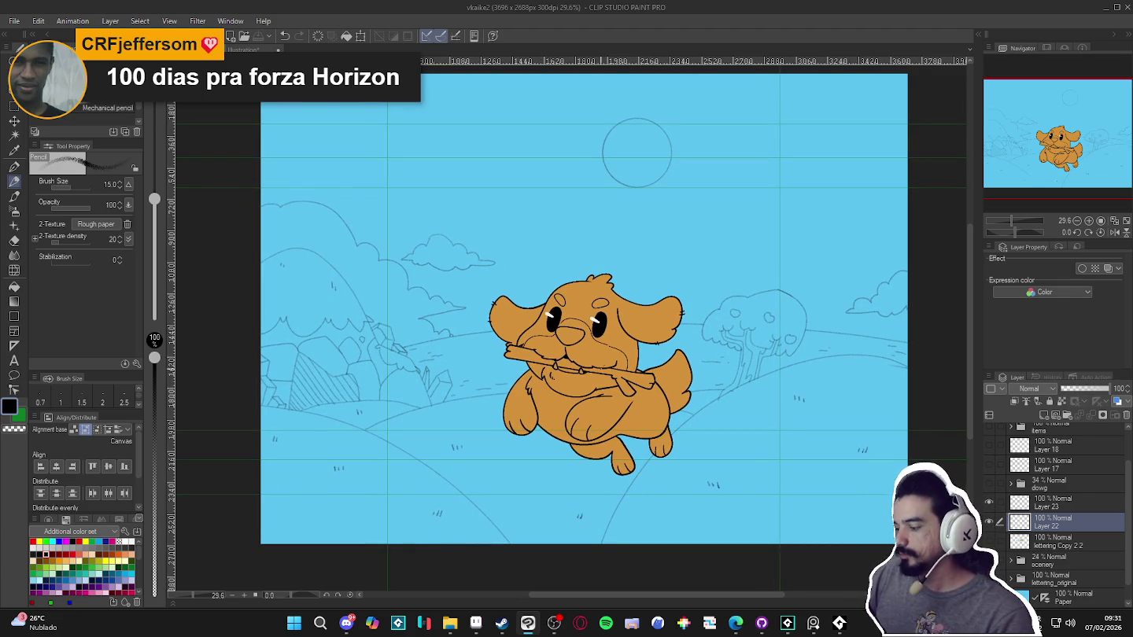
left_click(988, 541)
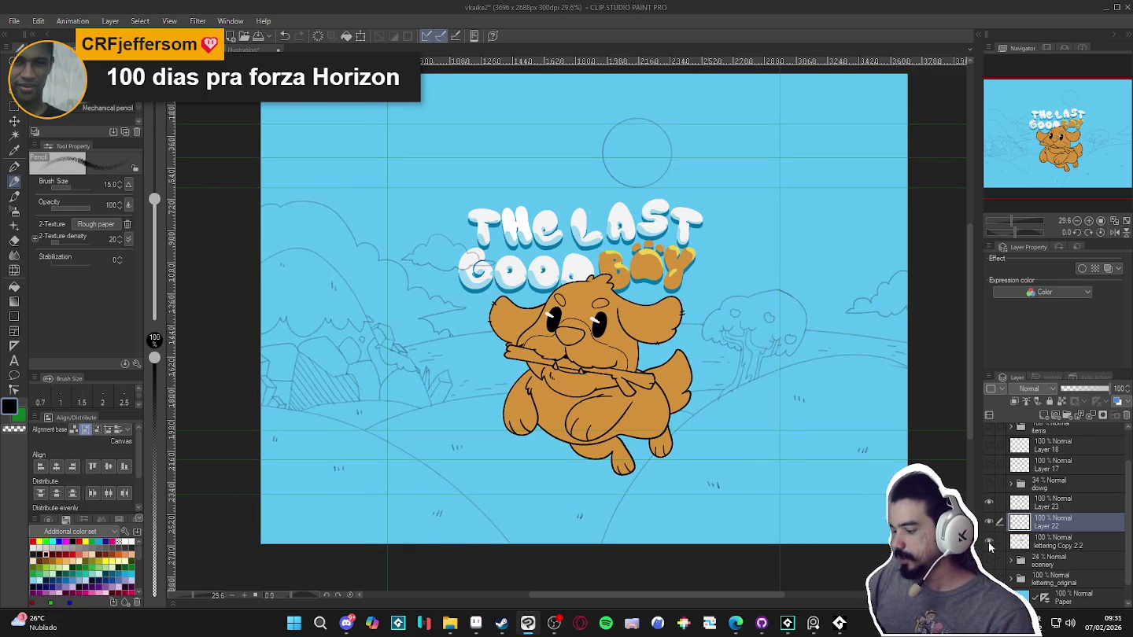
scroll(476, 408, "down", 1)
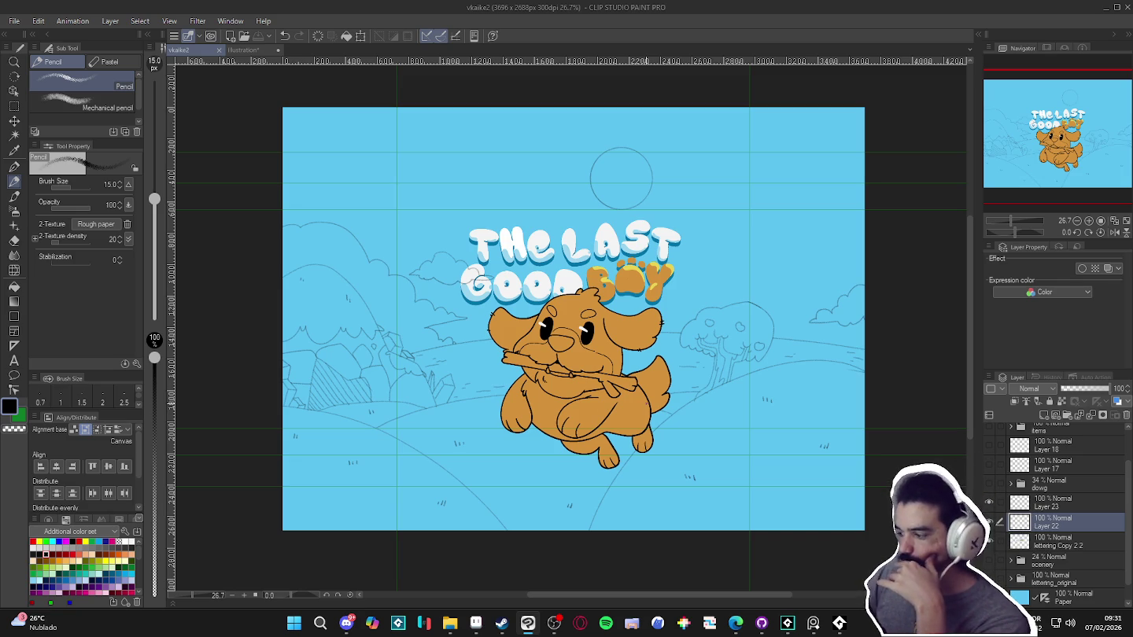
left_click(988, 427)
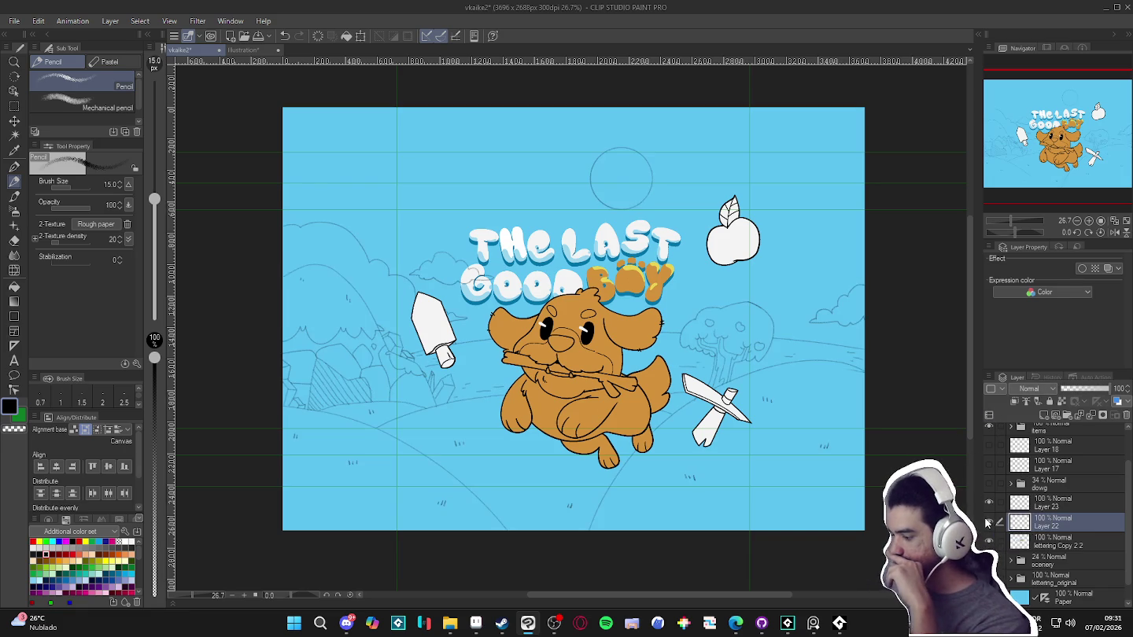
Expand the items folder and try moving the pick folder left of the dog, then undo it
scroll(997, 488, "up", 2)
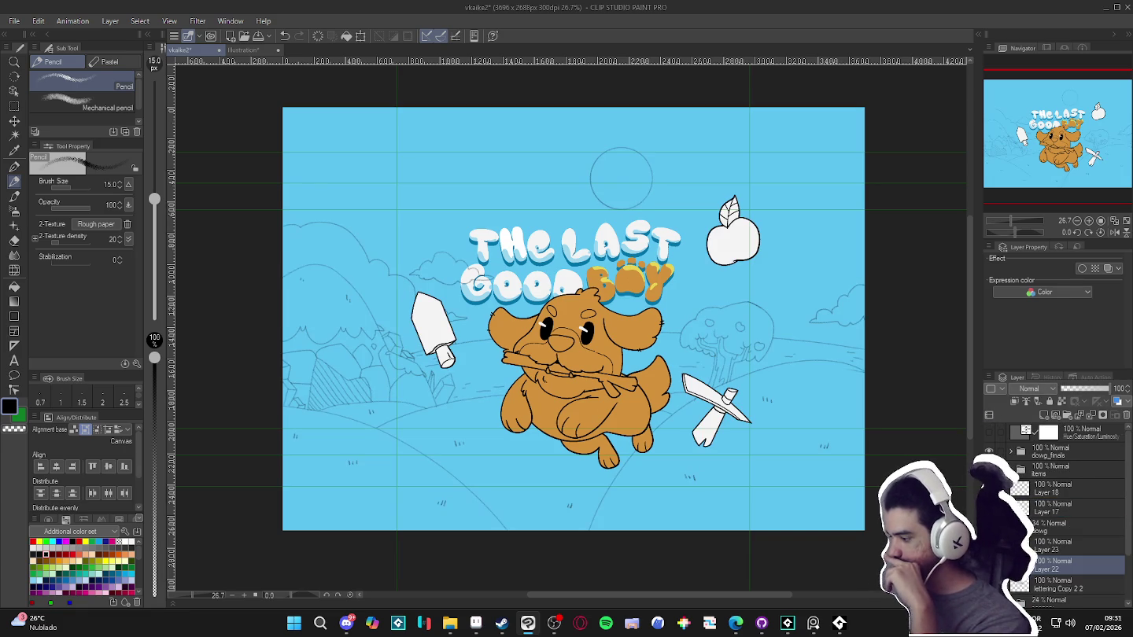
left_click(1011, 470)
left_click(1065, 488)
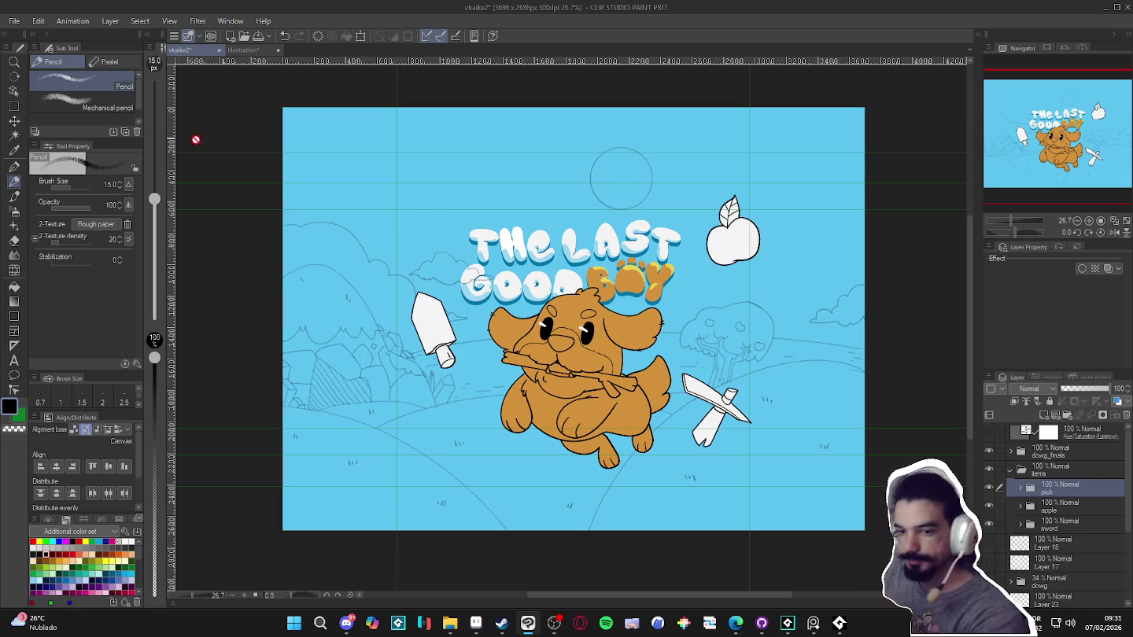
left_click(14, 121)
left_click_drag(708, 422, 471, 360)
key("ctrl+z")
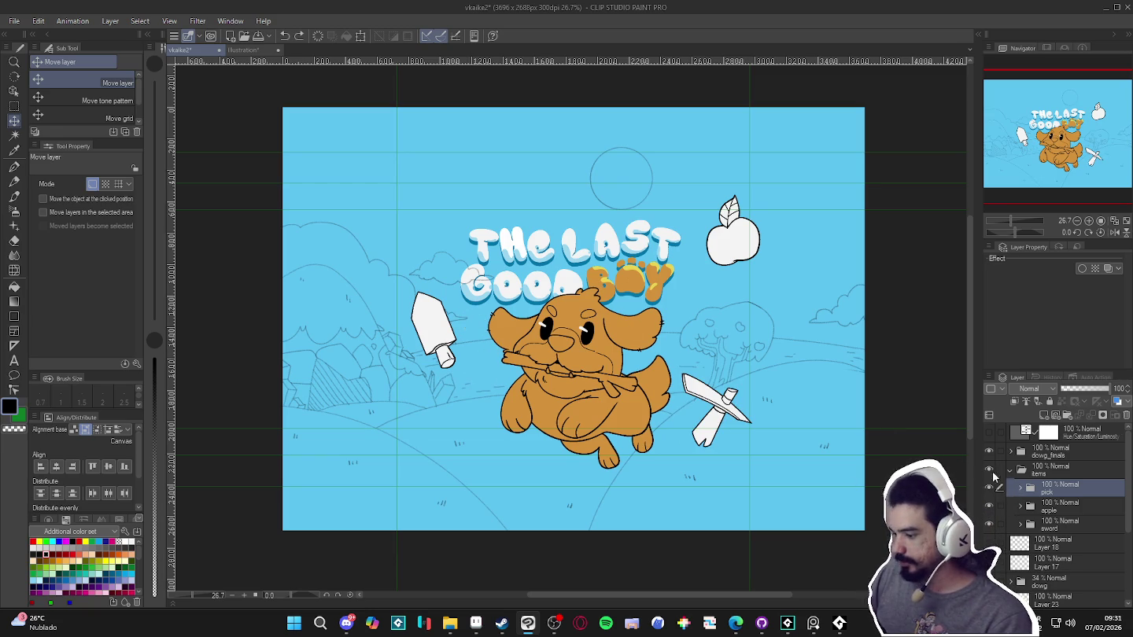
Toggle the pickaxe, apple and item layers off and on to compare, leaving the apple hidden
left_click(994, 492)
left_click(993, 491)
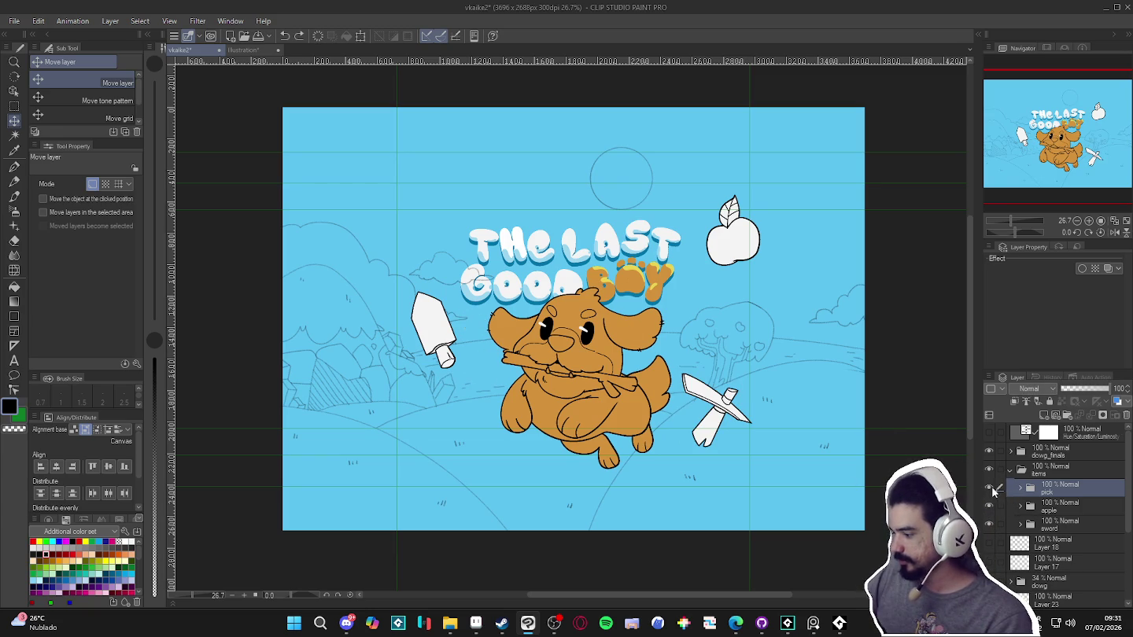
left_click(989, 506)
left_click(990, 506)
left_click(992, 489)
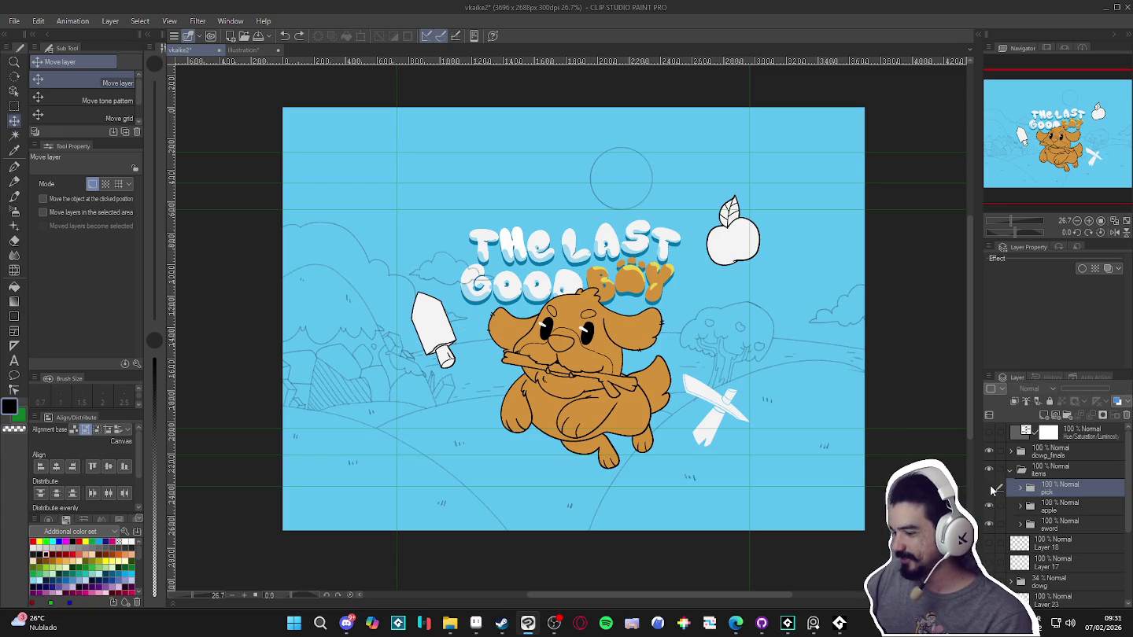
left_click(989, 507)
left_click(988, 526)
left_click(990, 526)
Open the sword folder's Layer 21, test a rectangle selection around the sword, then show pickaxe and apple
left_click(1021, 525)
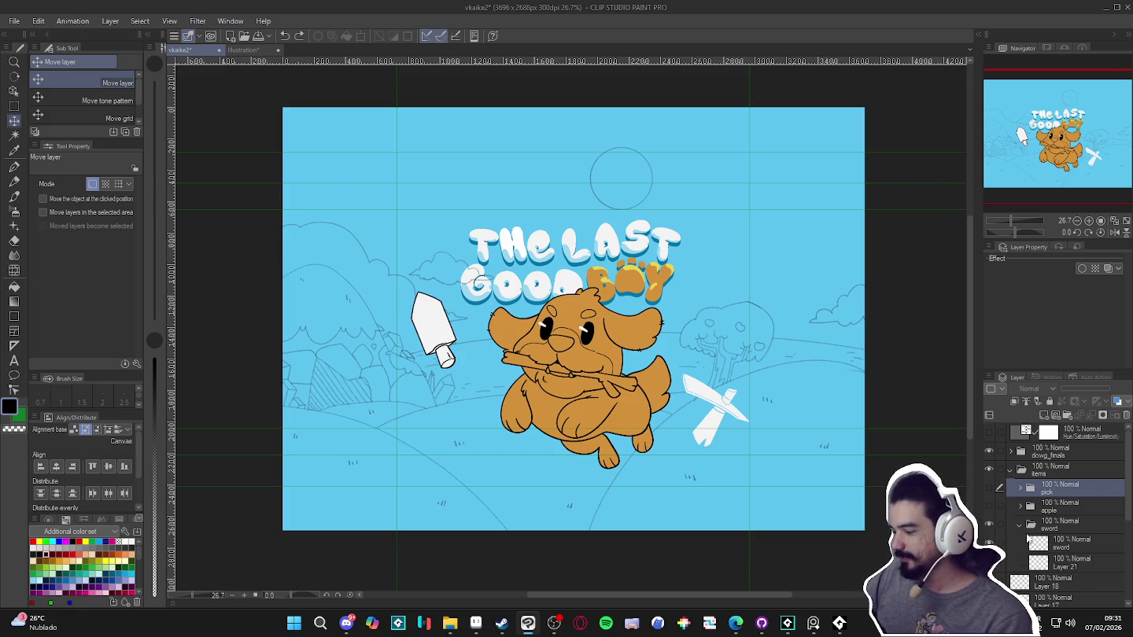
left_click(1058, 563)
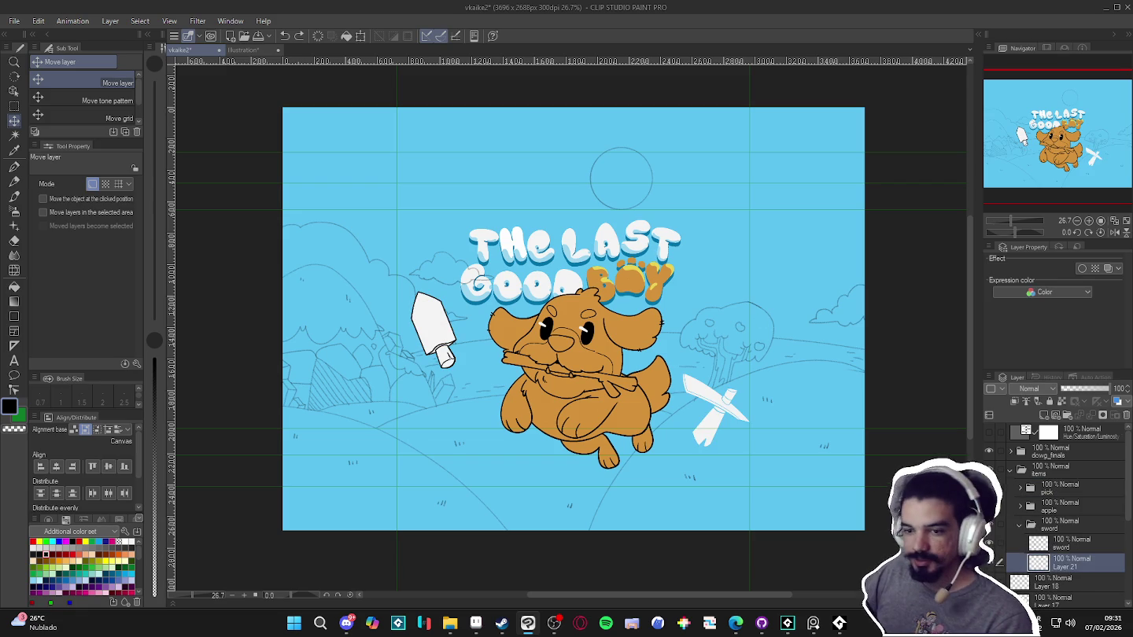
left_click(14, 106)
left_click_drag(770, 343, 677, 458)
key("Delete")
key("ctrl+d")
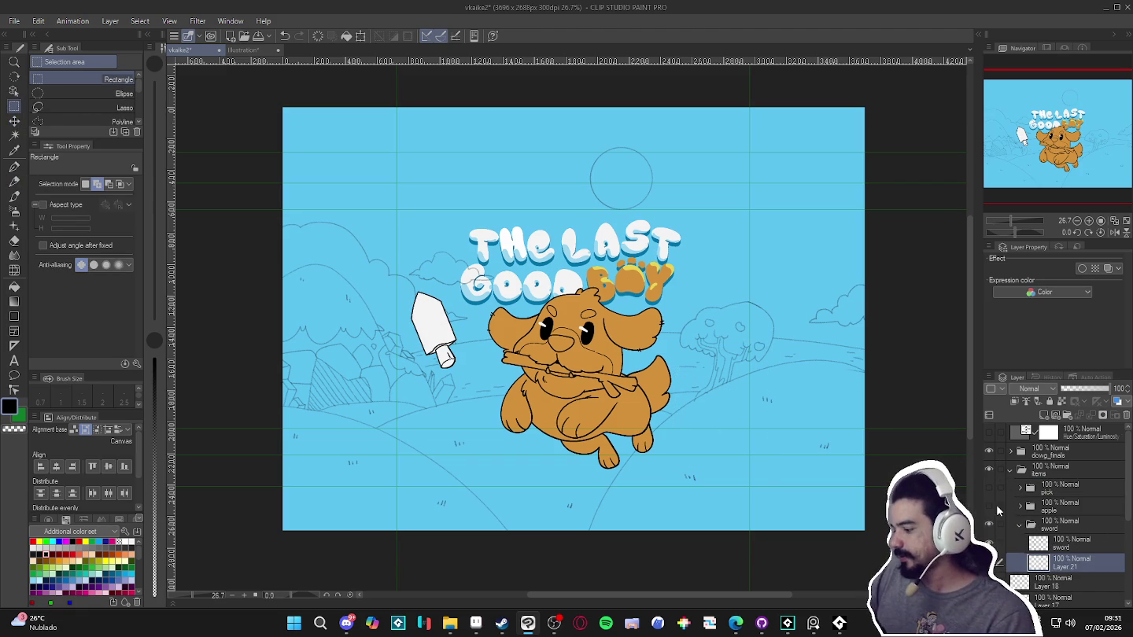
left_click(990, 488)
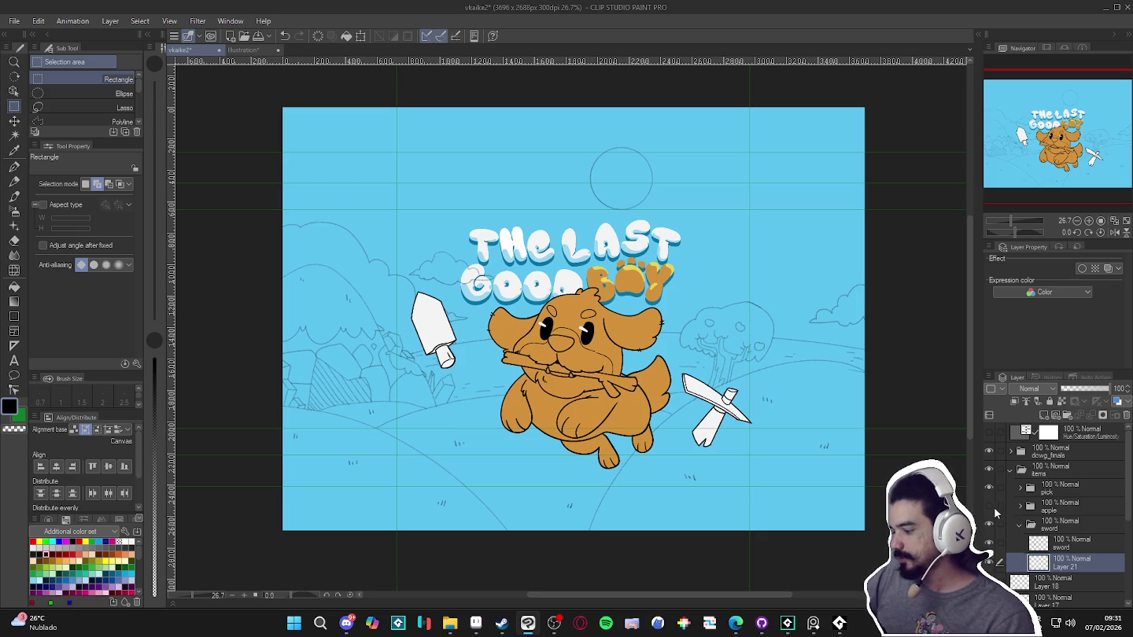
left_click(989, 507)
Move the pickaxe to the dog's upper left and the sword to its lower right
left_click(1056, 490)
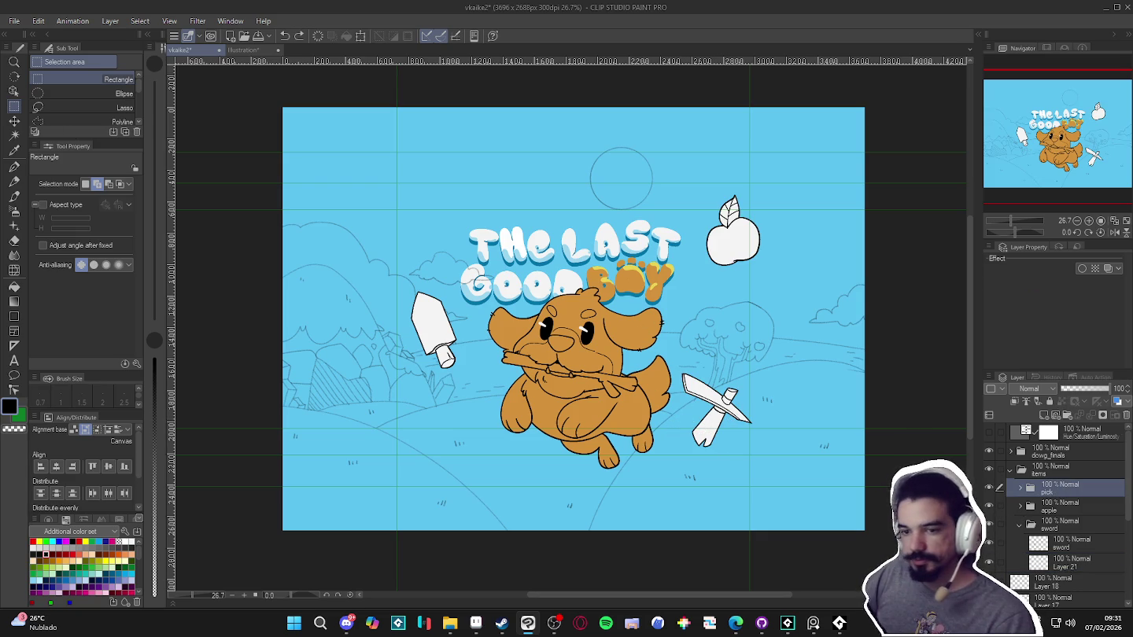
left_click(14, 122)
mouse_move(731, 438)
left_mouse_down()
mouse_move(456, 354)
mouse_move(762, 415)
left_mouse_up()
left_click(1059, 524)
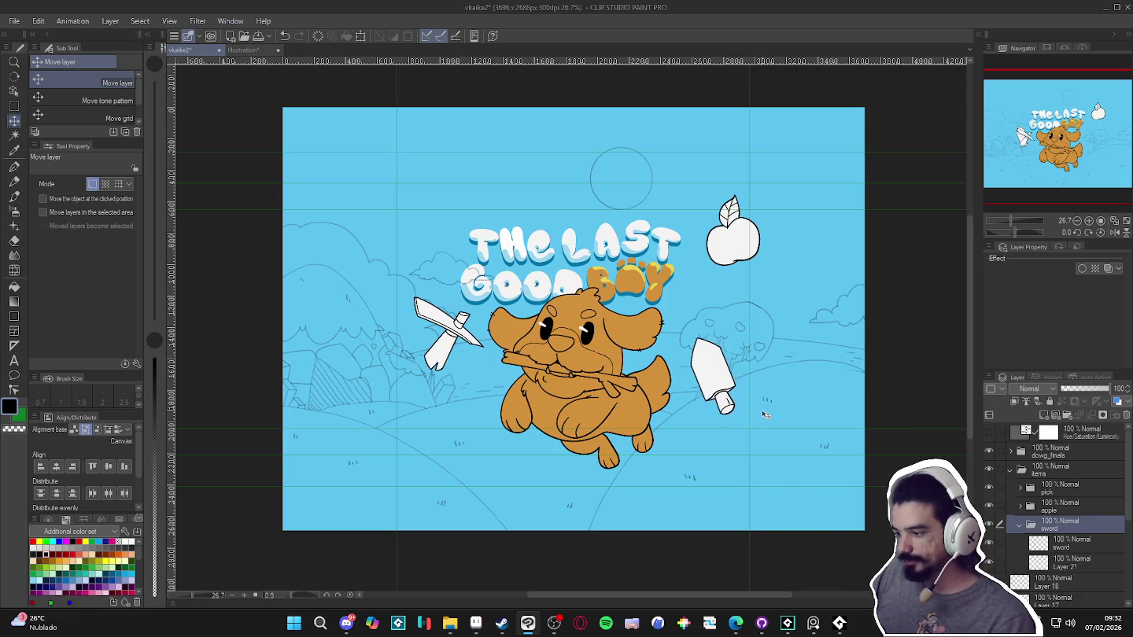
mouse_move(762, 415)
left_mouse_down()
mouse_move(755, 462)
mouse_move(764, 425)
mouse_move(756, 452)
mouse_move(773, 473)
mouse_move(754, 455)
left_mouse_up()
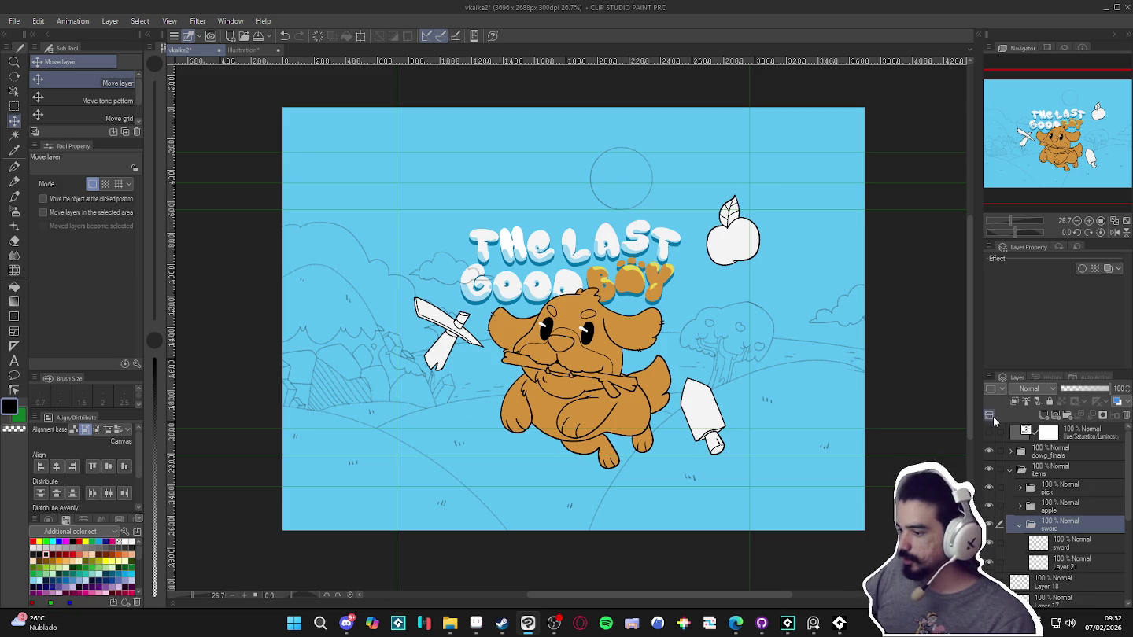
Nudge the apple down and left, and shift the pickaxe slightly left
left_click(1060, 506)
mouse_move(747, 245)
left_mouse_down()
mouse_move(741, 261)
mouse_move(758, 266)
left_mouse_up()
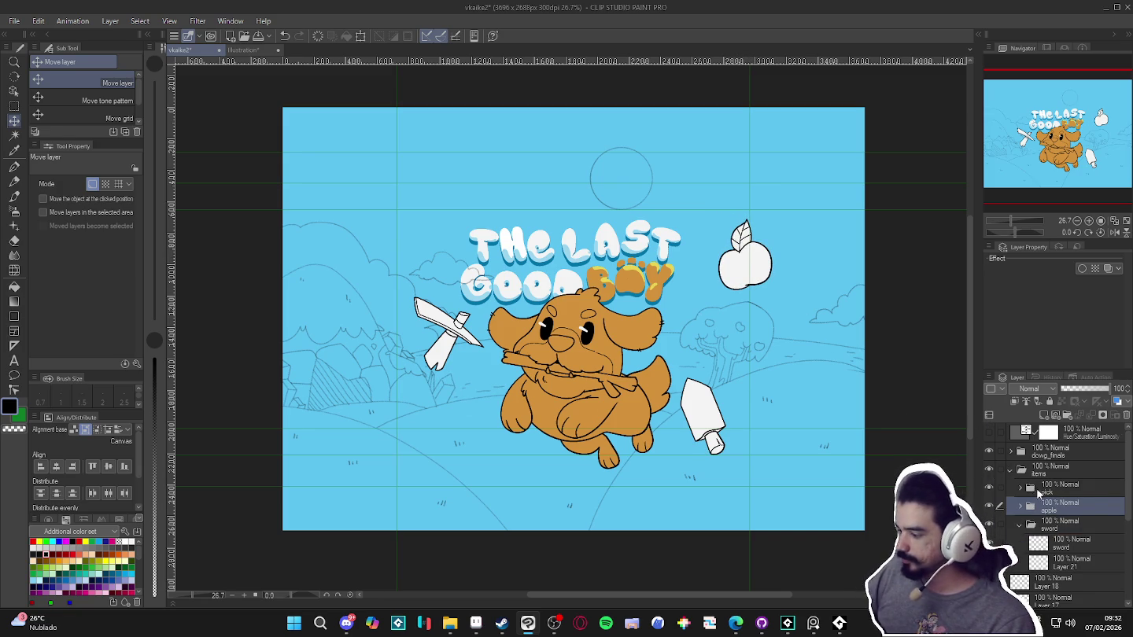
left_click(599, 354, "ctrl")
mouse_move(451, 340)
left_mouse_down()
mouse_move(428, 351)
mouse_move(446, 335)
left_mouse_up()
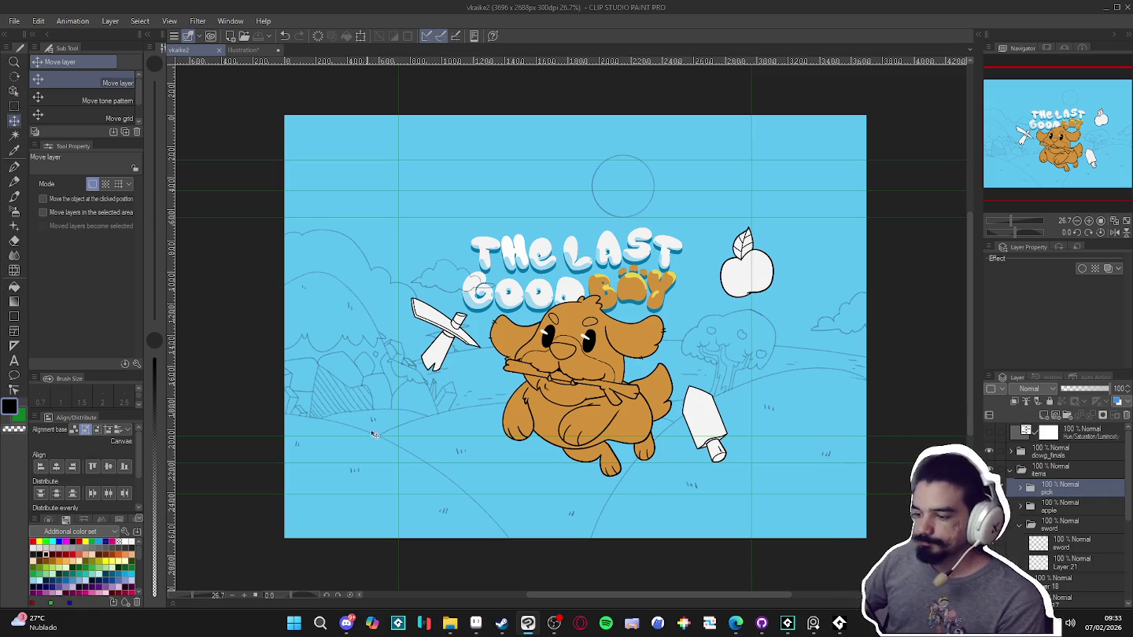
scroll(569, 591, "right", 1)
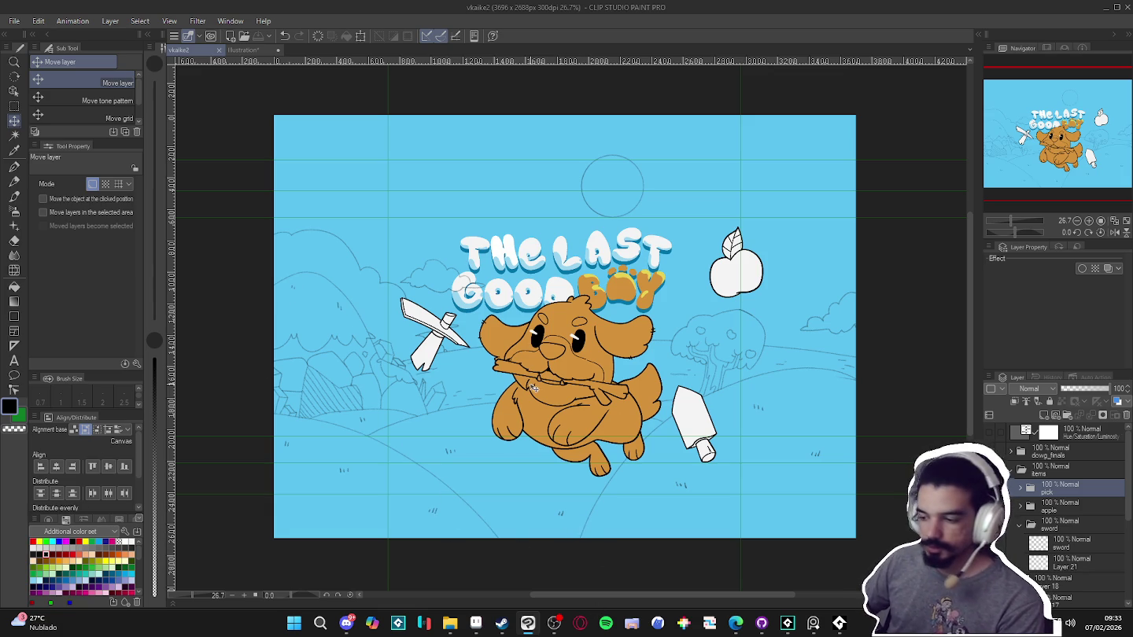
left_click(346, 623)
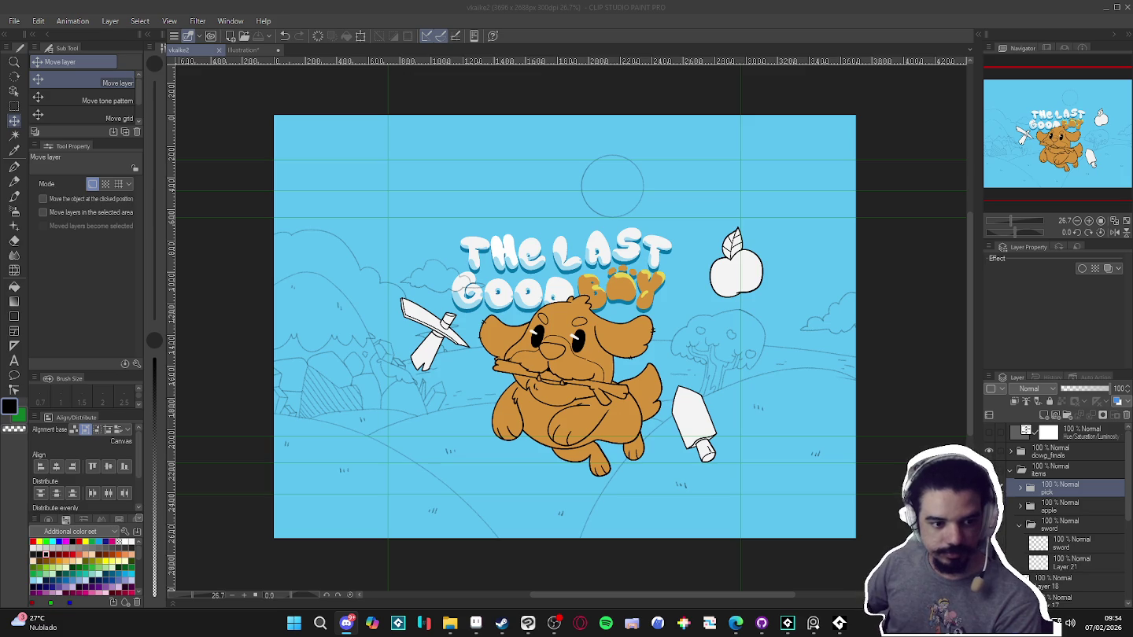
left_click(527, 624)
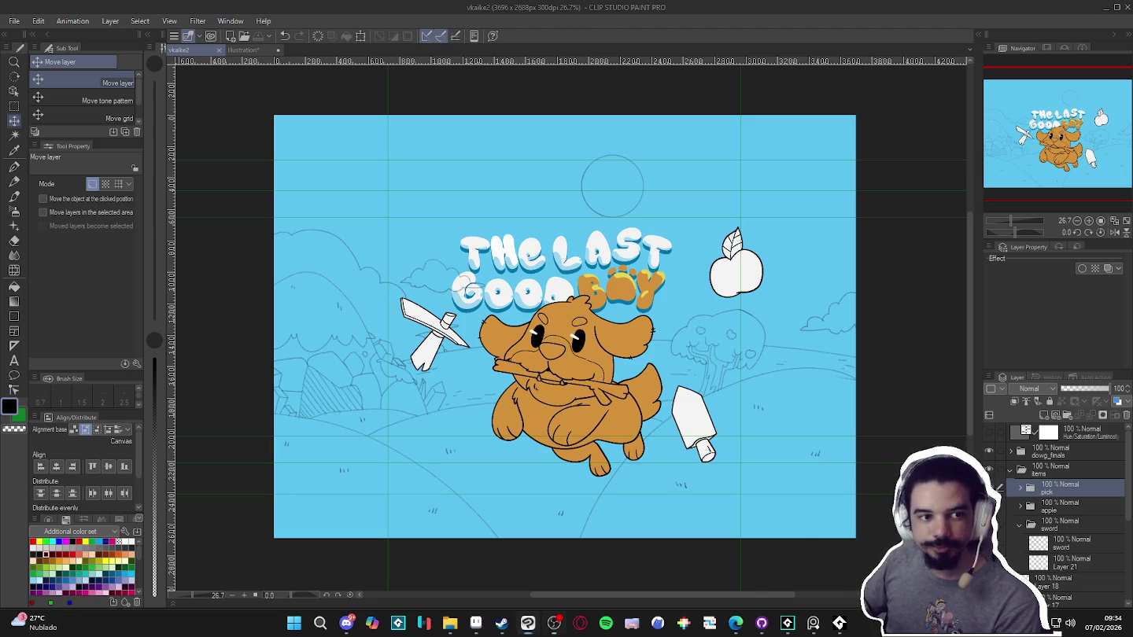
left_click(736, 623)
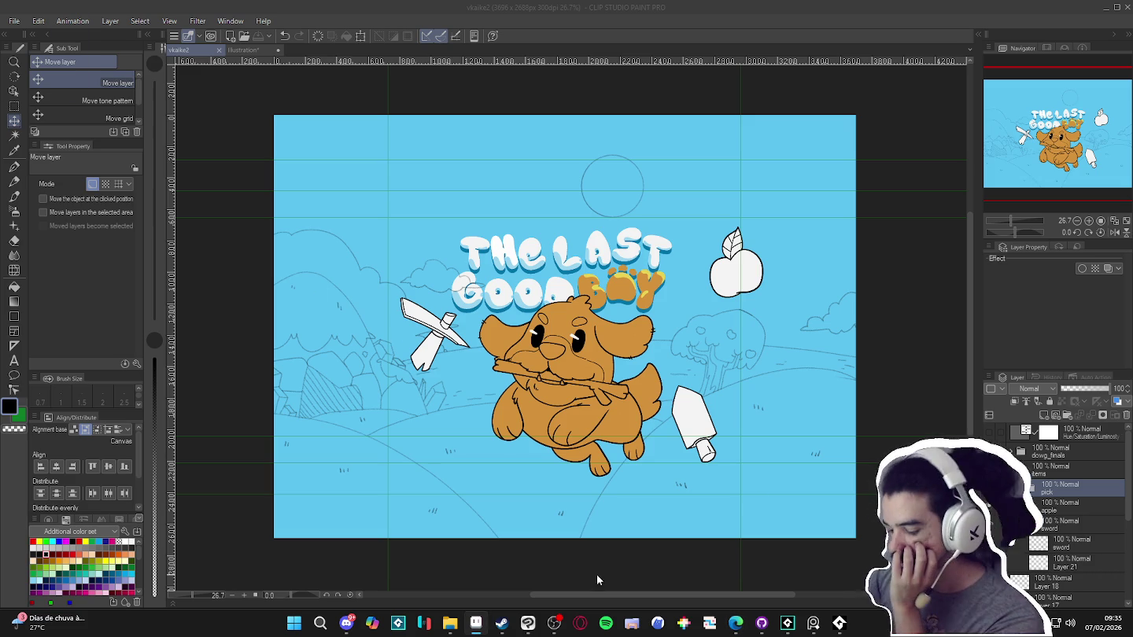
left_click(499, 624)
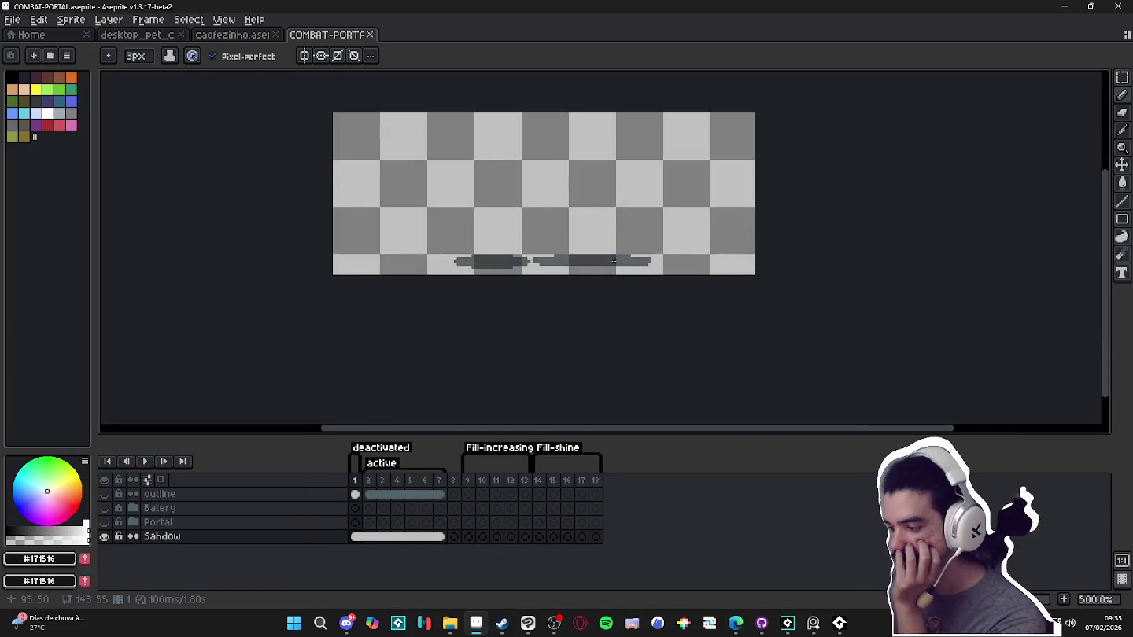
Show the Portal, Batery and outline layers, loop the portal animation, and snip a screenshot of the sprite
left_click(146, 460)
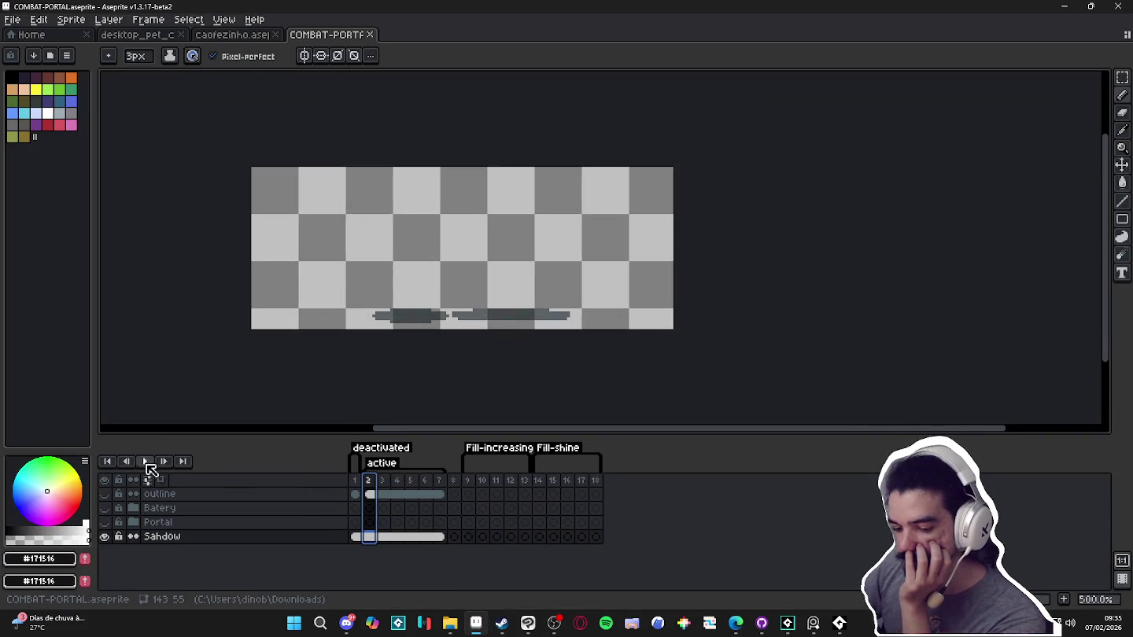
left_click_drag(108, 526, 111, 492)
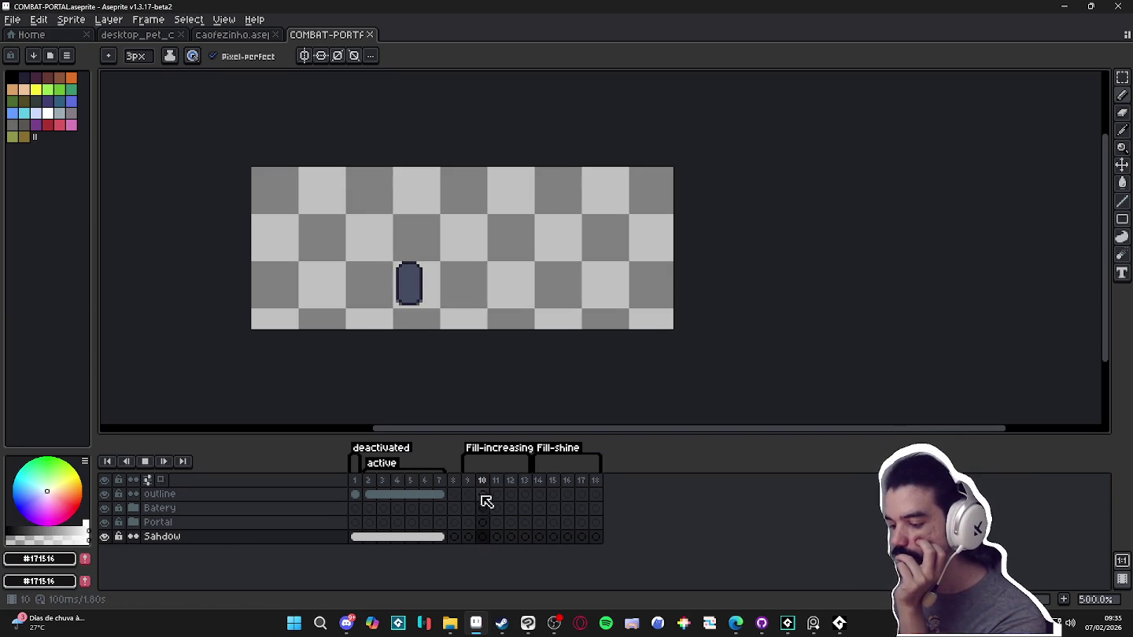
left_click(372, 481)
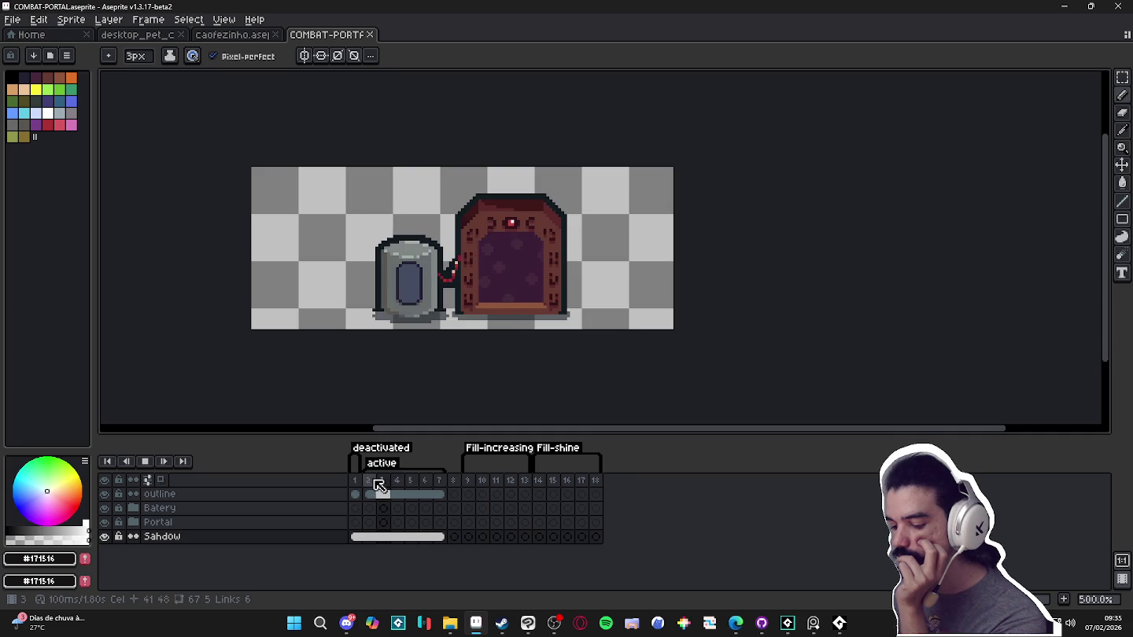
left_click(396, 480)
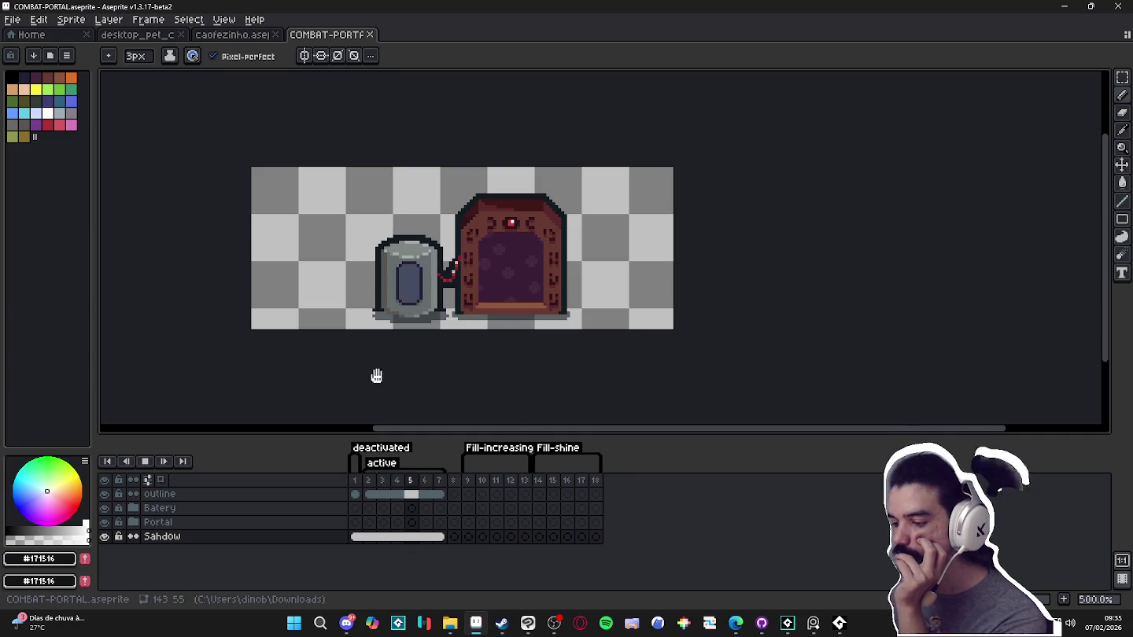
key("Return")
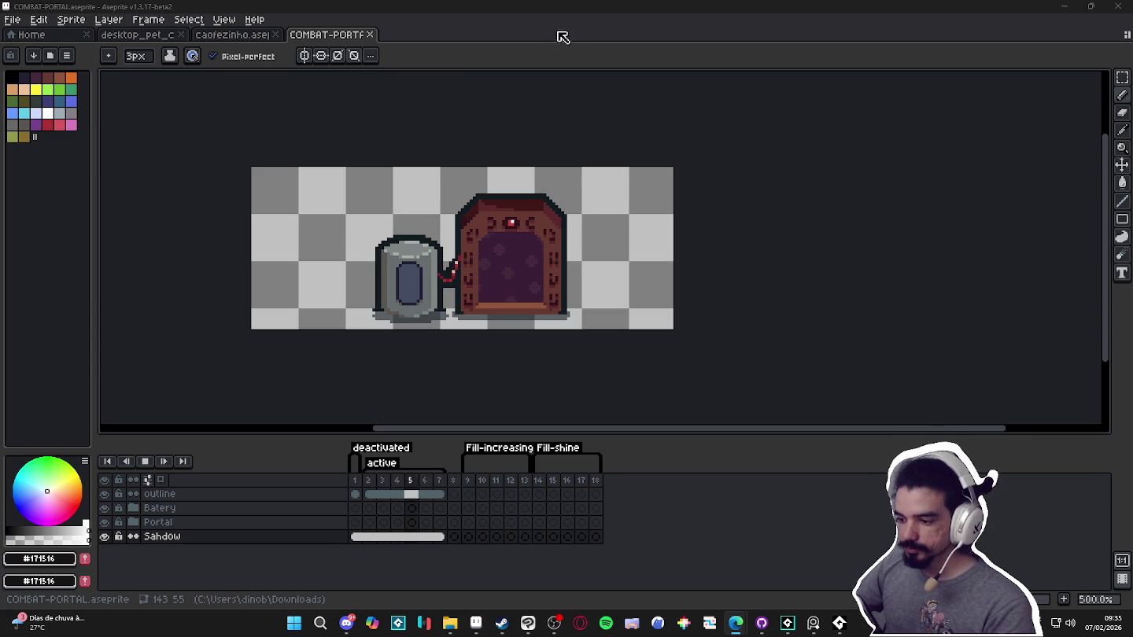
key("super+shift+s")
mouse_move(325, 166)
left_mouse_down()
mouse_move(715, 413)
mouse_move(622, 322)
left_mouse_up()
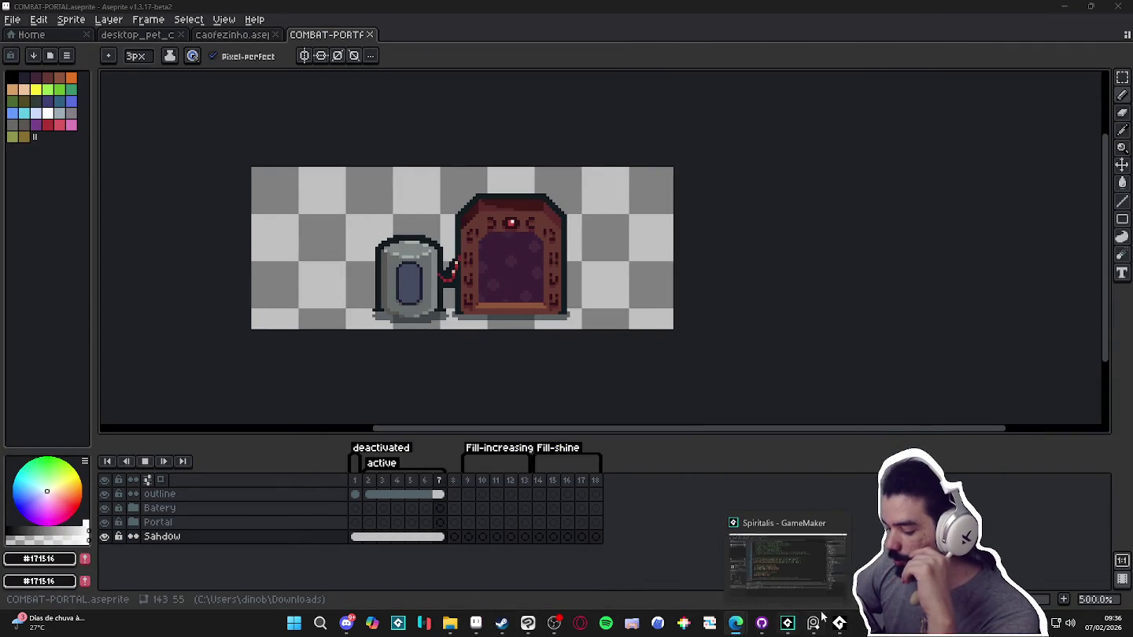
Review the dog illustration in Clip Studio Paint, then switch back to Aseprite
left_click(528, 623)
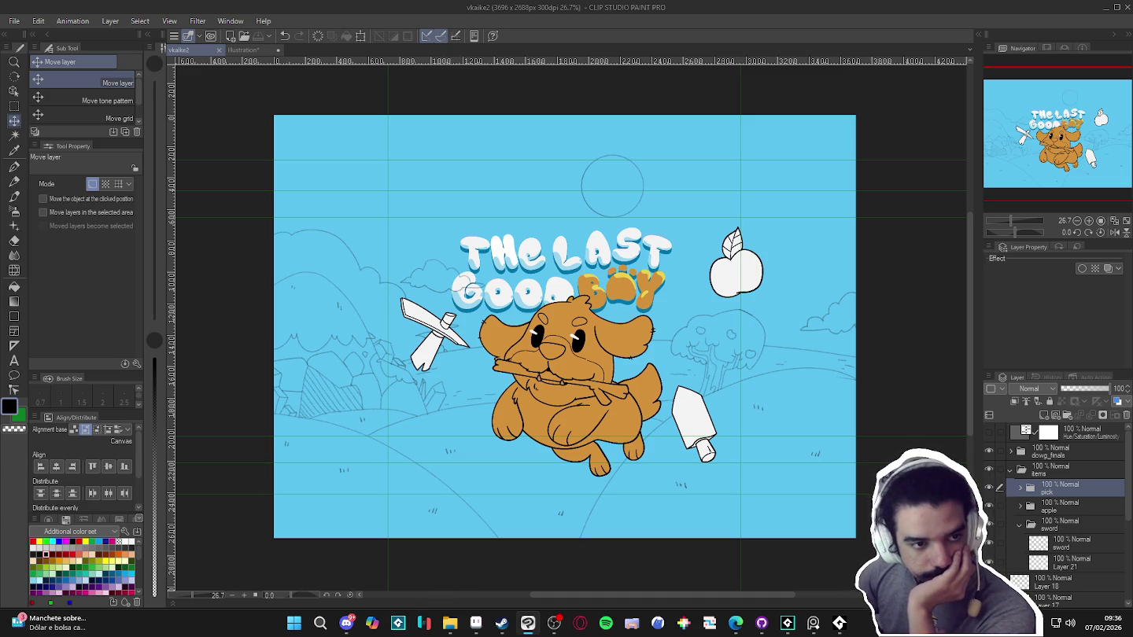
key("alt+Tab")
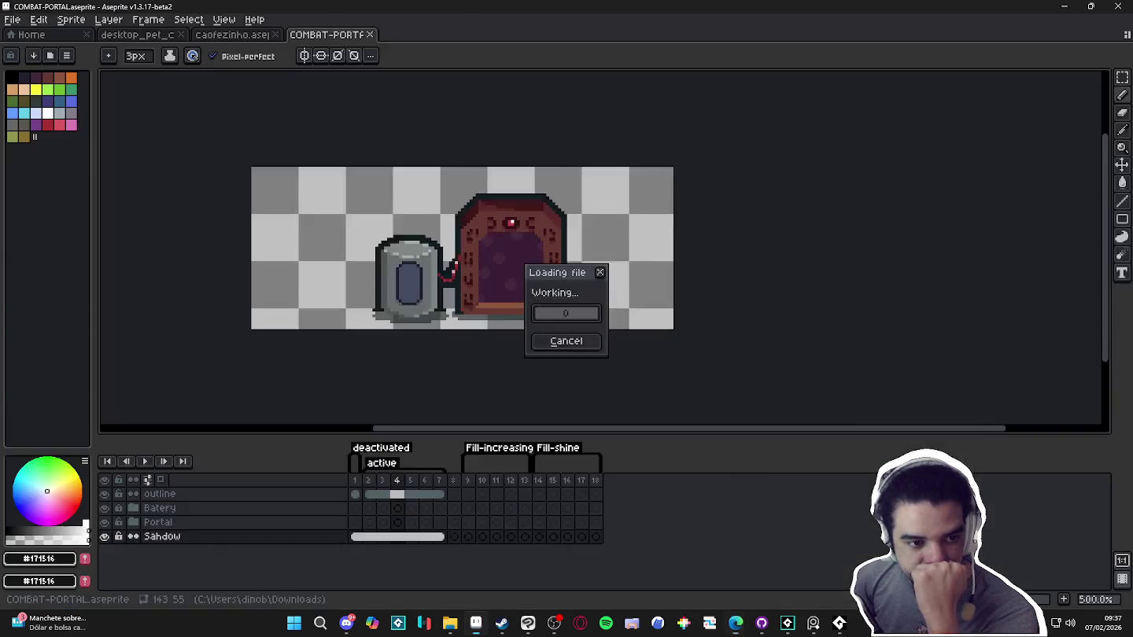
Step the Copper Golem from idle frame 6 through attack frames 19 and 21, then back
left_click(425, 480)
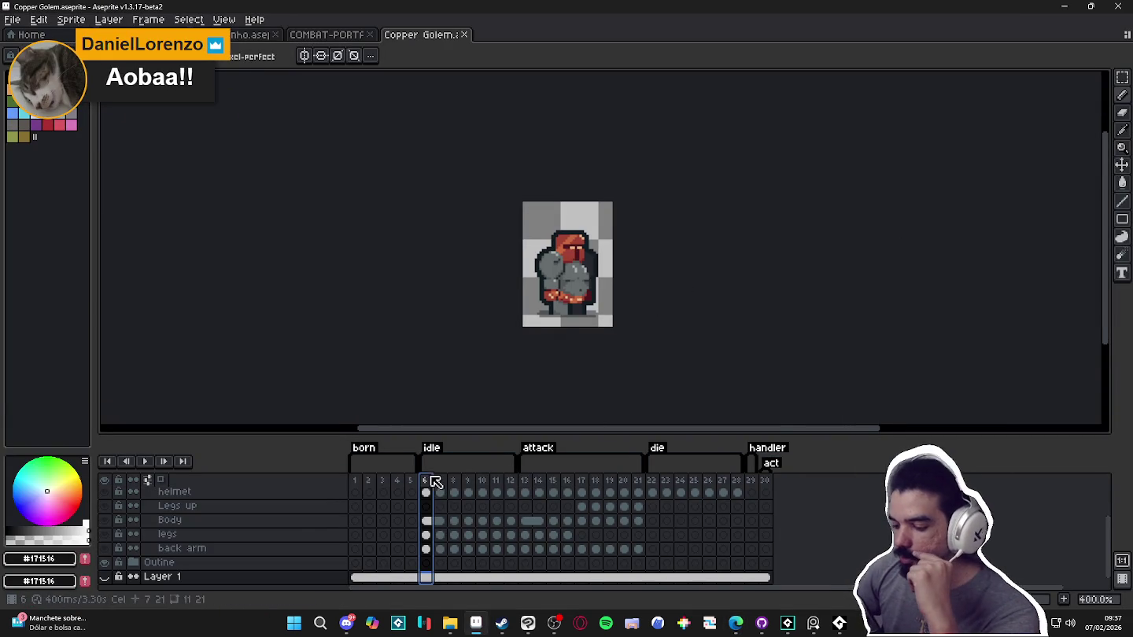
left_click(525, 483)
left_click(538, 482)
left_click(582, 483)
left_click(610, 484)
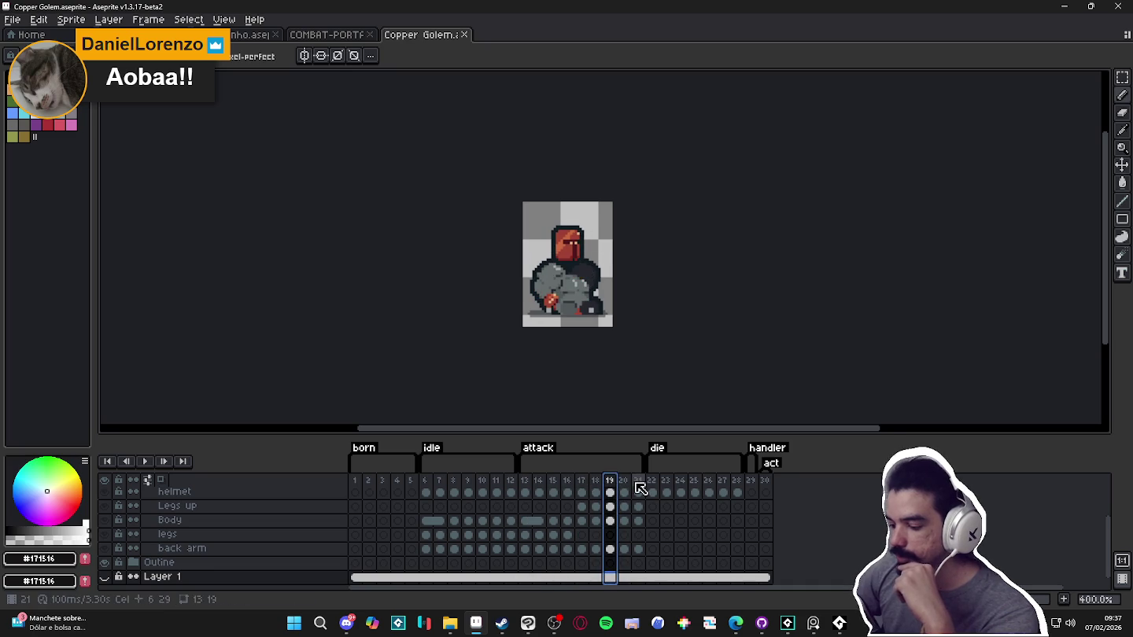
left_click(637, 482)
left_click(425, 481)
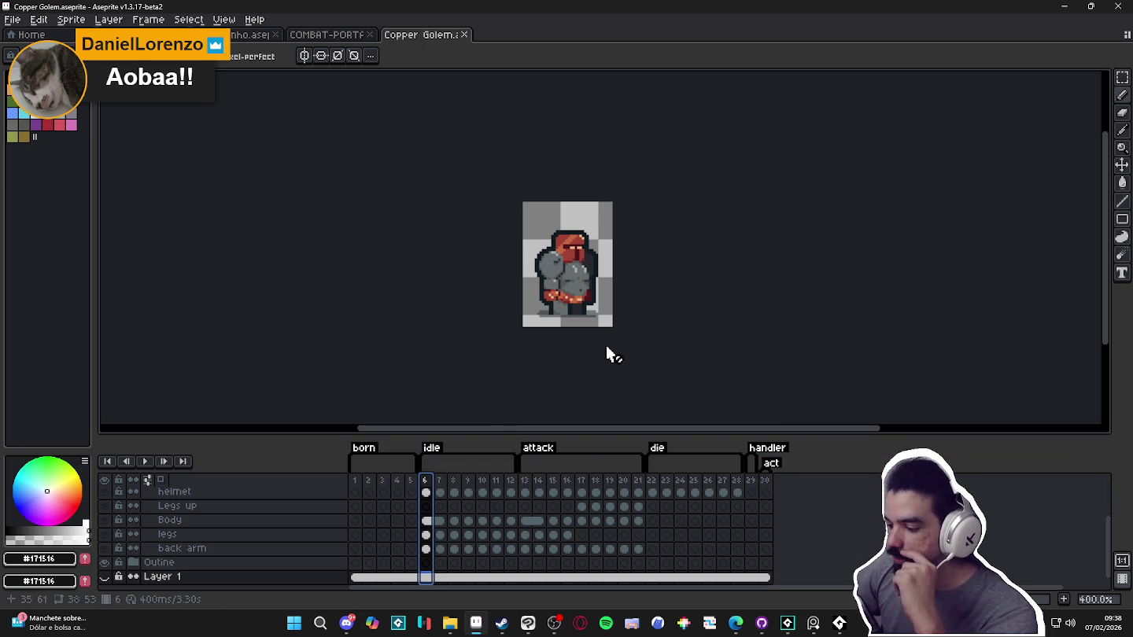
Click through the golem's idle and attack frames again, stopping on frame 12
left_click(440, 488)
left_click(454, 485)
left_click(510, 485)
left_click(538, 485)
left_click(567, 486)
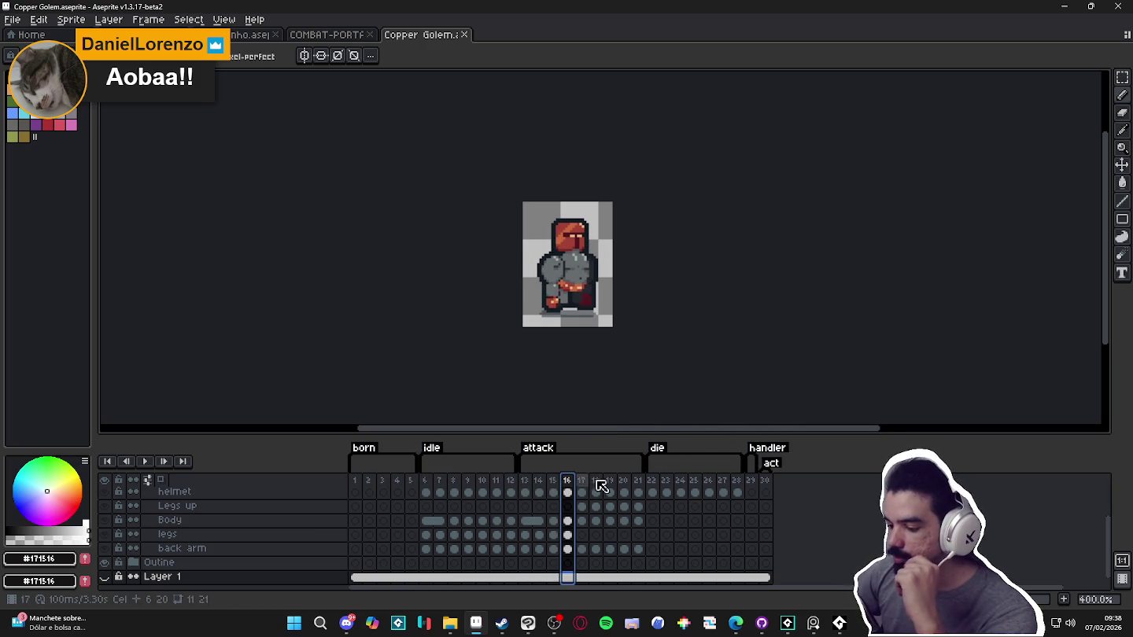
left_click(623, 485)
left_click(441, 484)
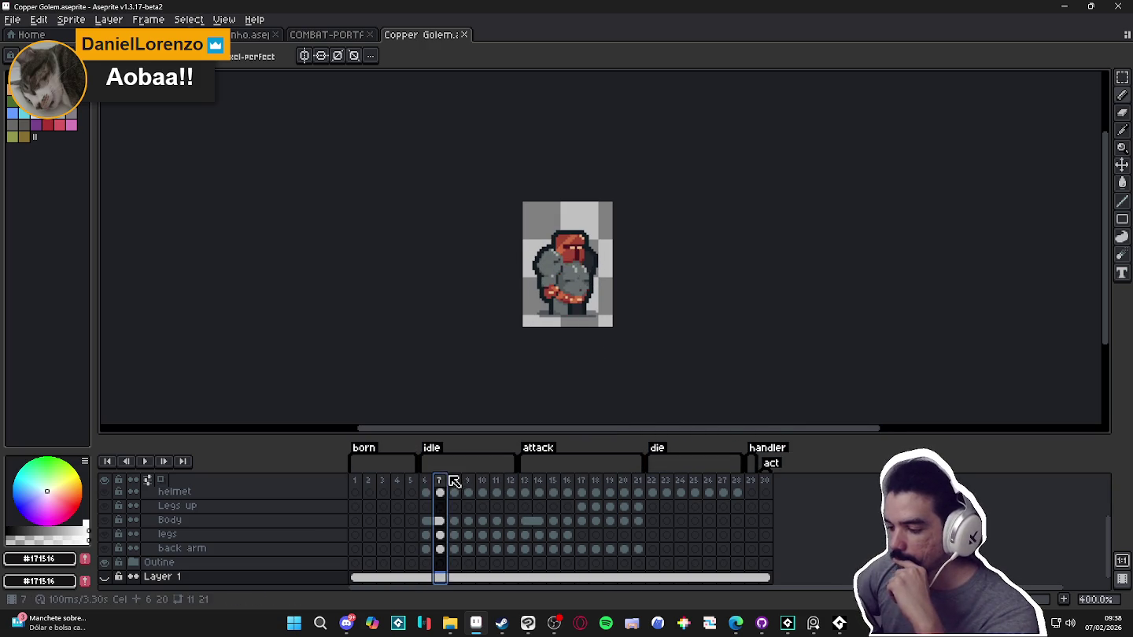
left_click(426, 481)
left_click(452, 485)
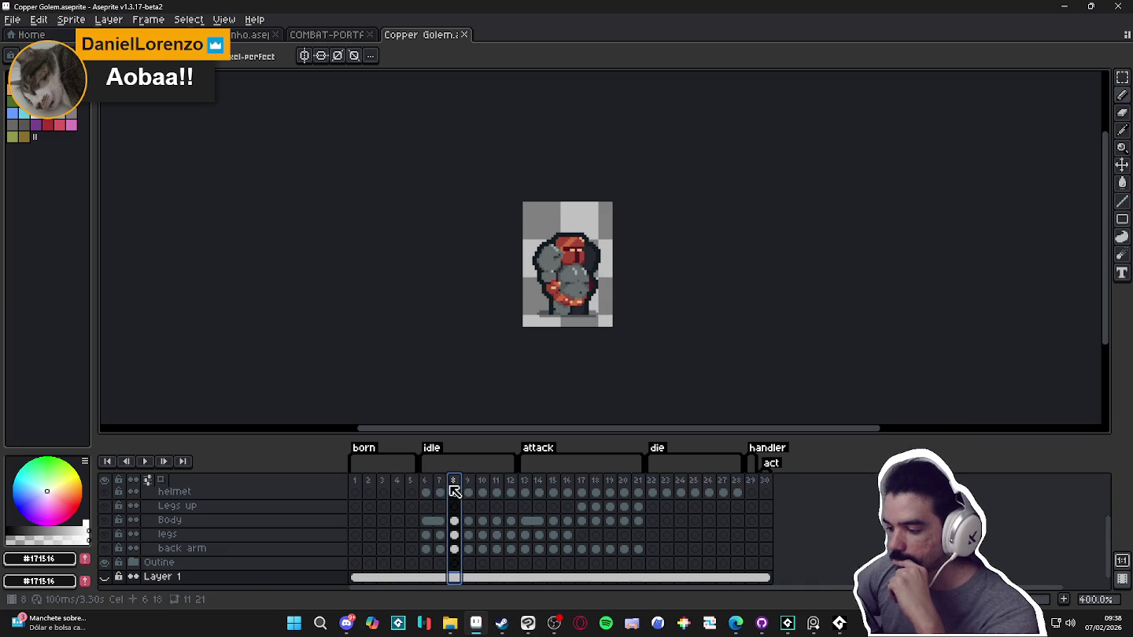
left_click(430, 483)
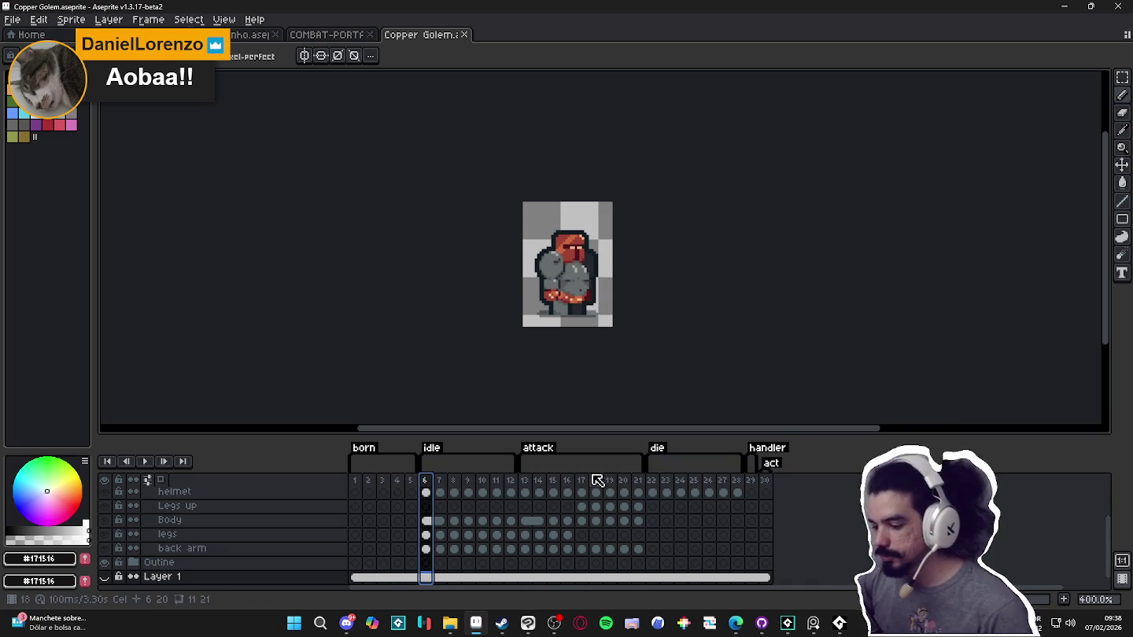
left_click(440, 486)
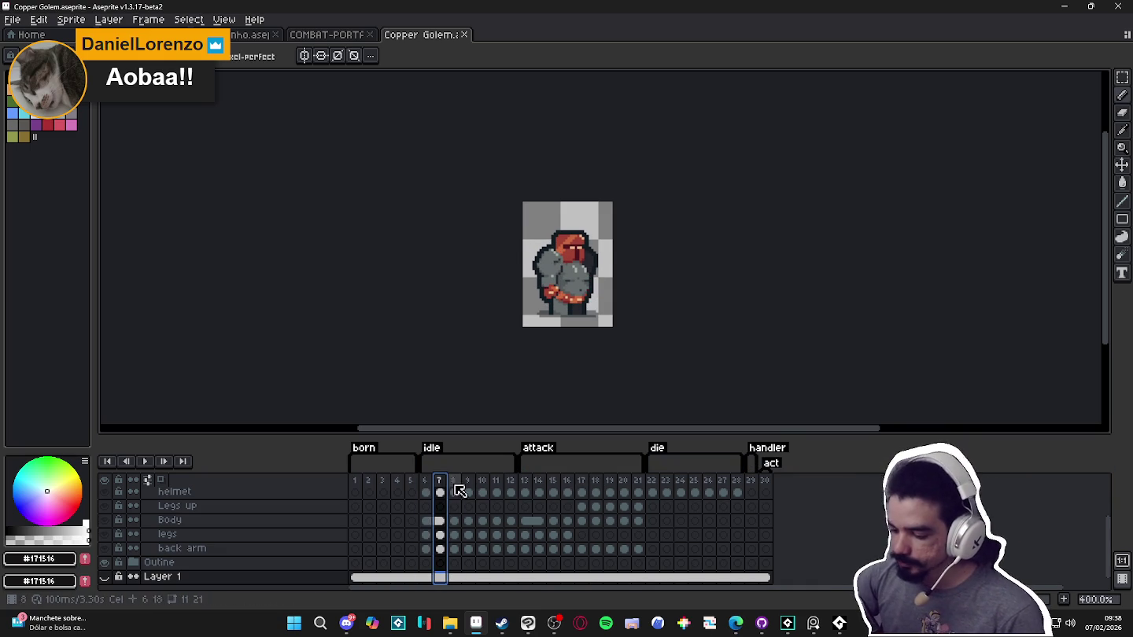
left_click(496, 485)
left_click(511, 484)
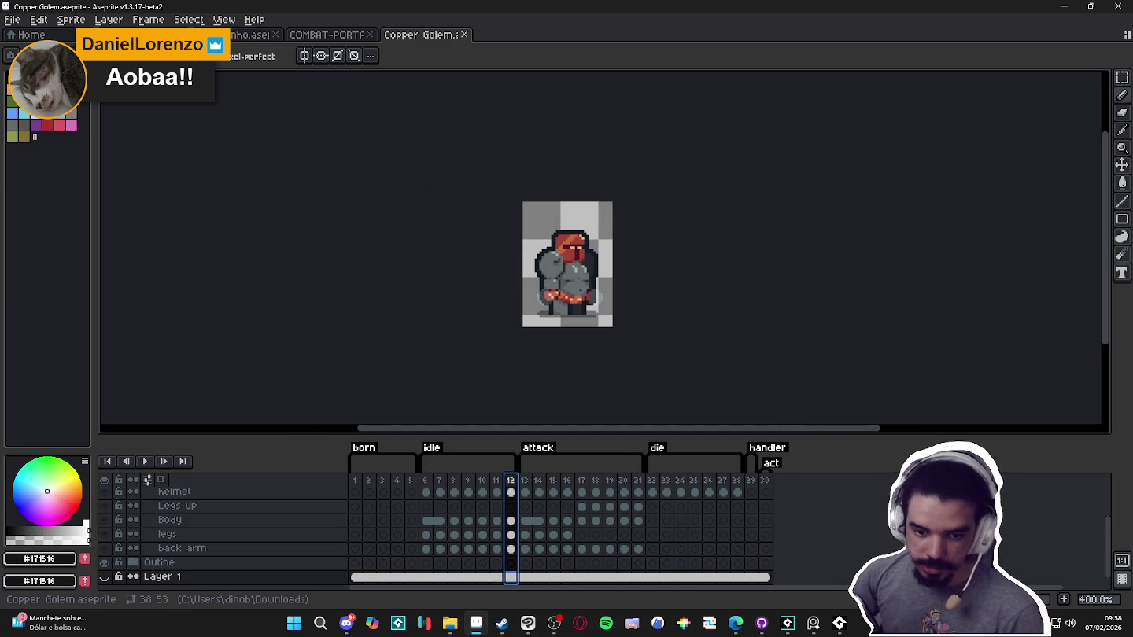
Shrink the Aseprite window and snip a screenshot of the golem sprite at its idle start
key("alt+Tab")
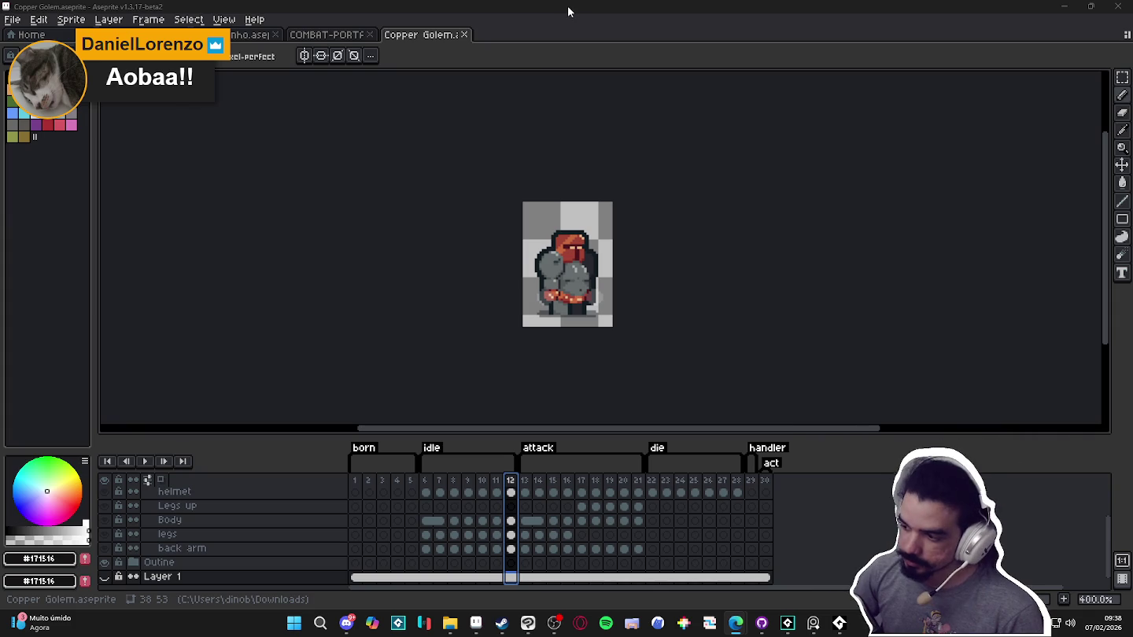
left_click_drag(567, 4, 623, 32)
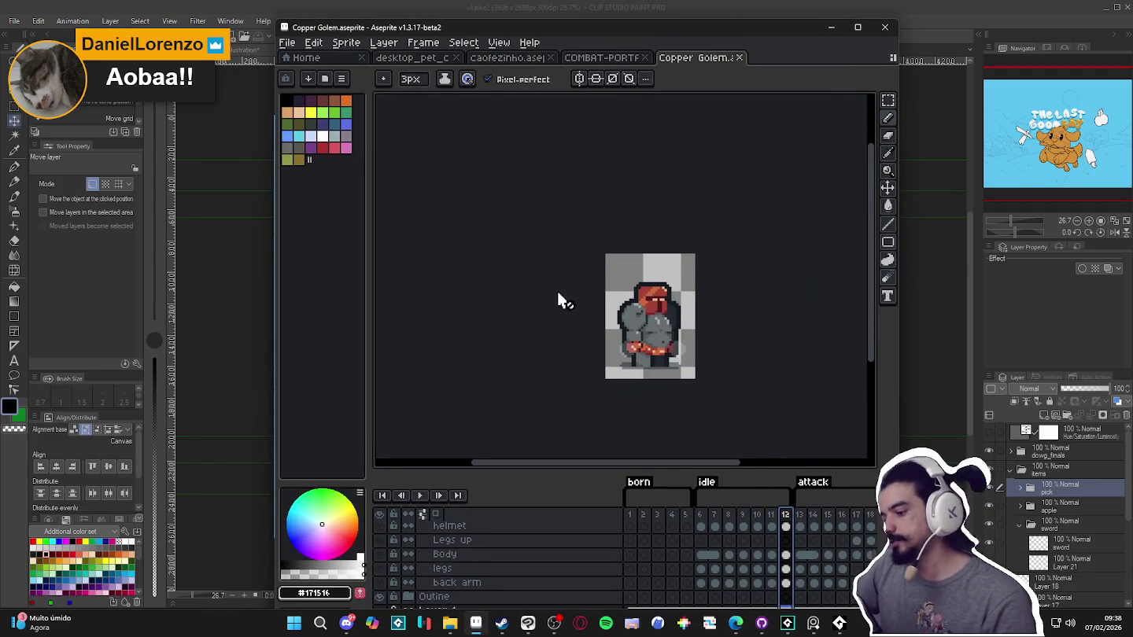
key("Right")
key("Right")
key("Left")
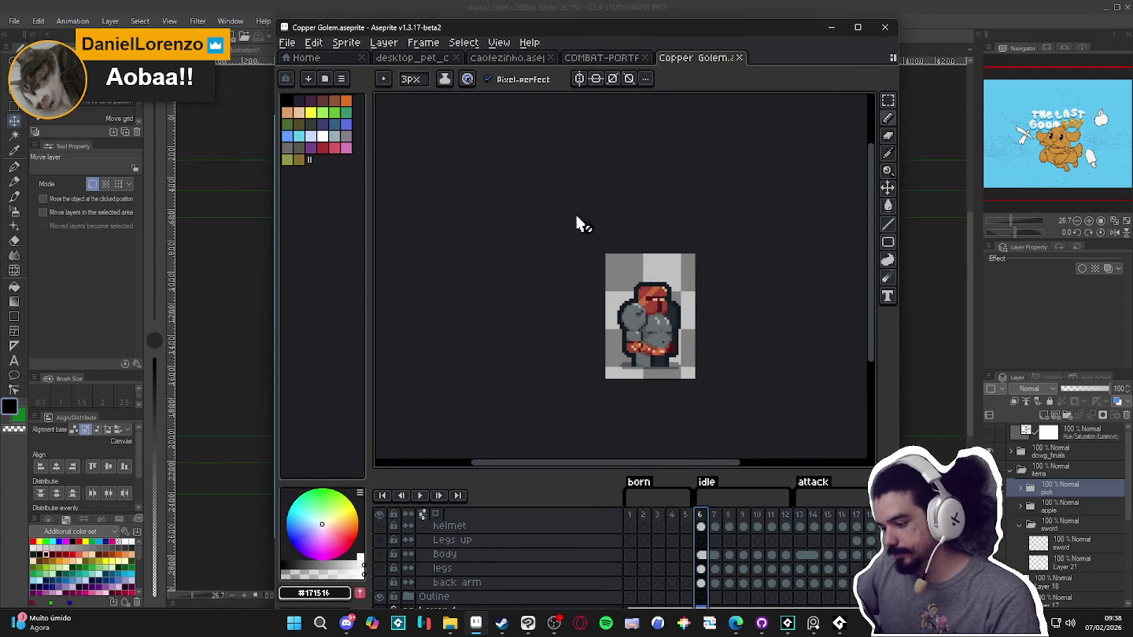
key("super+shift+s")
left_click_drag(602, 250, 689, 391)
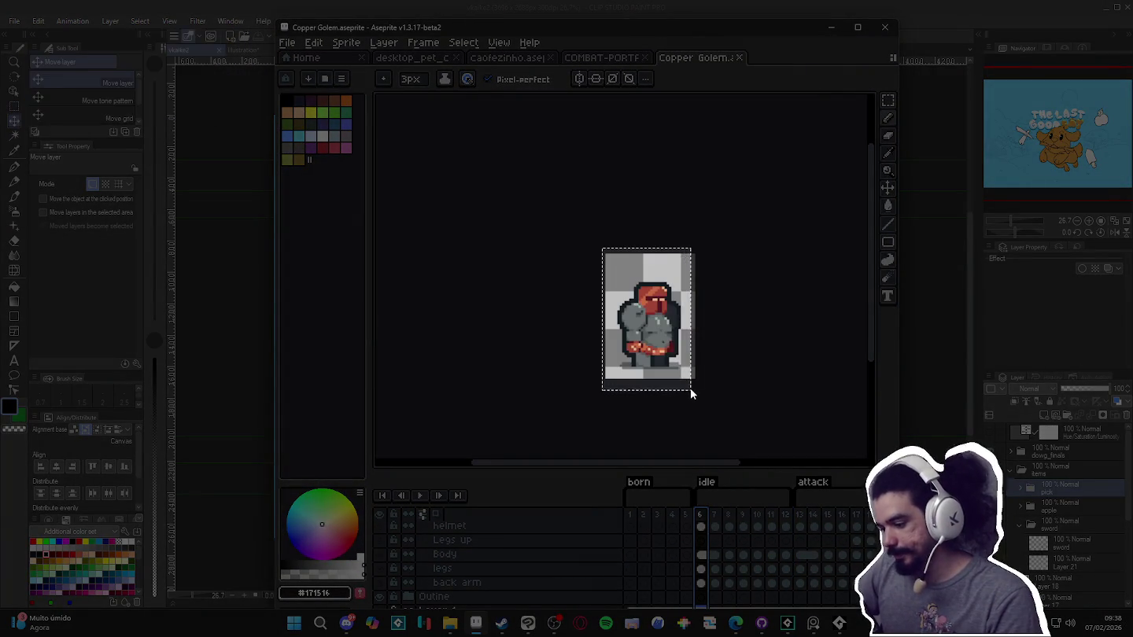
left_click(905, 441)
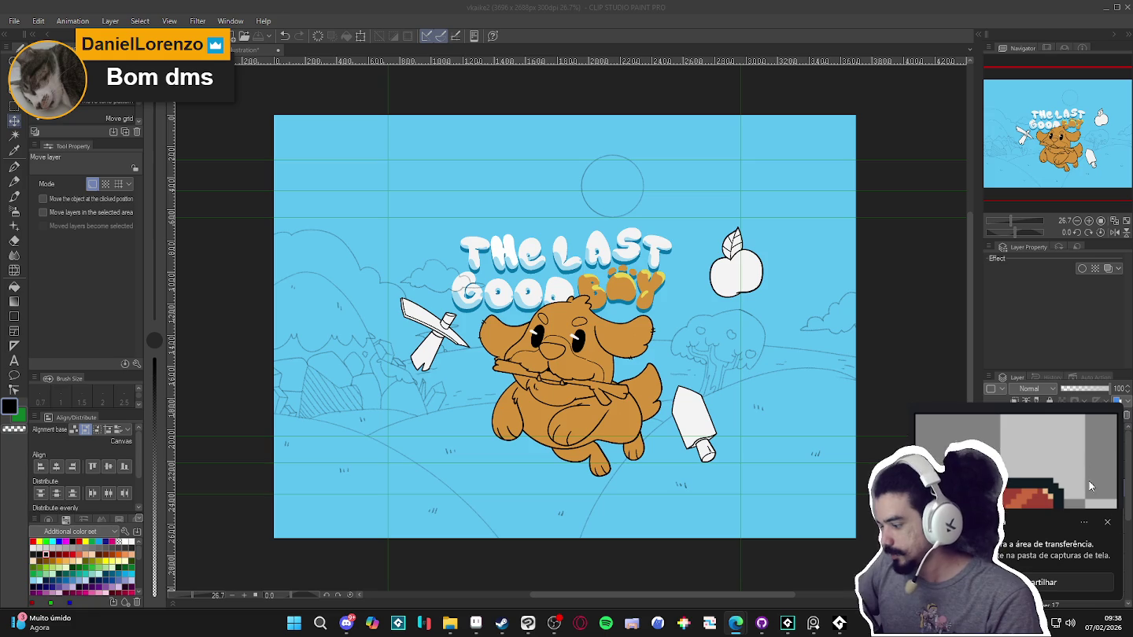
Zoom and pan onto the dog illustration and collapse the items layer folder
scroll(619, 415, "up", 1)
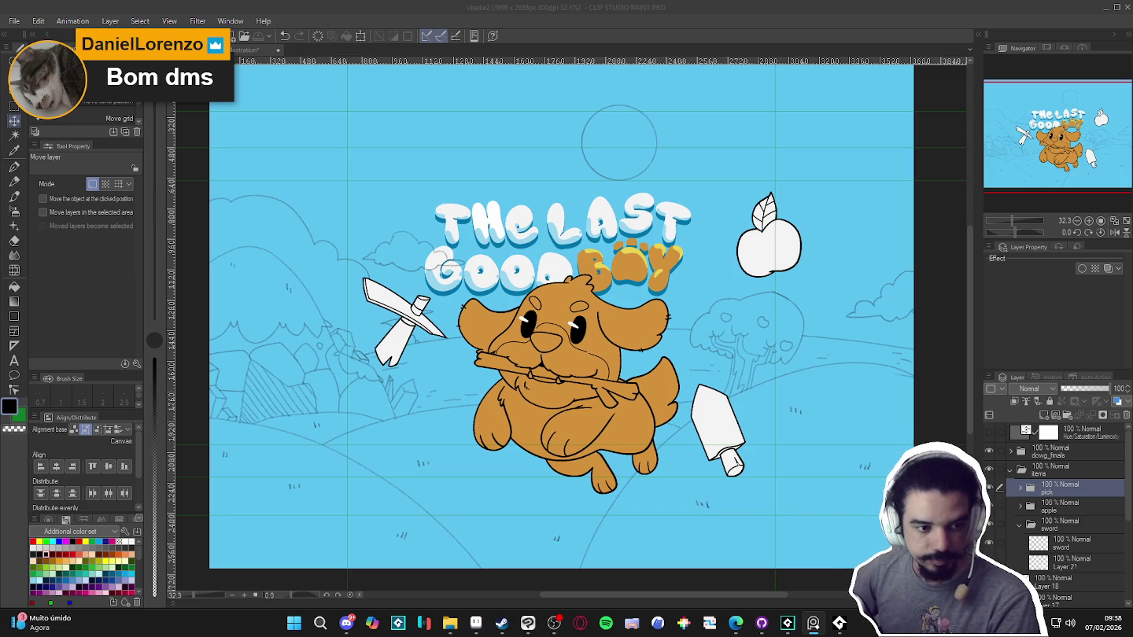
left_click(819, 413)
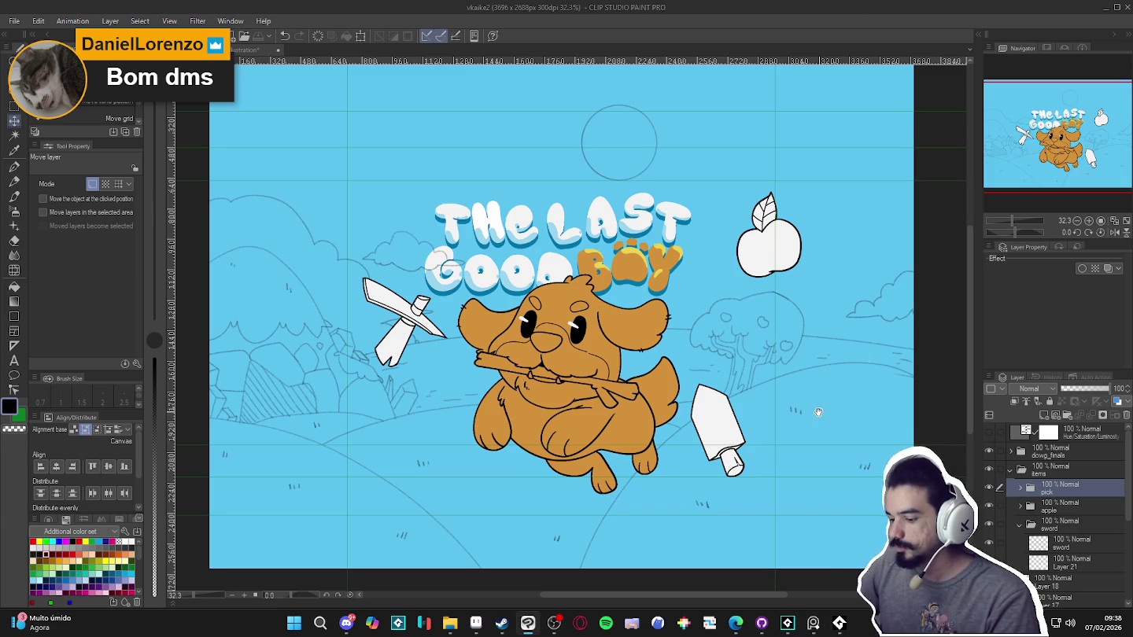
left_click_drag(818, 412, 777, 403)
left_click(1012, 469)
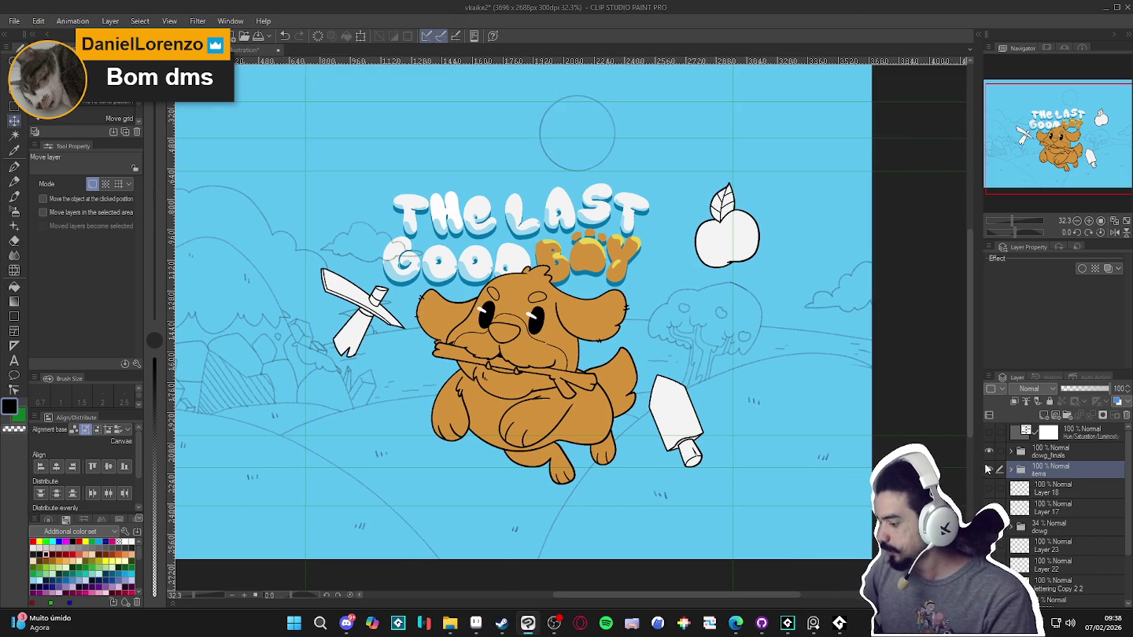
double_click(989, 469)
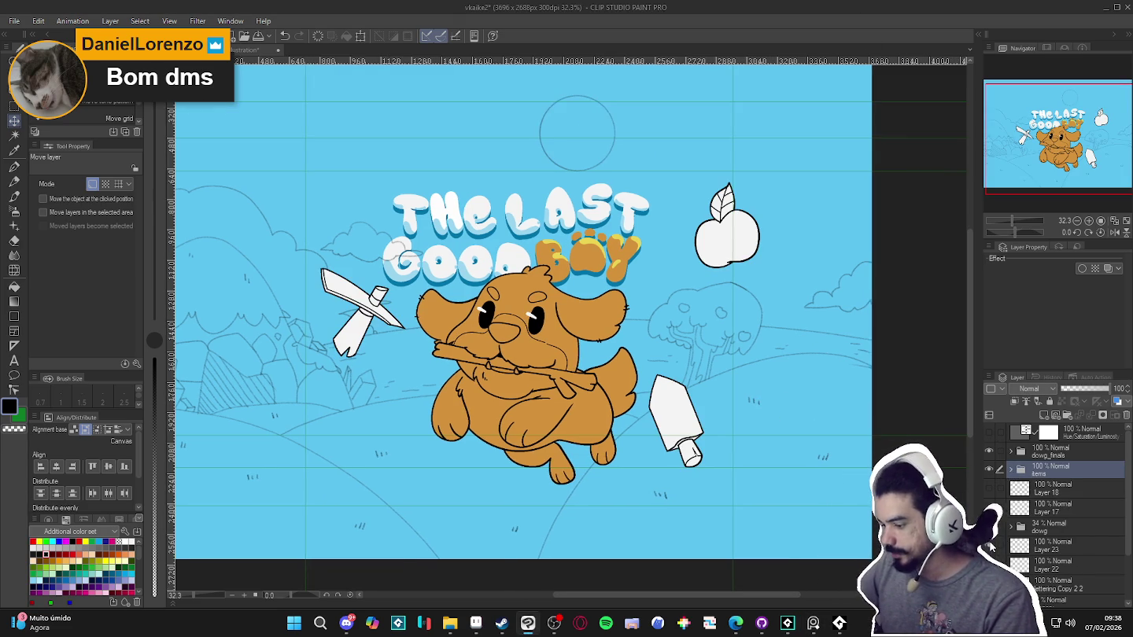
Select Layer 23 and switch to the pencil for sketching
scroll(732, 435, "down", 1)
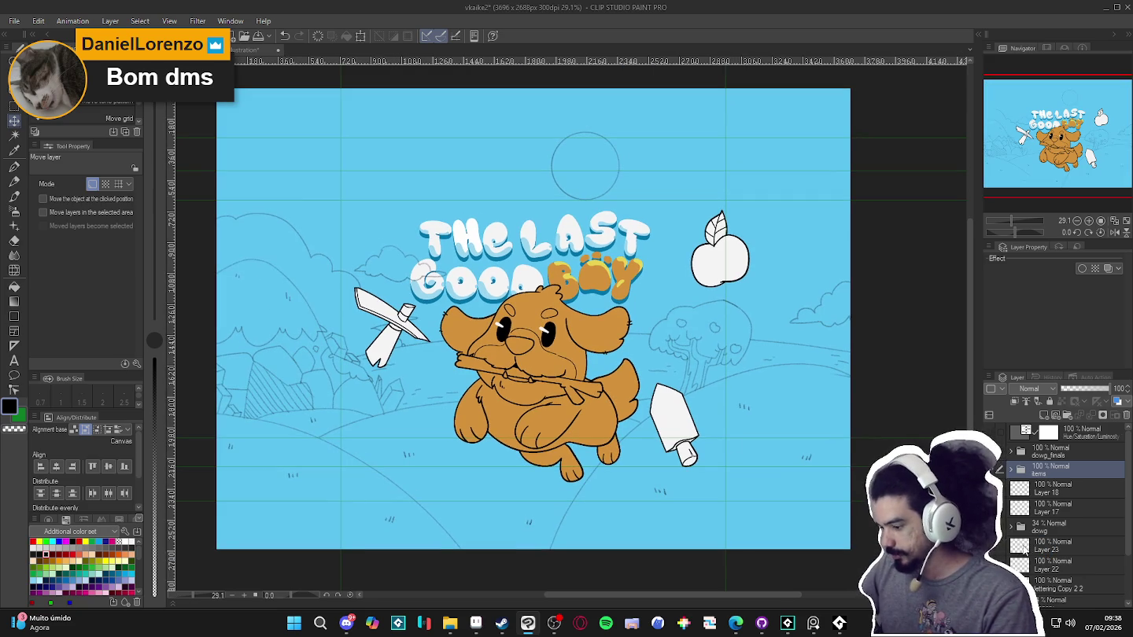
left_click(1021, 549)
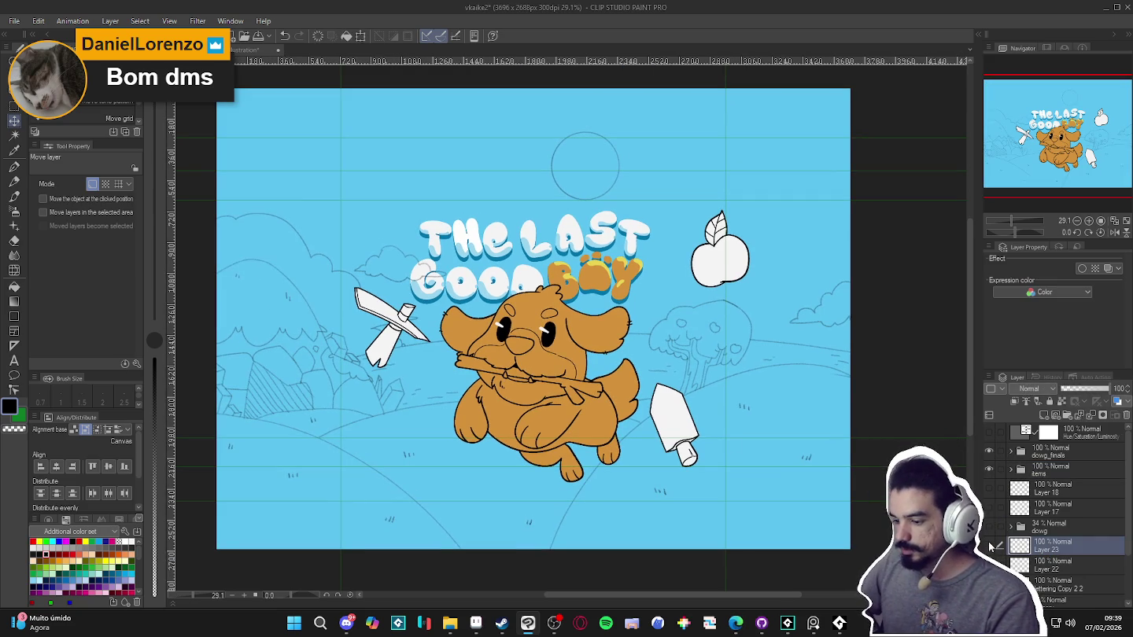
scroll(708, 366, "up", 1)
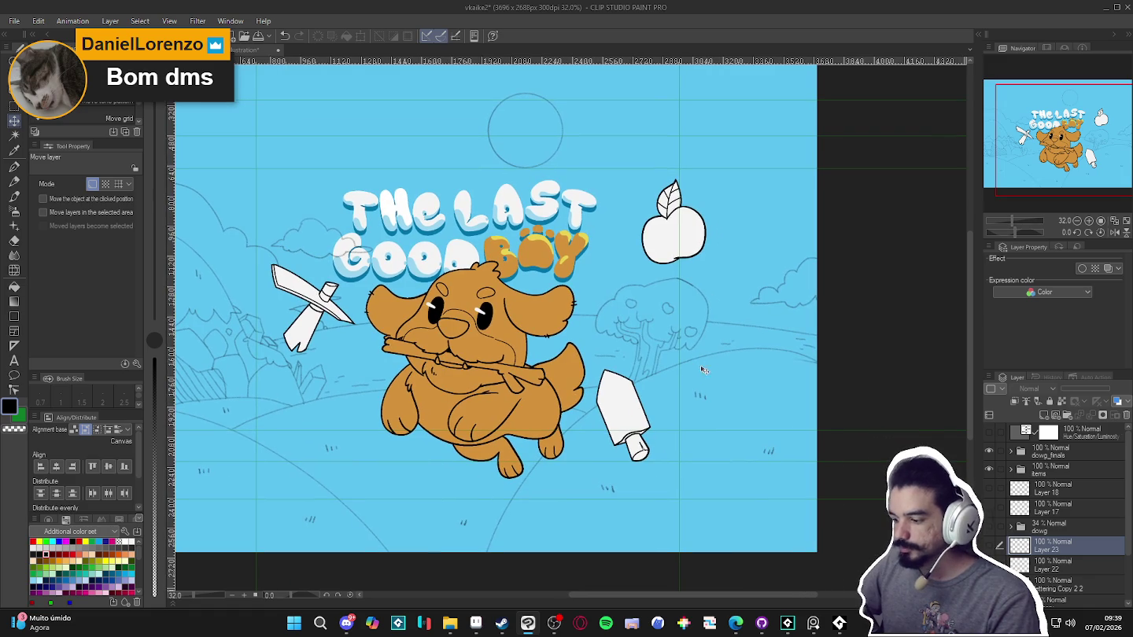
key("p")
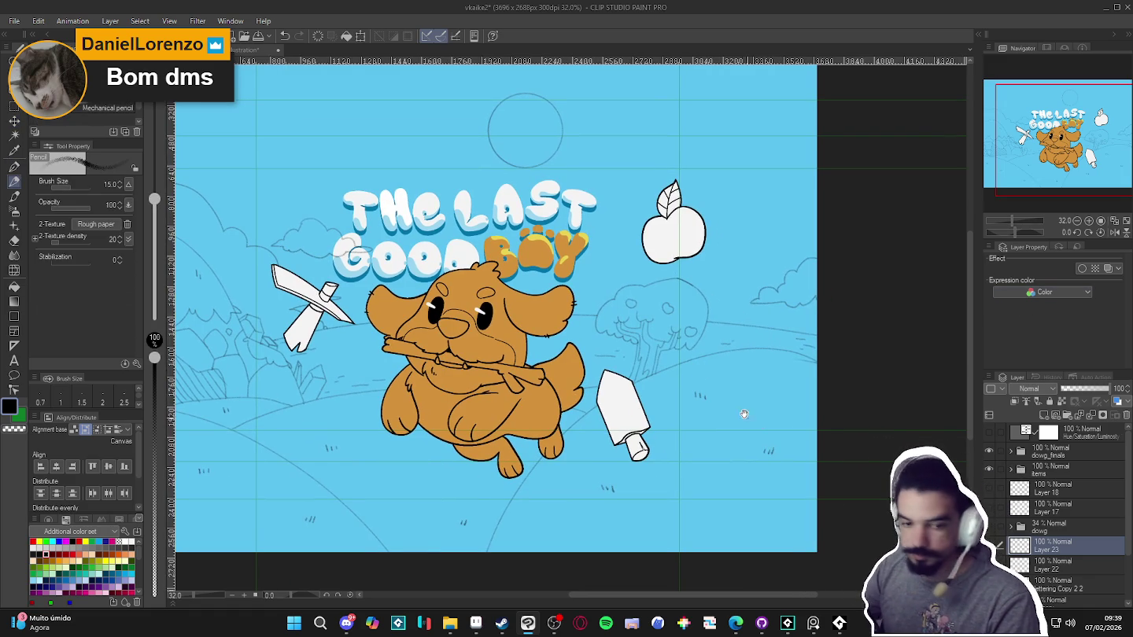
Pick dark brown and sketch the first vertical shed line on the right hill
scroll(496, 314, "up", 1)
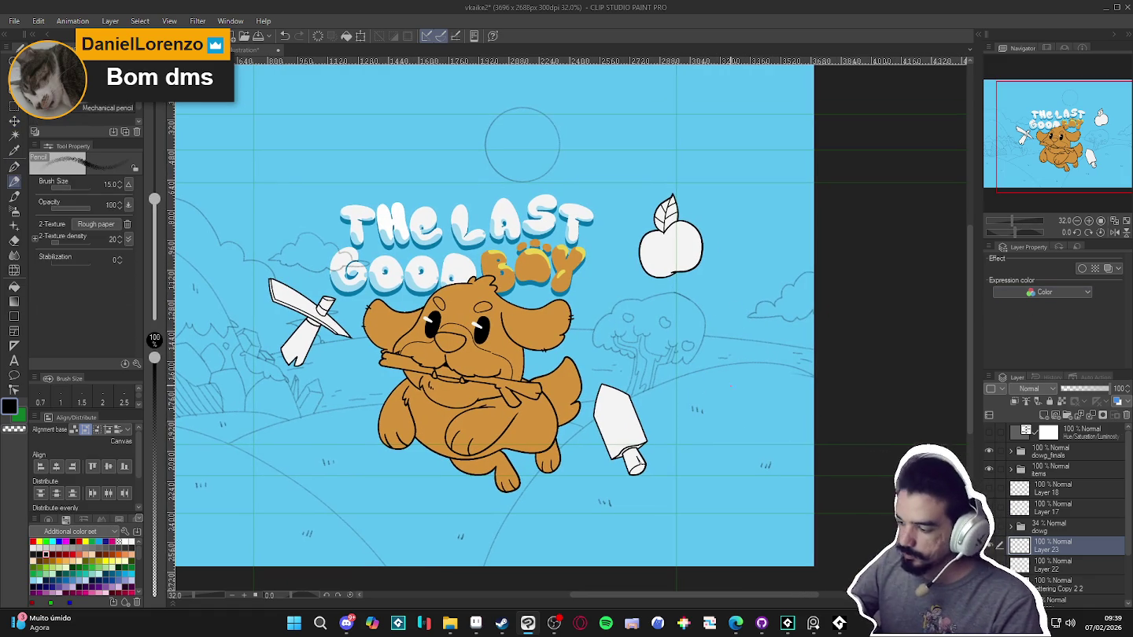
left_click(33, 541)
mouse_move(111, 575)
left_click(105, 555)
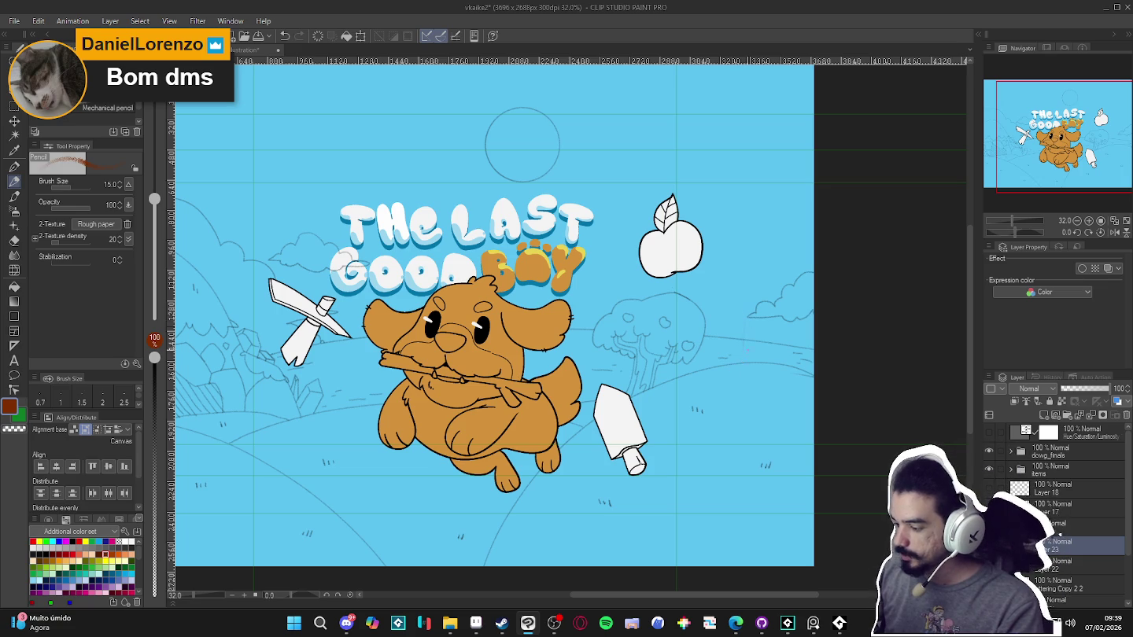
left_click_drag(742, 373, 746, 309)
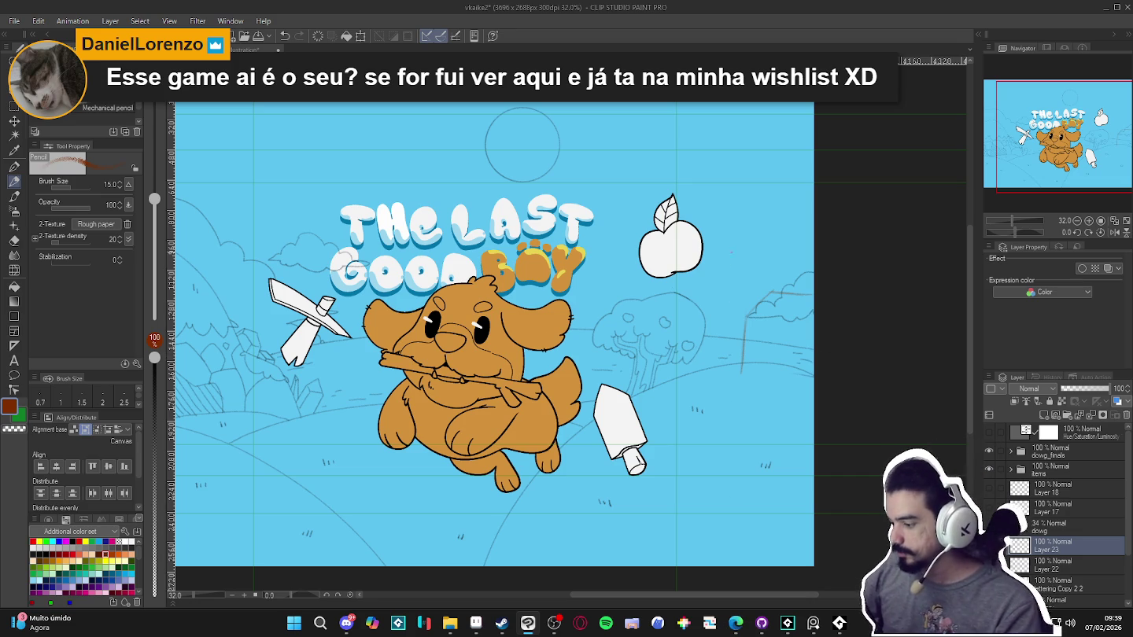
scroll(770, 307, "up", 1)
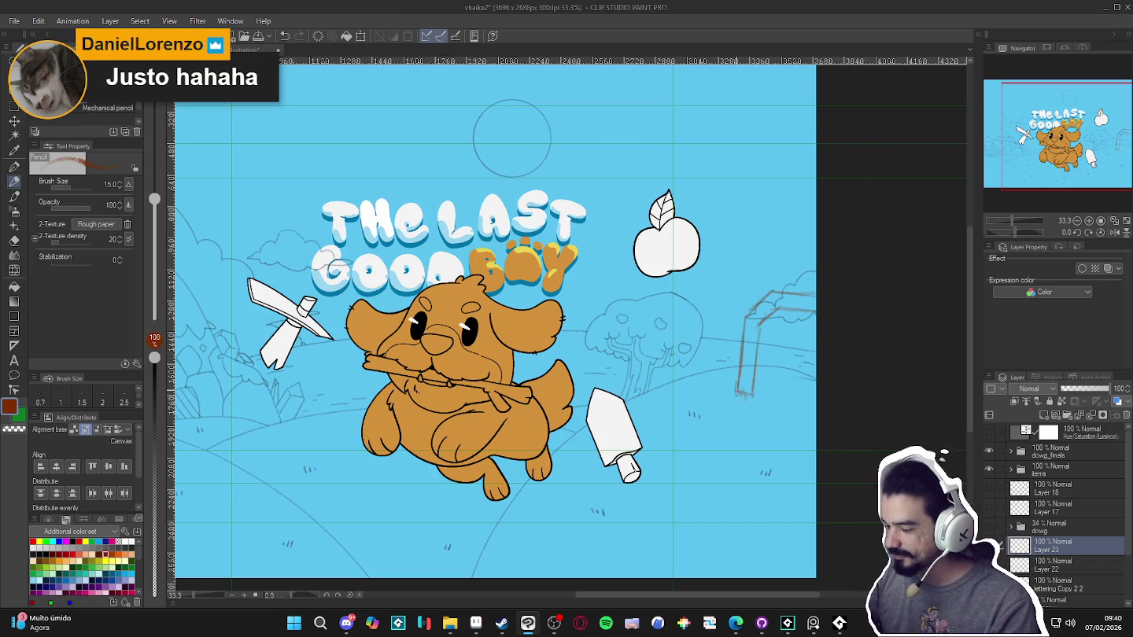
Tilt the canvas, undo the last pencil stroke, and reset the rotation to upright
left_click_drag(836, 414, 787, 196)
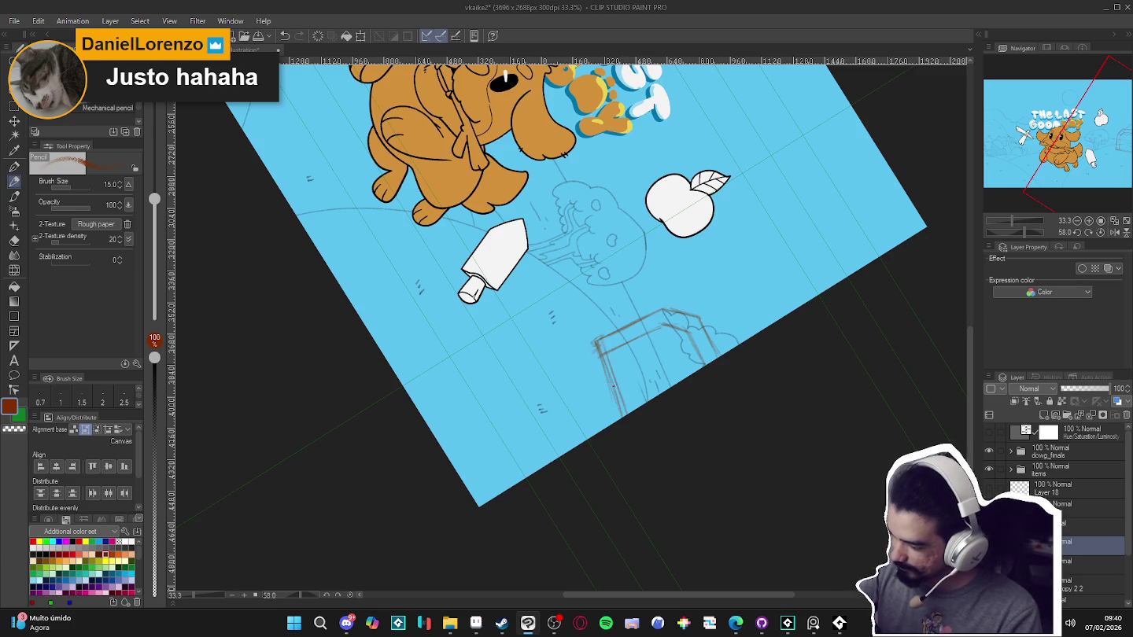
key("e")
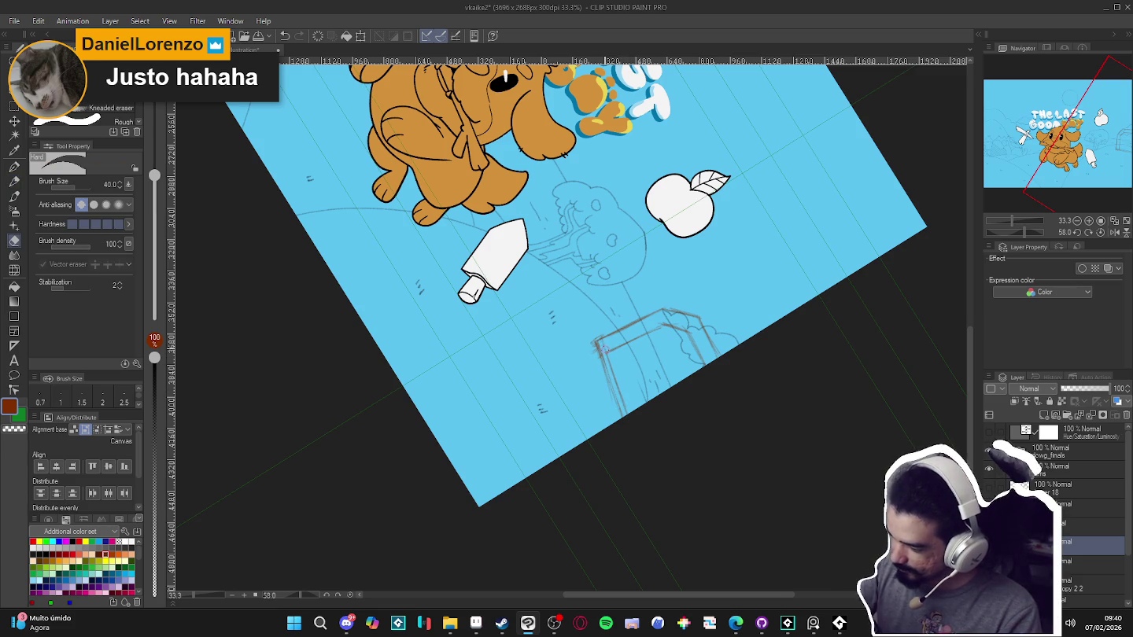
key("p")
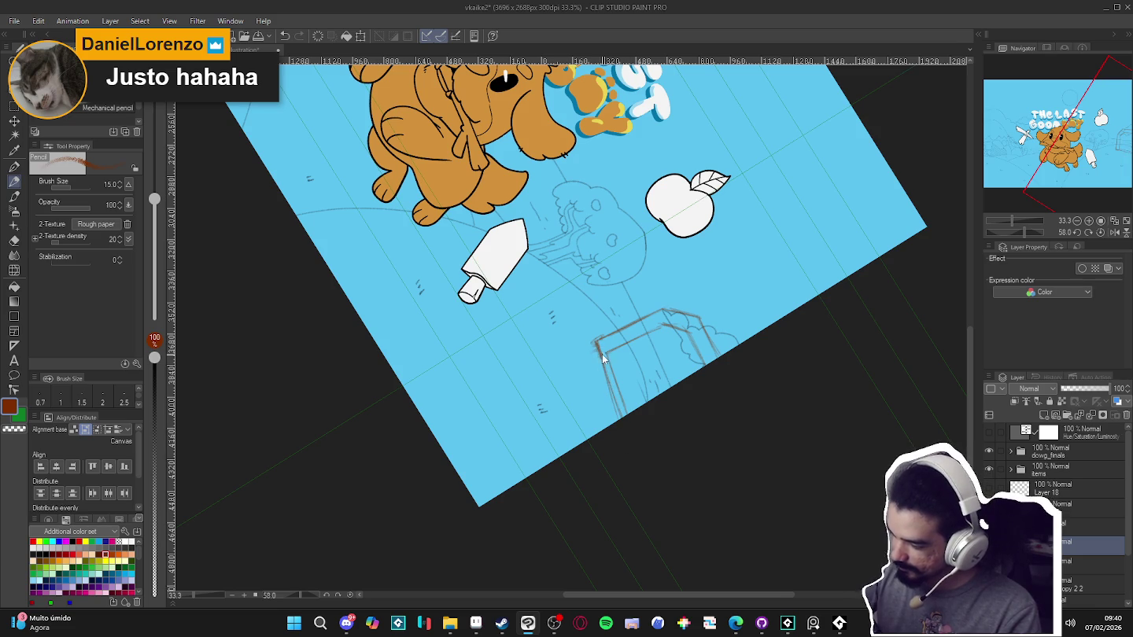
key("ctrl+z")
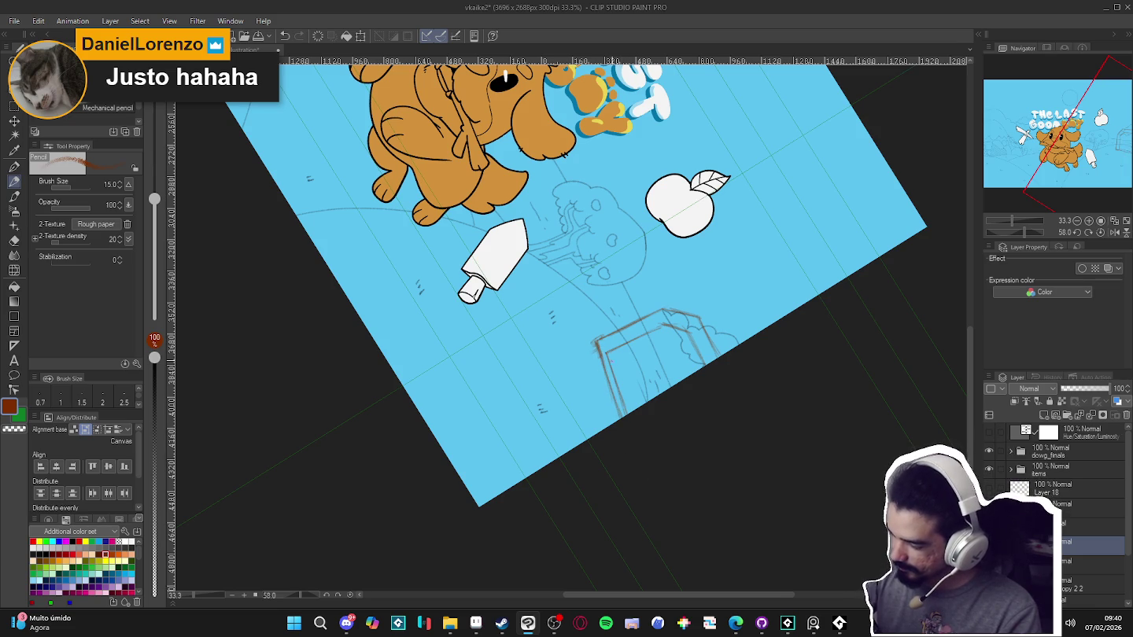
left_click_drag(692, 458, 824, 323)
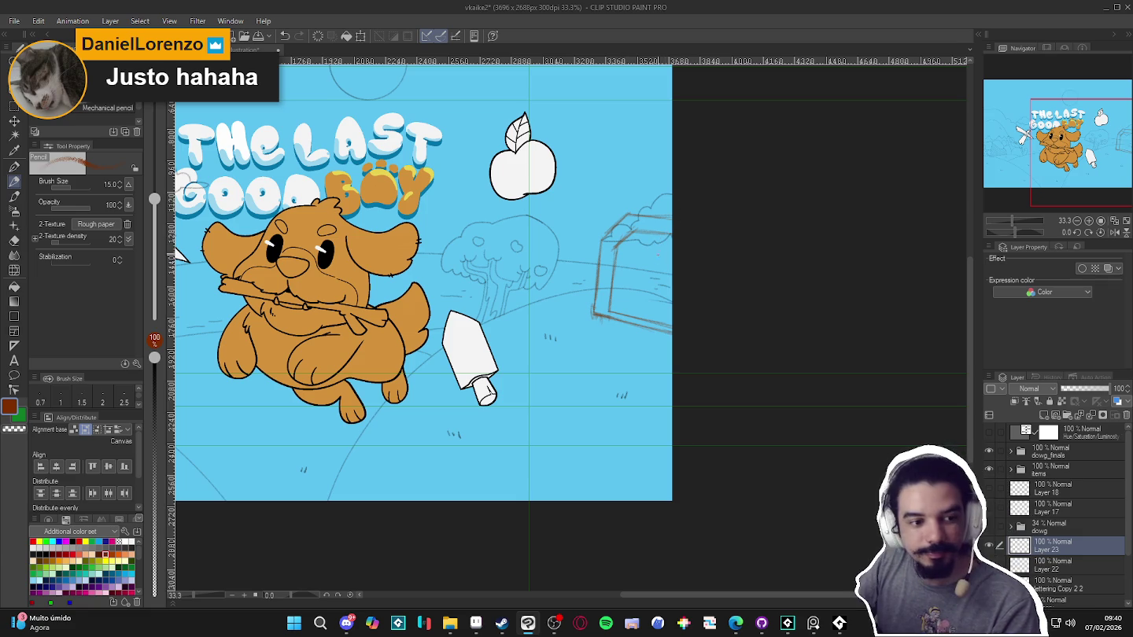
left_click_drag(728, 331, 660, 456)
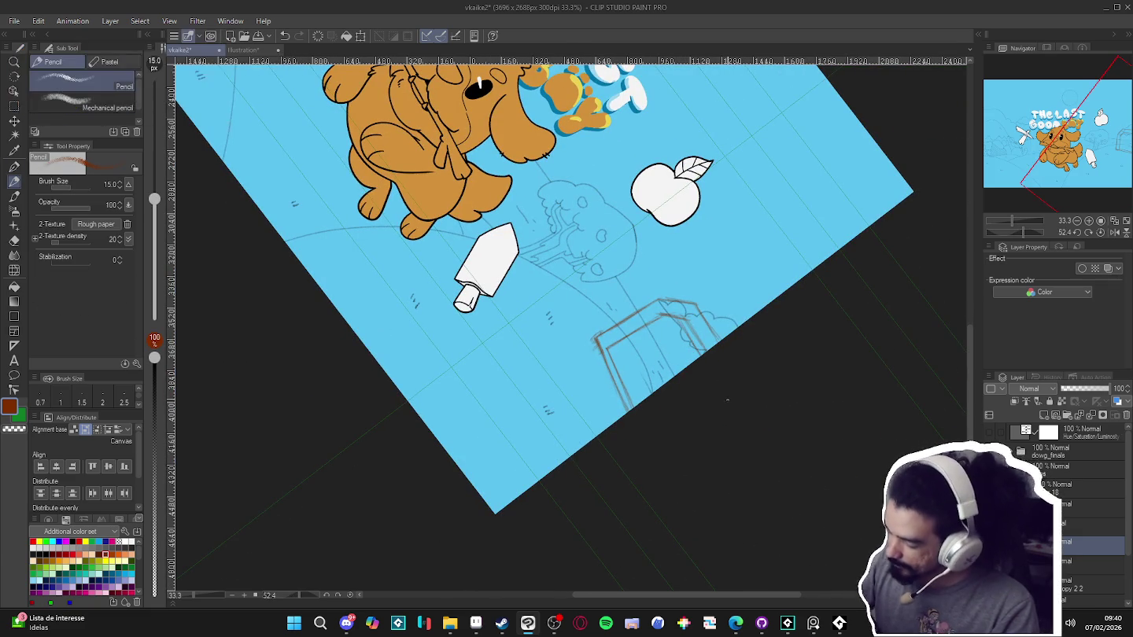
key("ctrl+@")
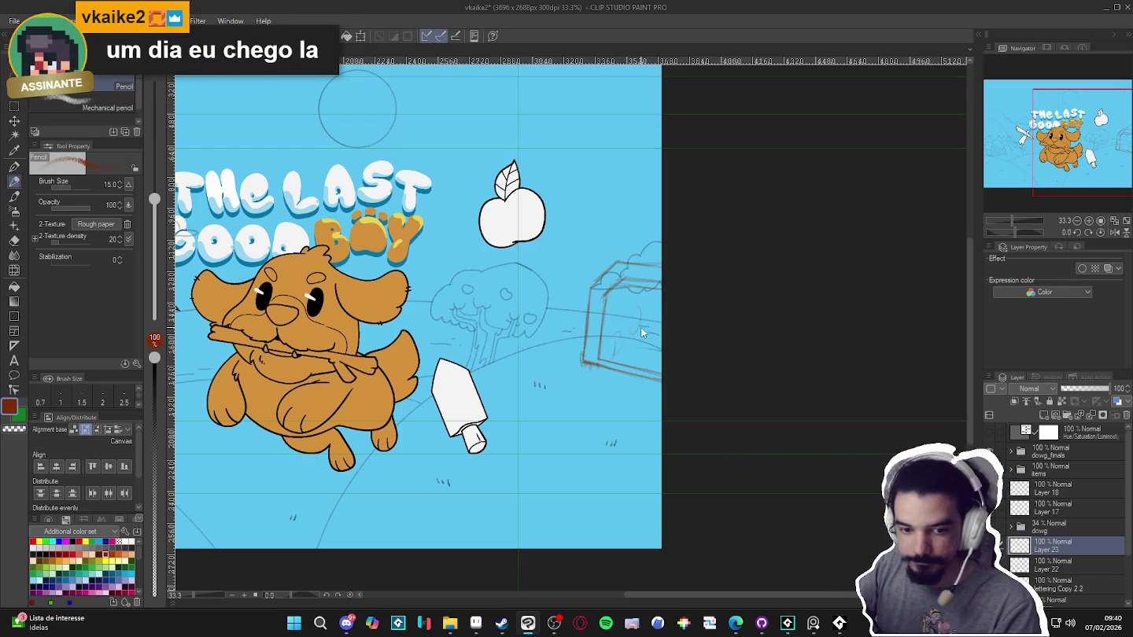
Hide the rough box sketch layer at the right edge of the artwork
scroll(417, 307, "up", 1)
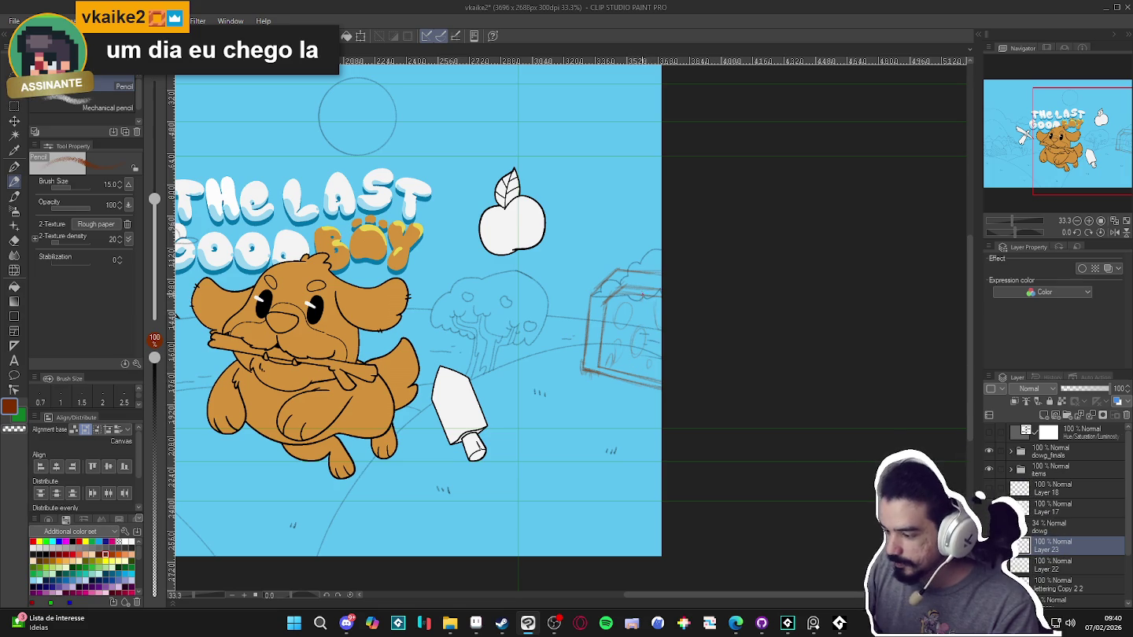
left_click_drag(648, 457, 691, 448)
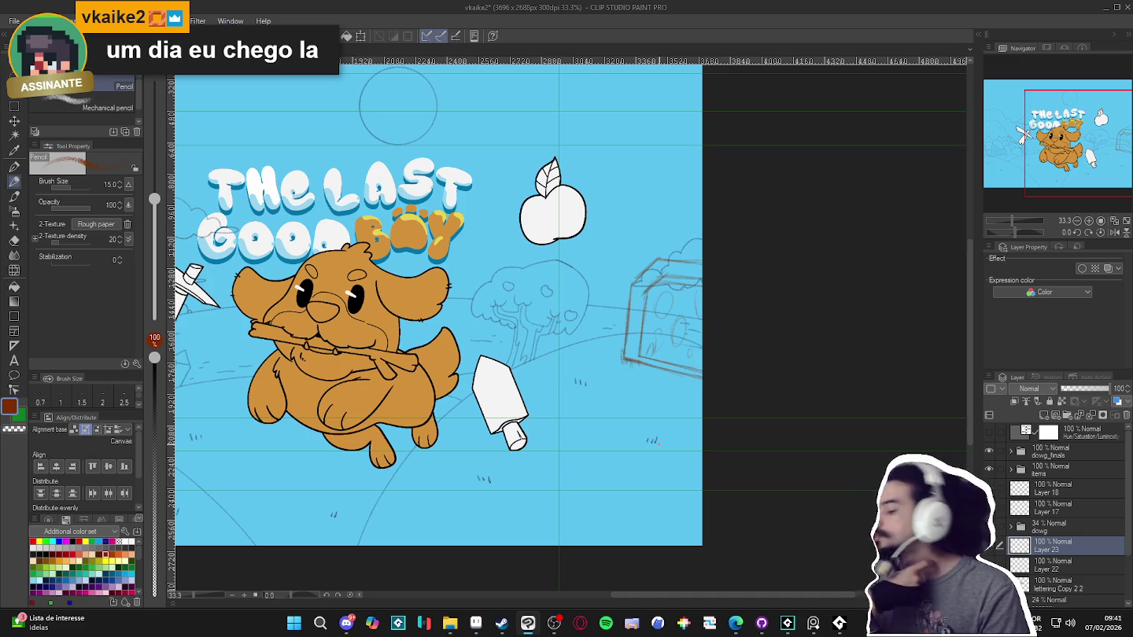
left_click(989, 488)
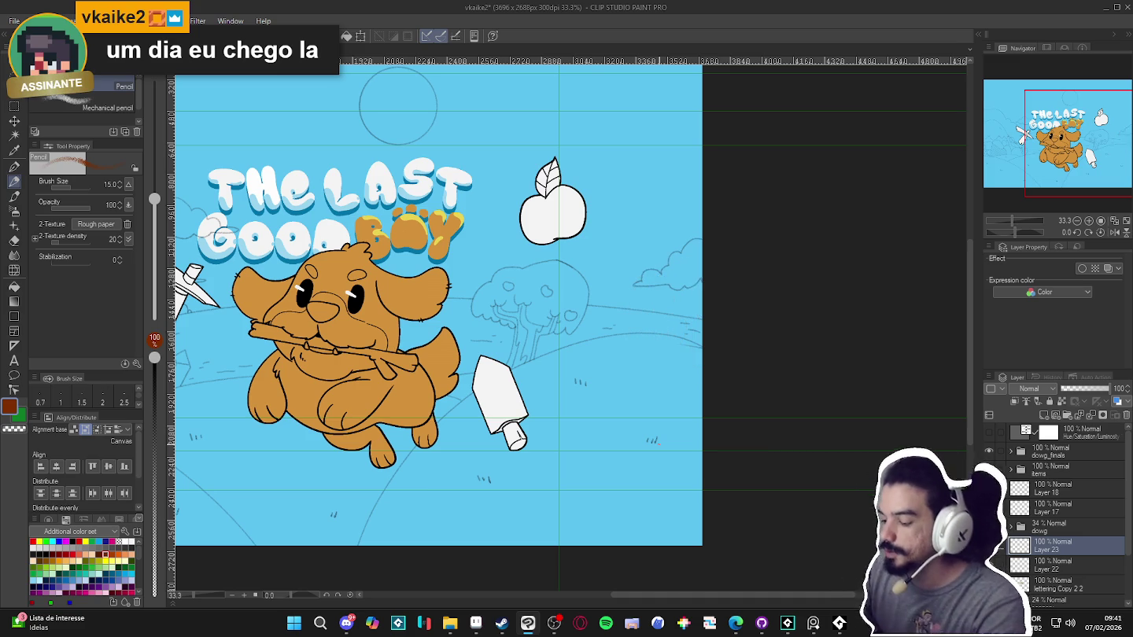
Redraw the shed's wall line and top-left corner strokes on the right hill
left_click_drag(653, 386, 657, 392)
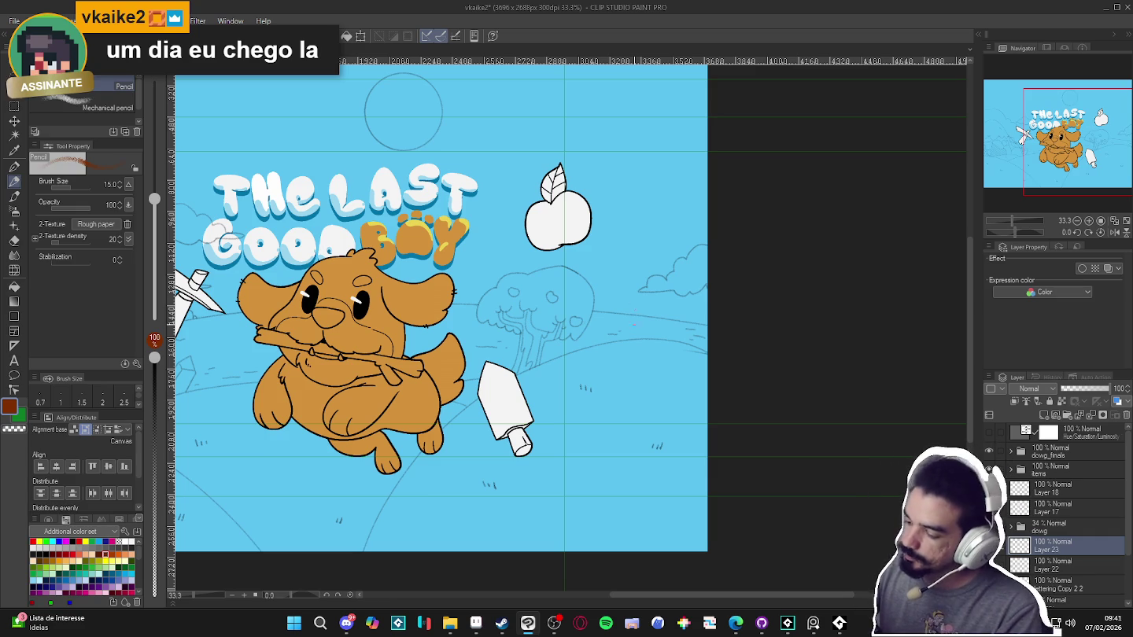
mouse_move(644, 341)
left_mouse_down()
mouse_move(644, 303)
mouse_move(689, 292)
mouse_move(689, 358)
left_mouse_up()
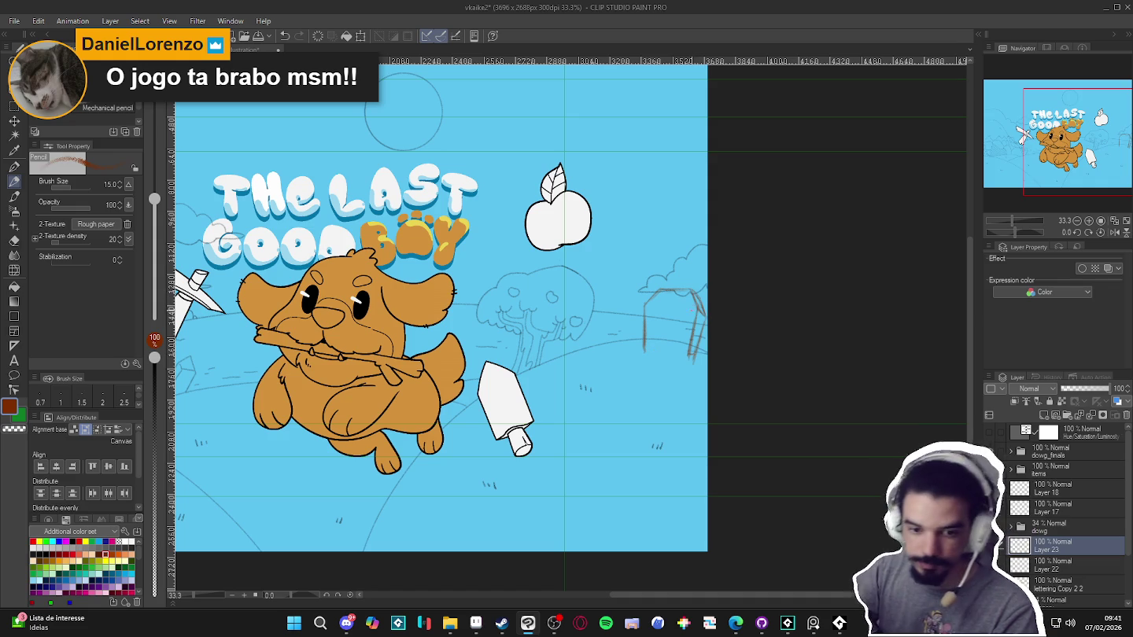
left_click_drag(690, 313, 689, 314)
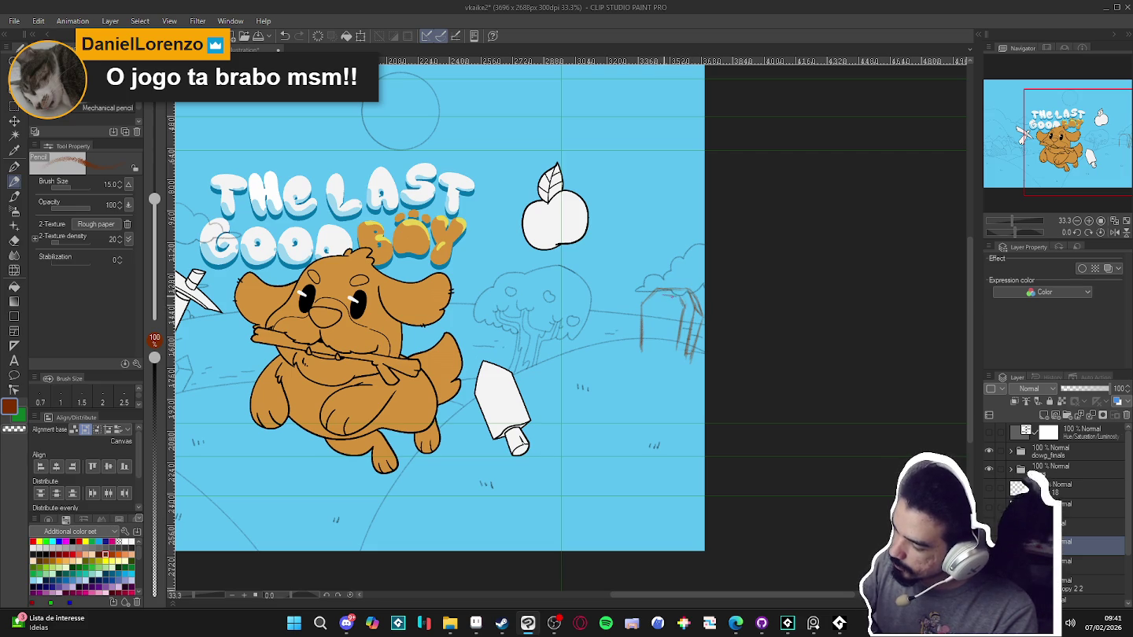
left_click_drag(643, 310, 665, 290)
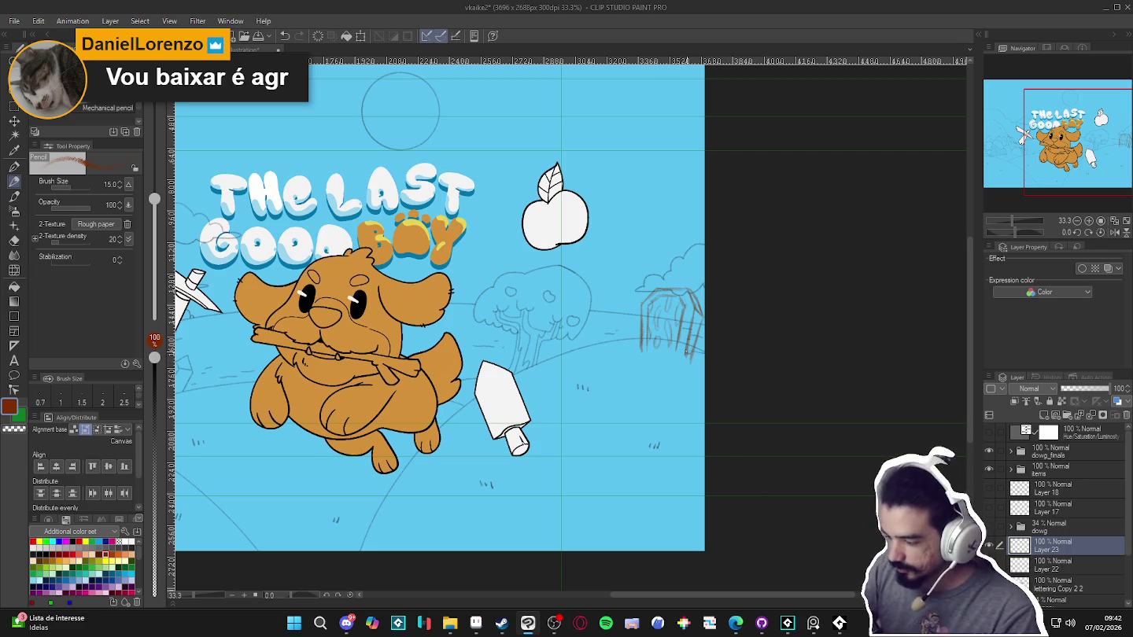
left_click_drag(440, 314, 474, 321)
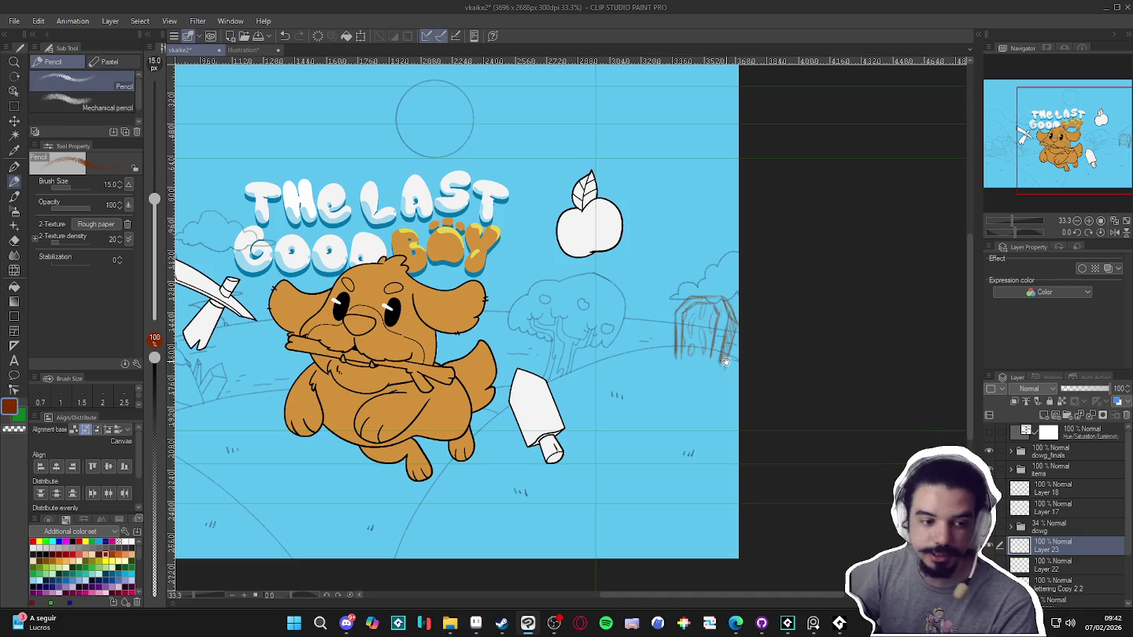
Add plank lines and a small barrel to the shed, erasing with transparent colour
left_click_drag(740, 298, 736, 313)
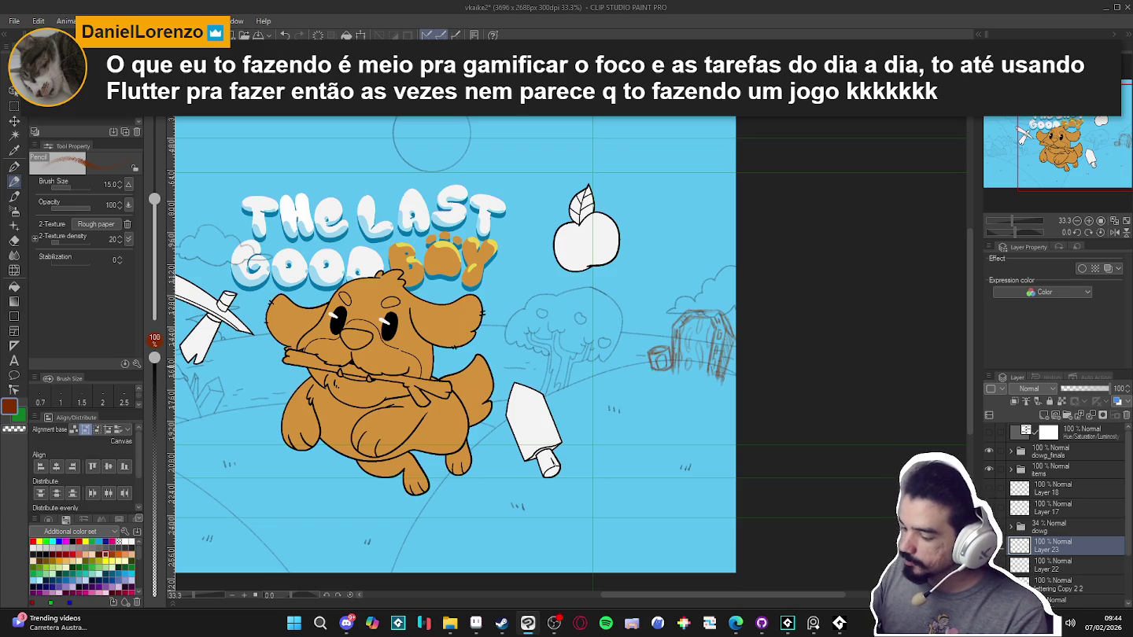
key("c")
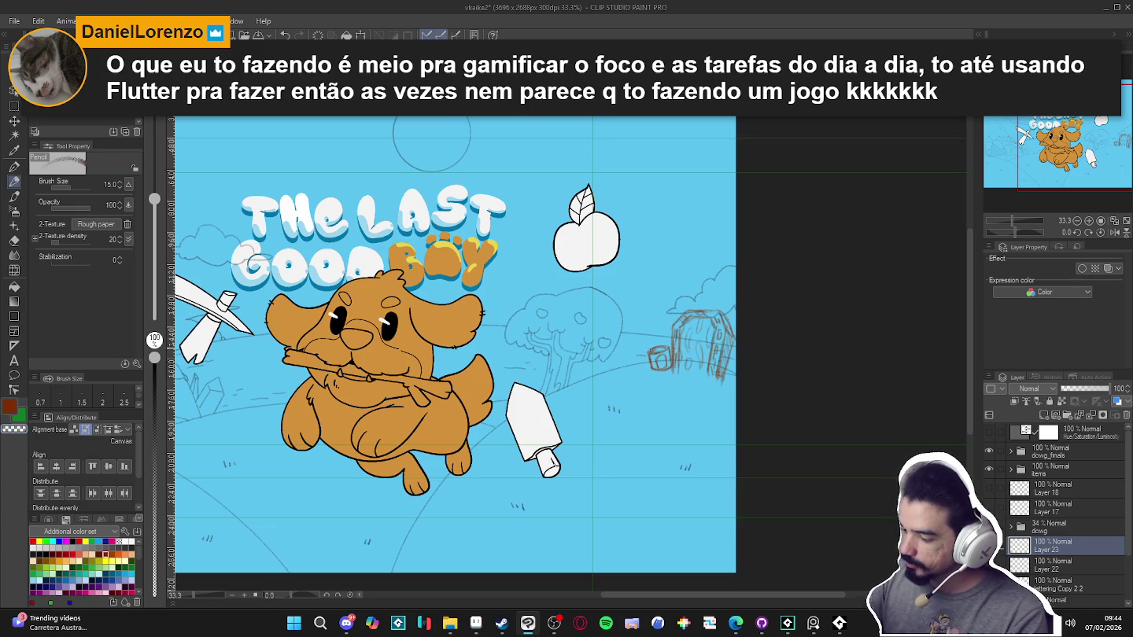
key("c")
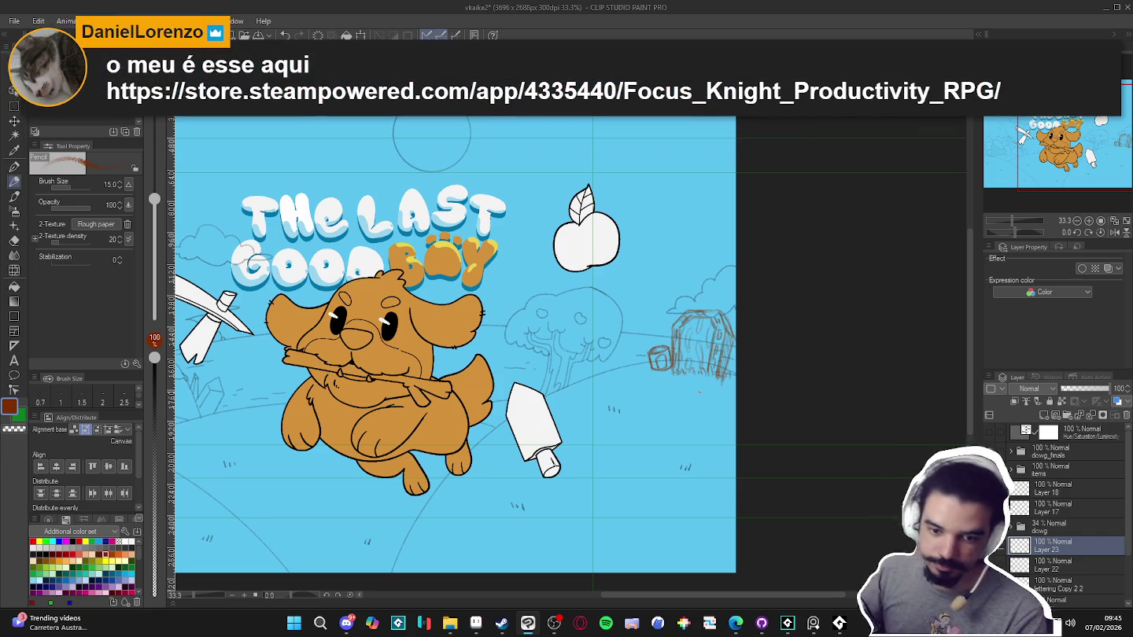
key("alt+Tab")
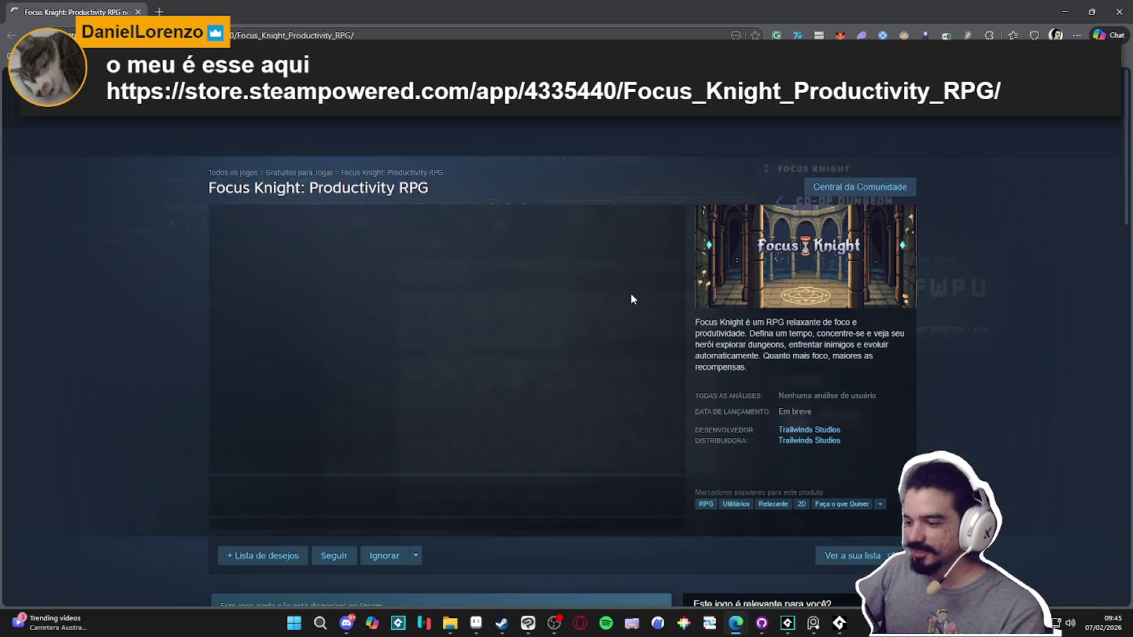
Browse Focus Knight screenshots: Word document, co-op dungeon, timer, purple pets and Tasks
left_click(390, 512)
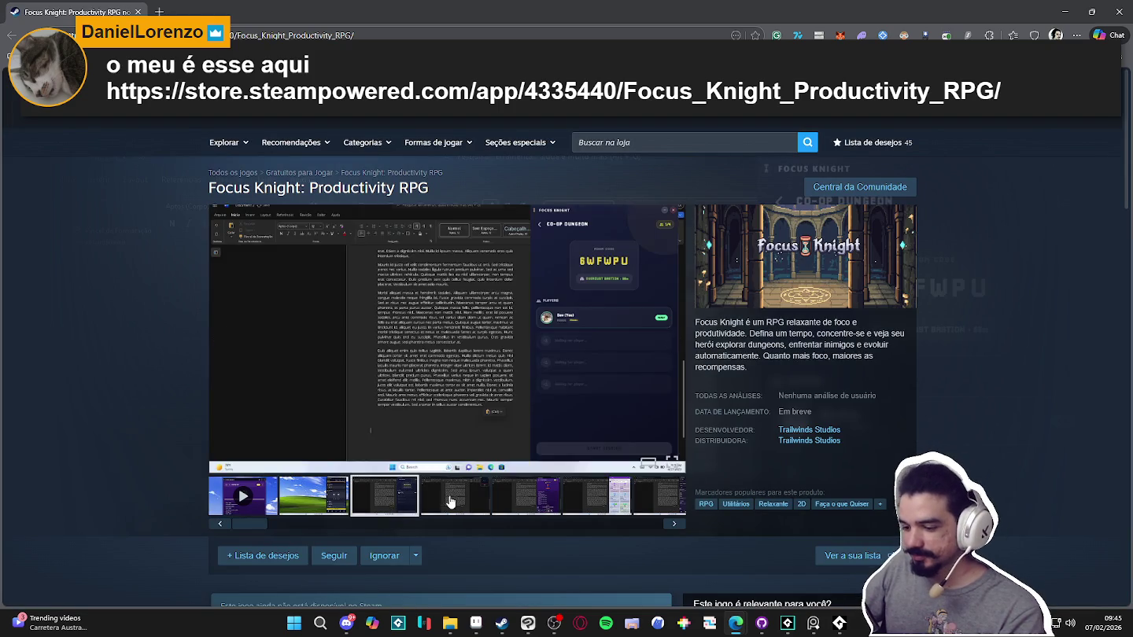
left_click(463, 504)
left_click(379, 507)
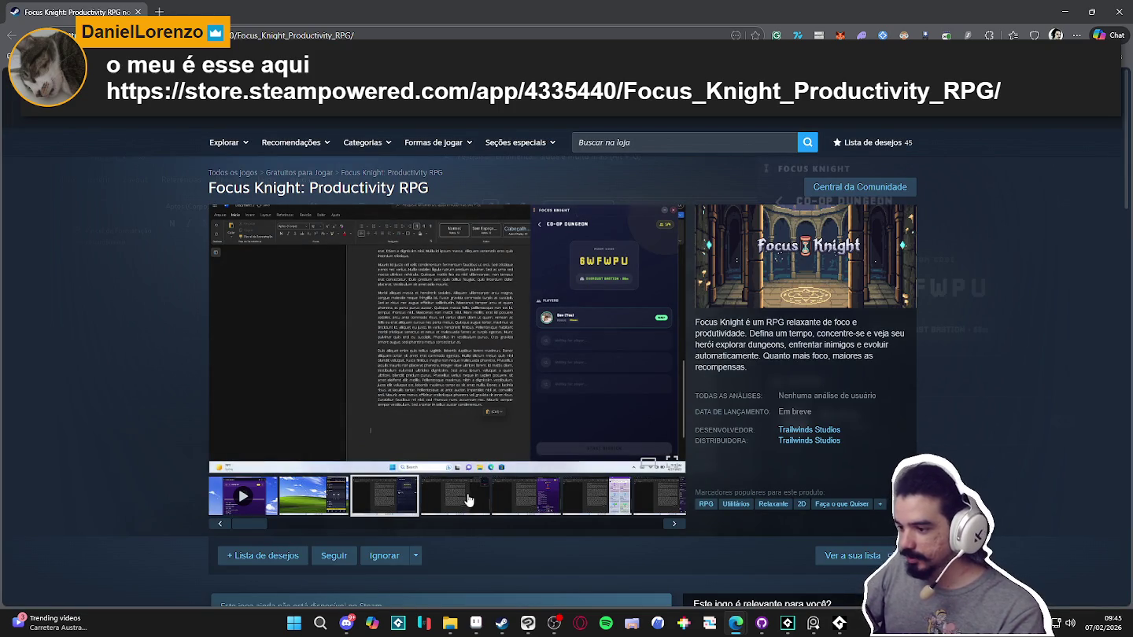
left_click(468, 500)
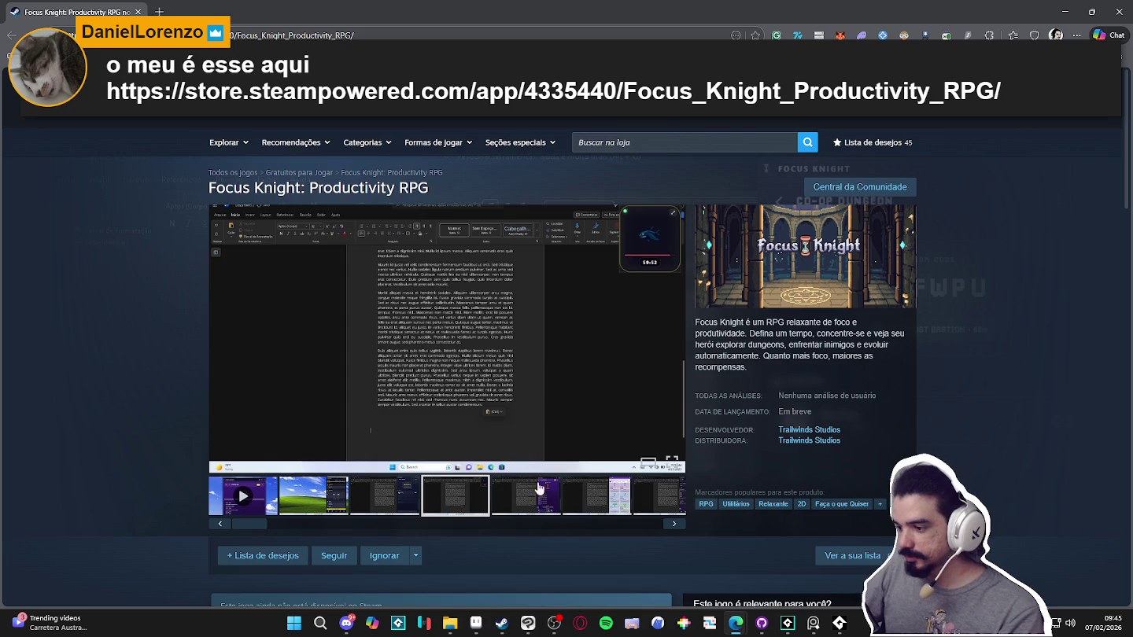
left_click(526, 486)
left_click(595, 492)
left_click(631, 491)
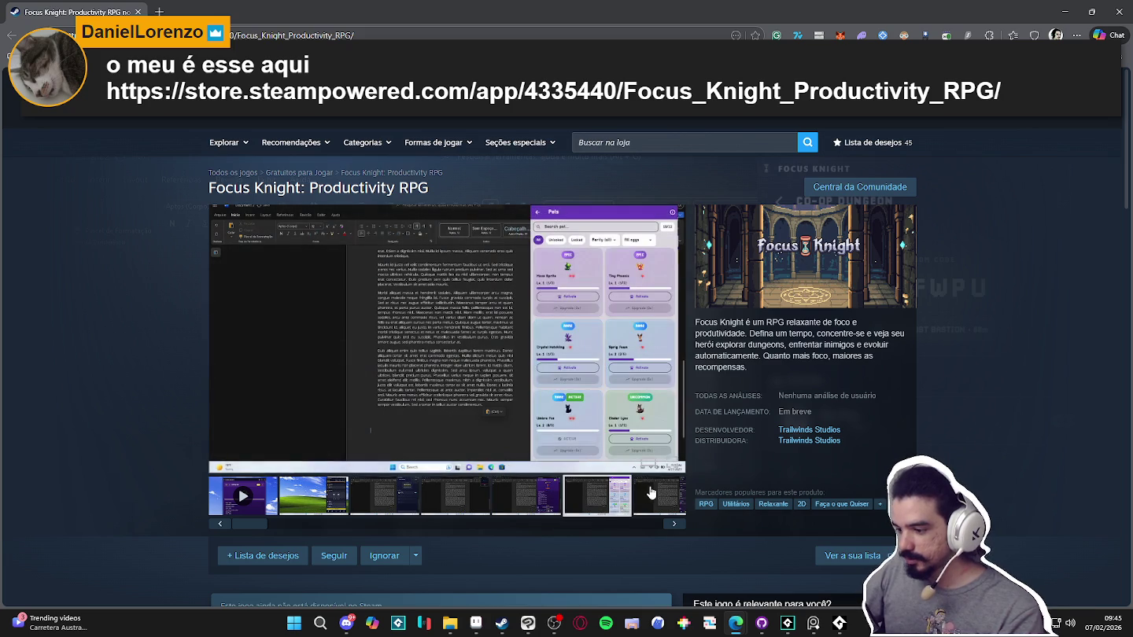
left_click(652, 495)
left_click_drag(641, 531, 322, 525)
left_click(331, 504)
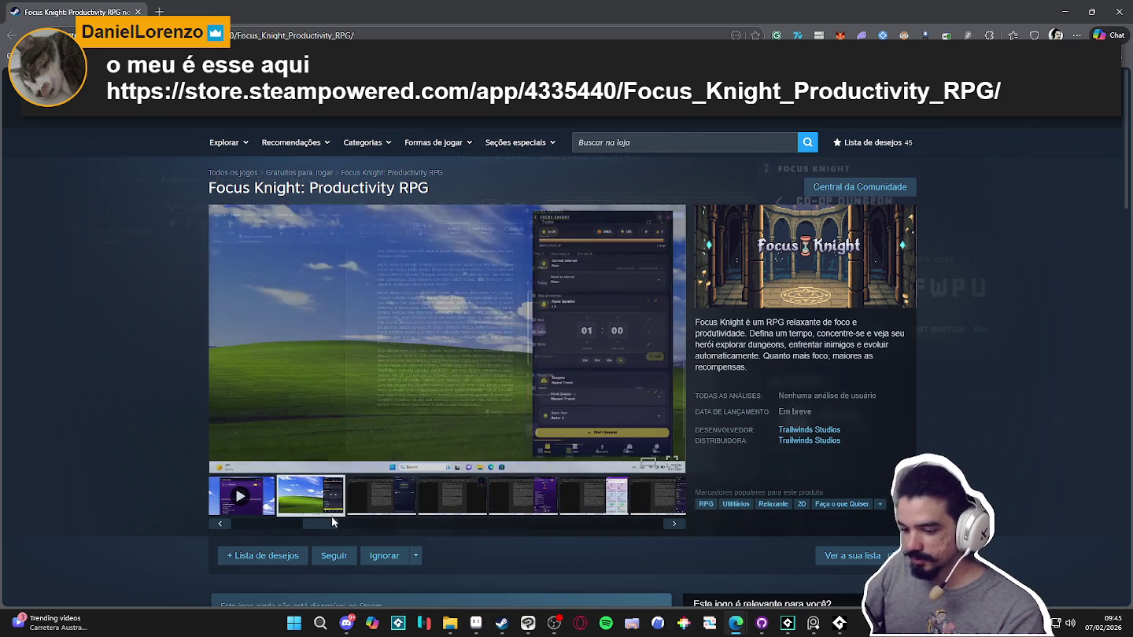
left_click(376, 512)
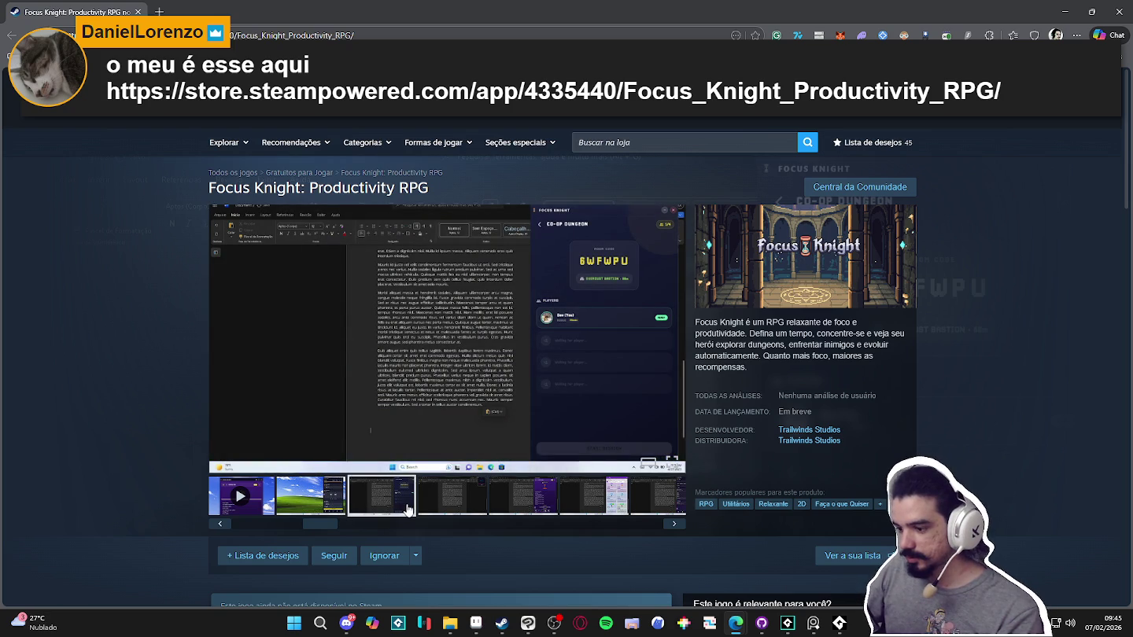
left_click(434, 507)
left_click(520, 504)
left_click(581, 506)
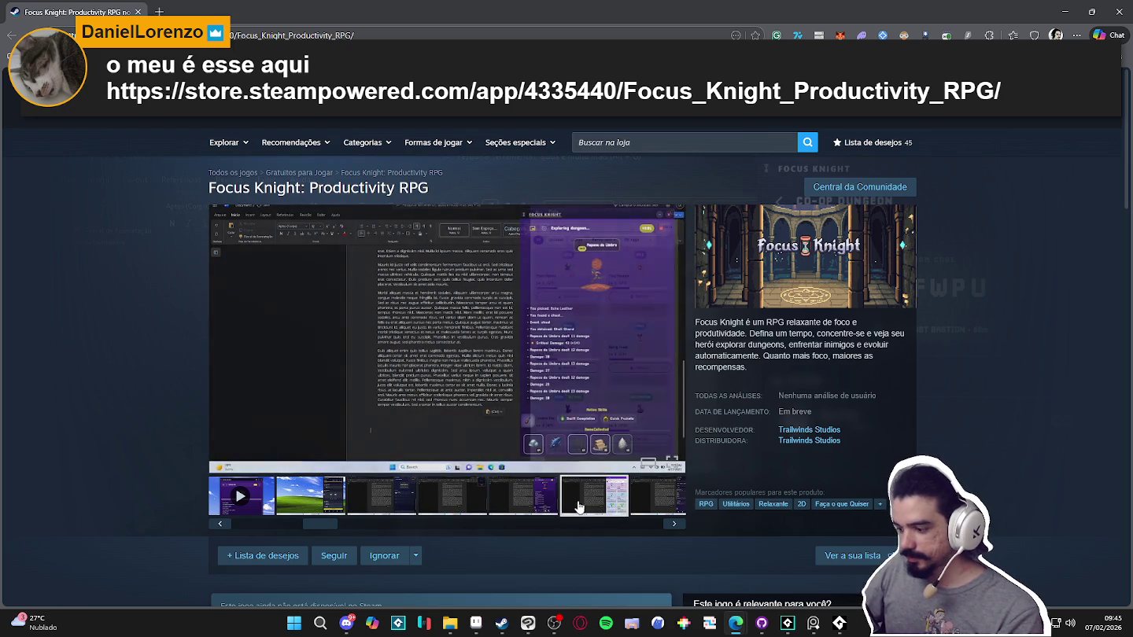
Expand the full game description and scroll through it
scroll(440, 503, "down", 3)
scroll(400, 478, "down", 6)
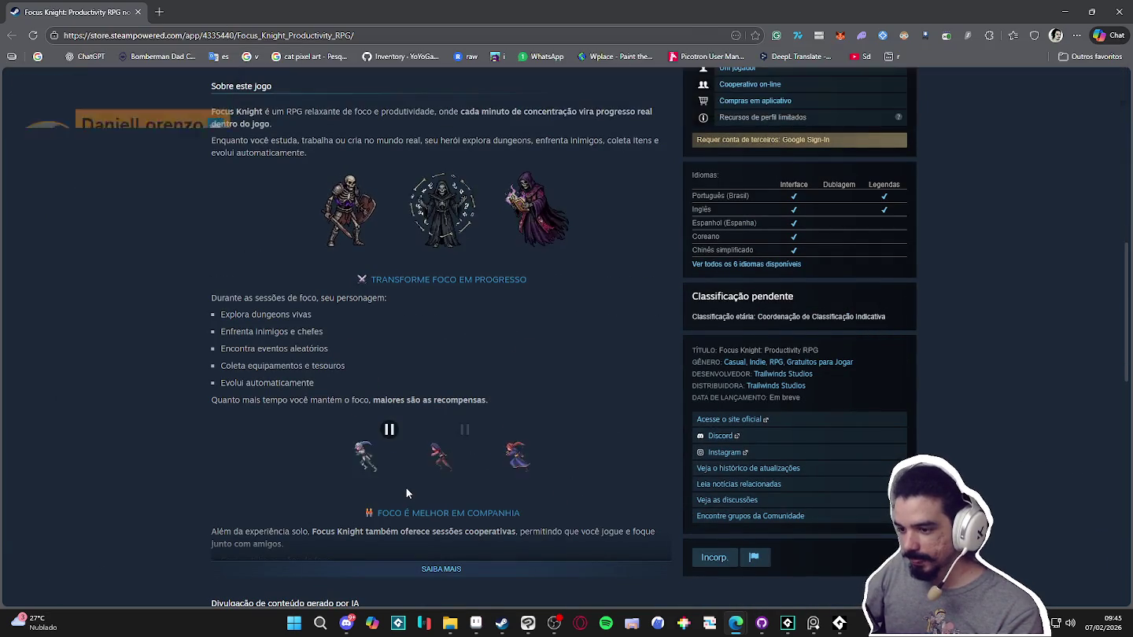
scroll(402, 472, "down", 3)
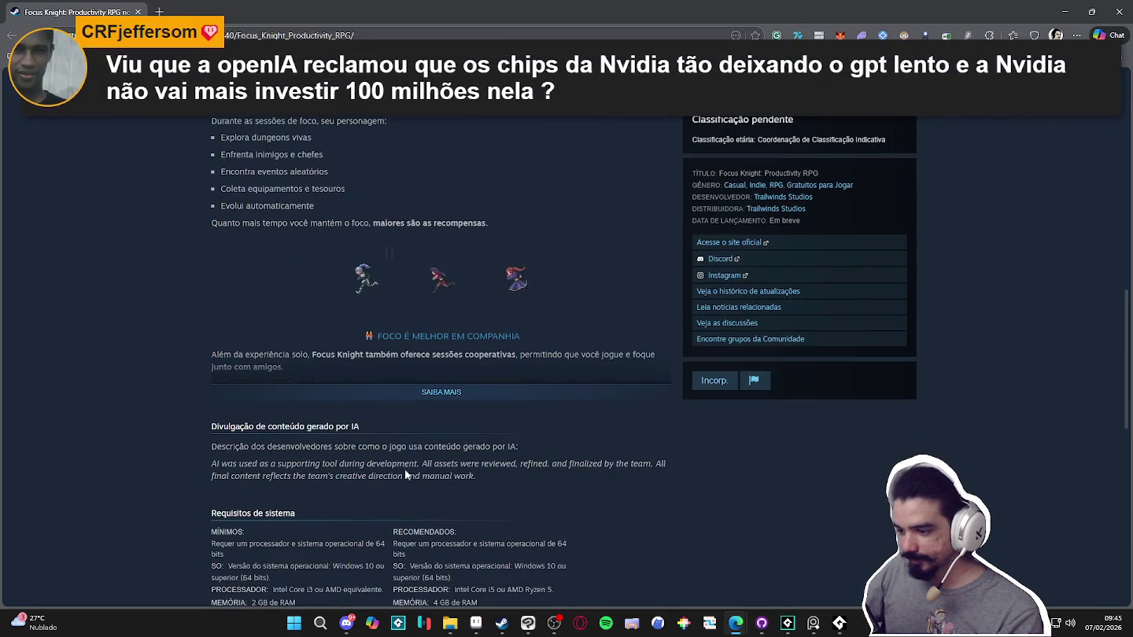
left_click(428, 396)
scroll(422, 417, "down", 3)
scroll(409, 450, "down", 1)
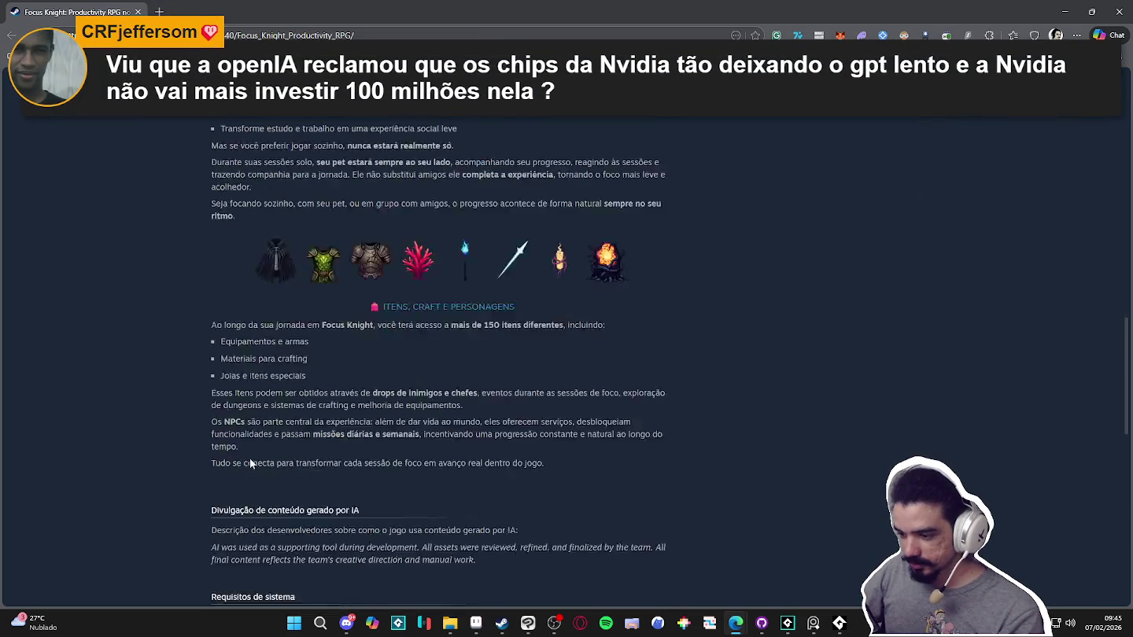
scroll(250, 453, "down", 6)
scroll(555, 471, "up", 8)
scroll(554, 465, "up", 5)
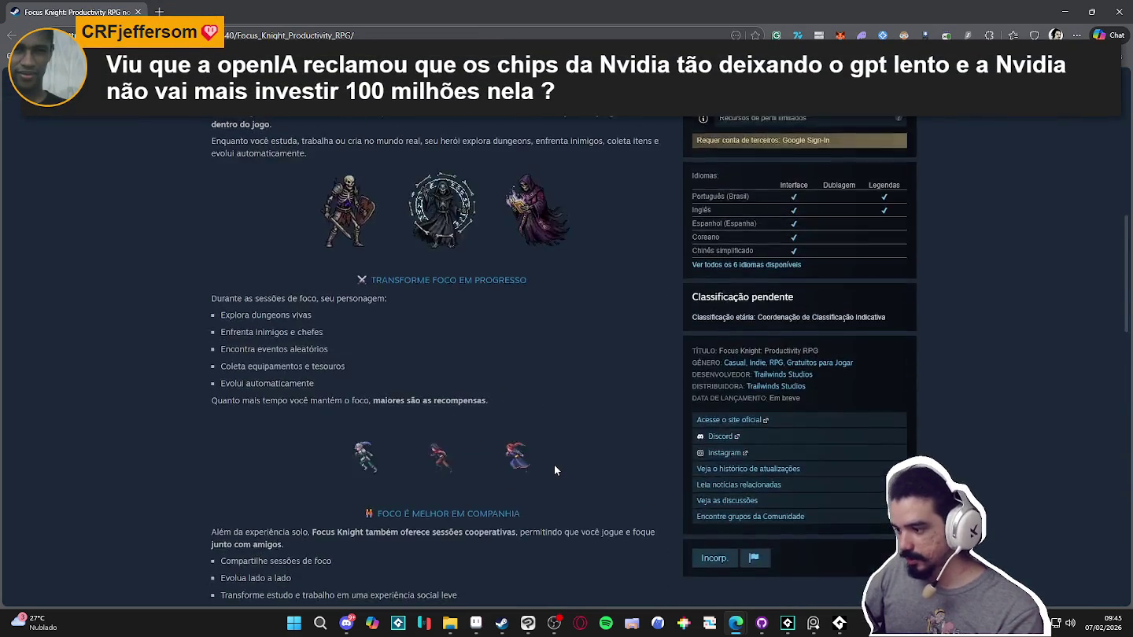
scroll(555, 466, "up", 5)
scroll(555, 466, "up", 3)
scroll(556, 471, "up", 3)
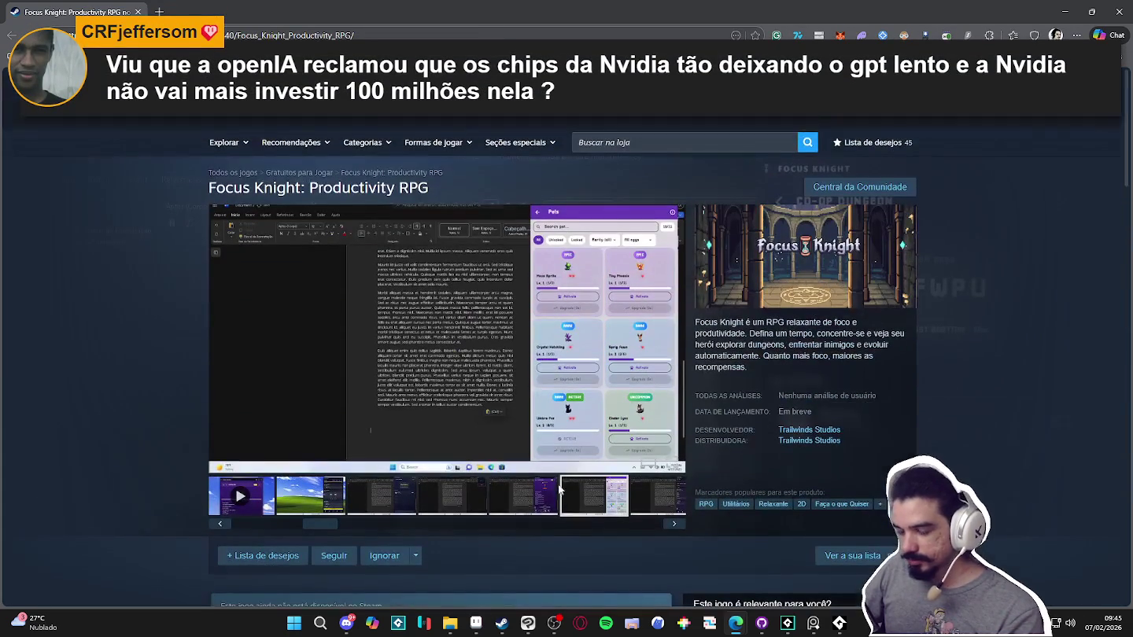
scroll(563, 494, "down", 1)
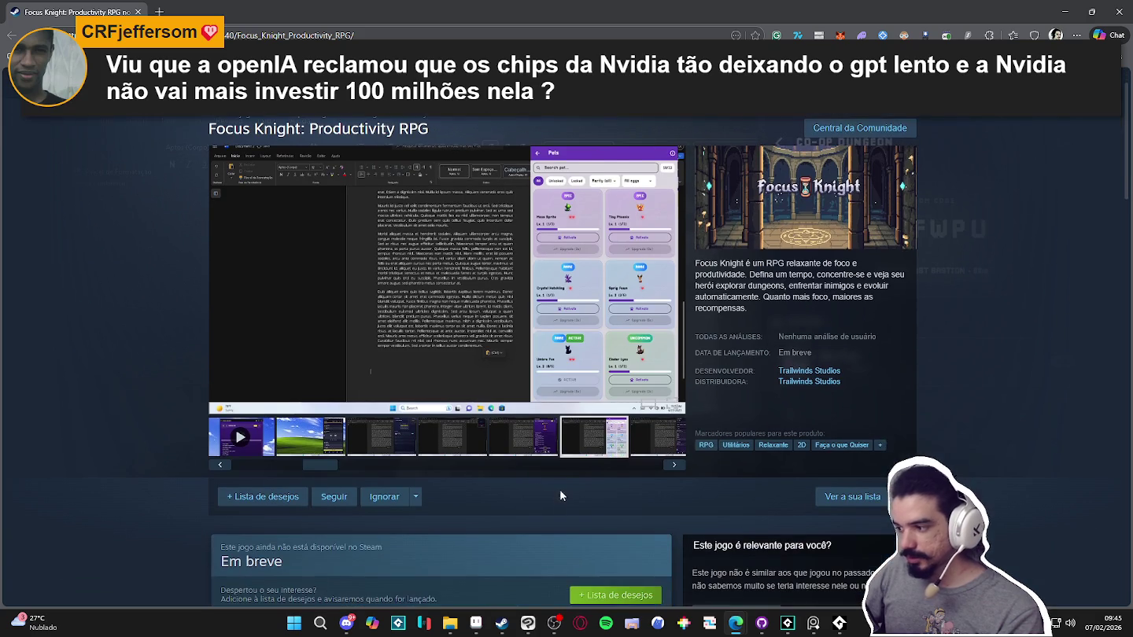
Revisit the co-op dungeon, purple dungeon and Windows XP desktop screenshots
left_click_drag(431, 470, 261, 477)
left_click(332, 451)
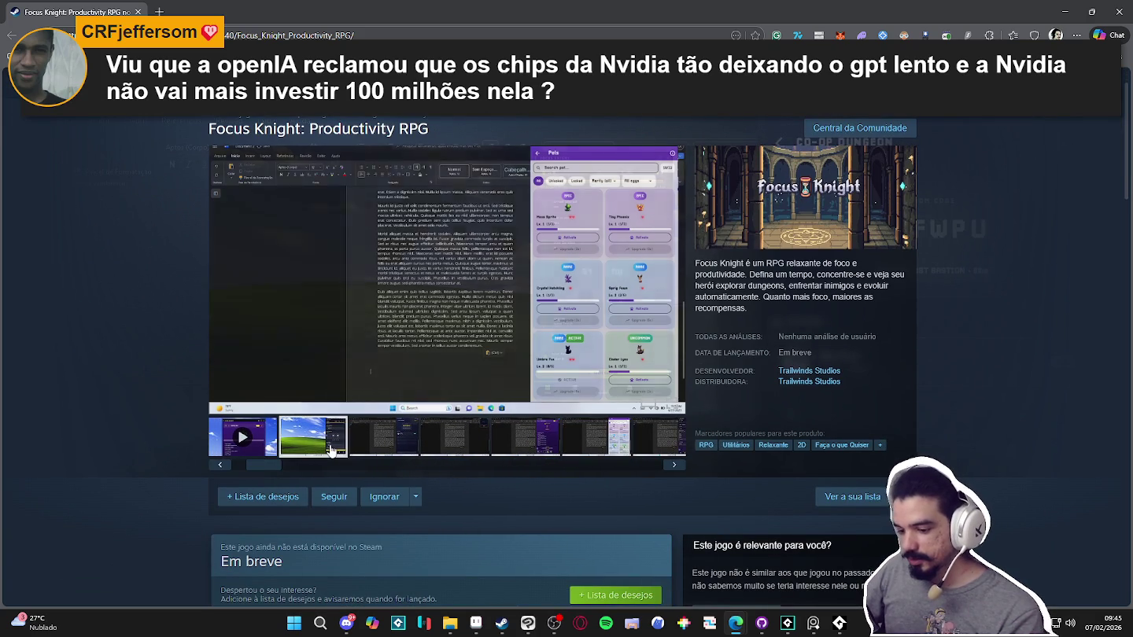
left_click(377, 453)
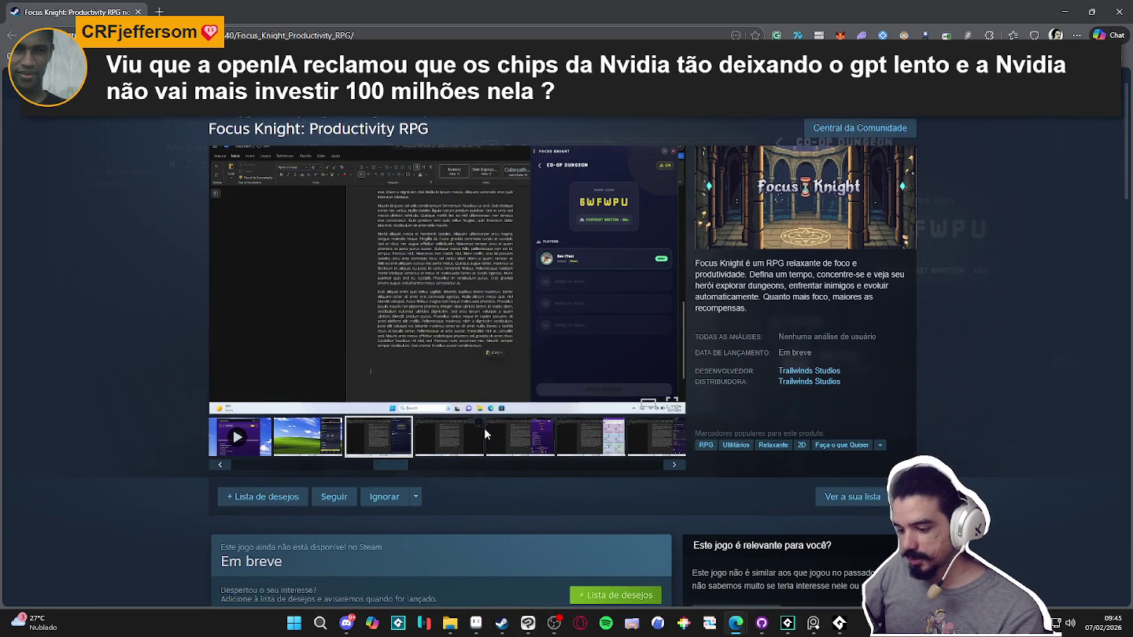
left_click(619, 433)
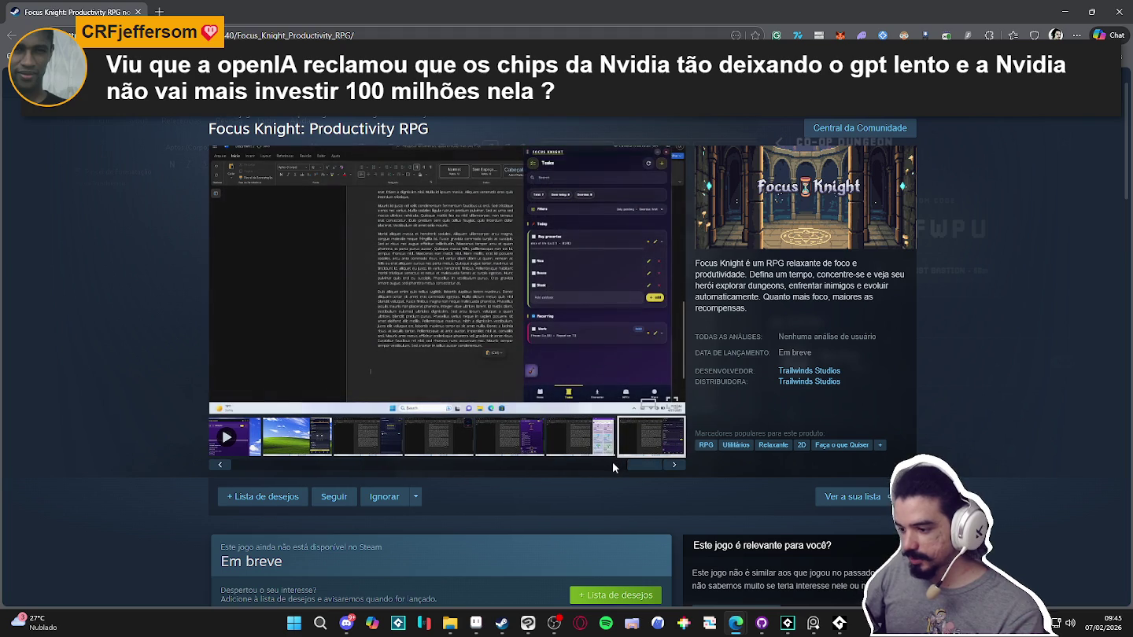
left_click_drag(611, 465, 364, 473)
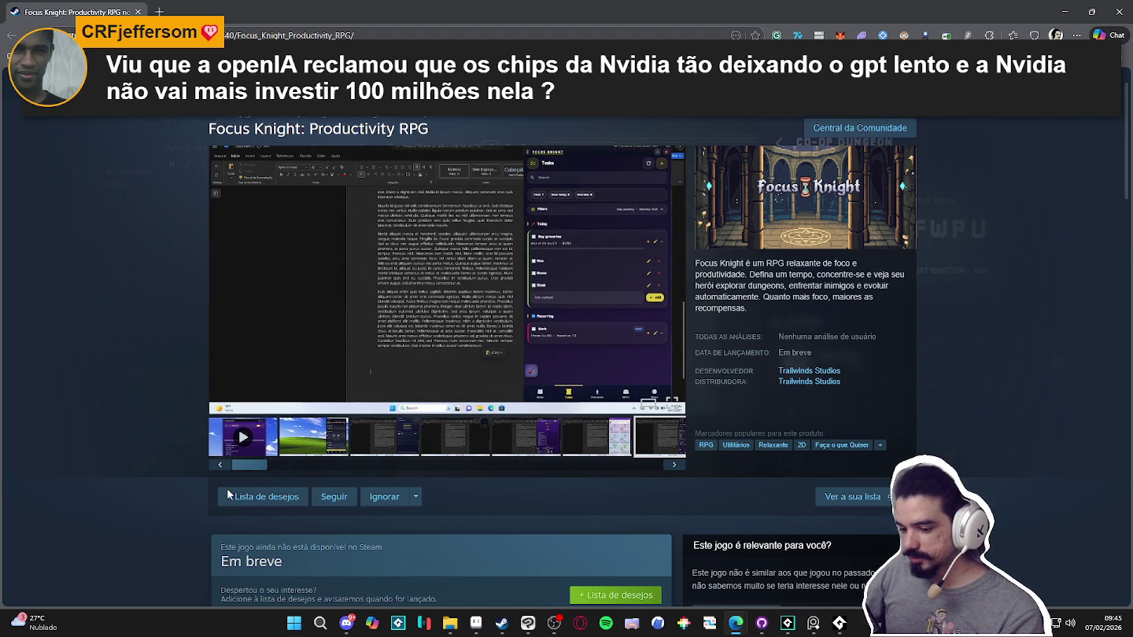
left_click(338, 441)
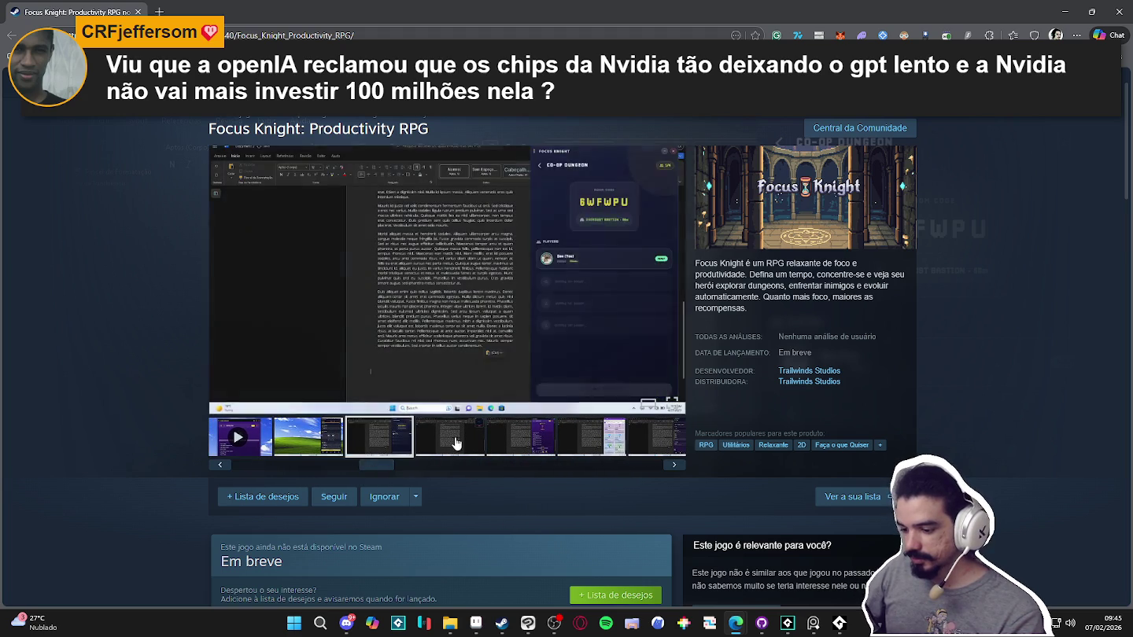
left_click_drag(309, 465, 469, 464)
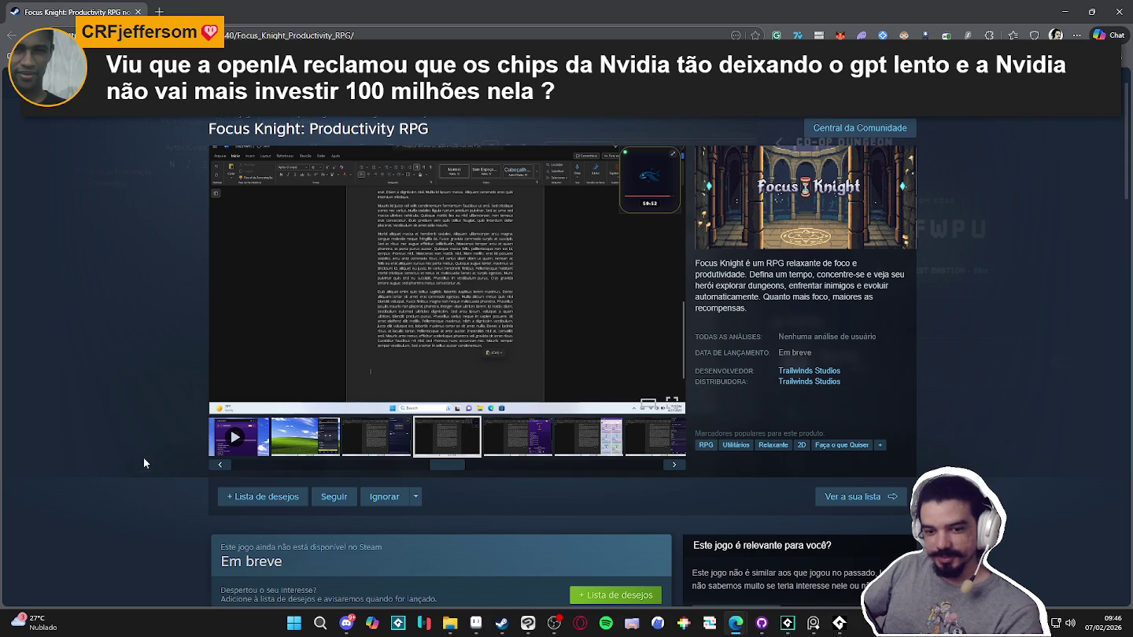
scroll(158, 443, "down", 1)
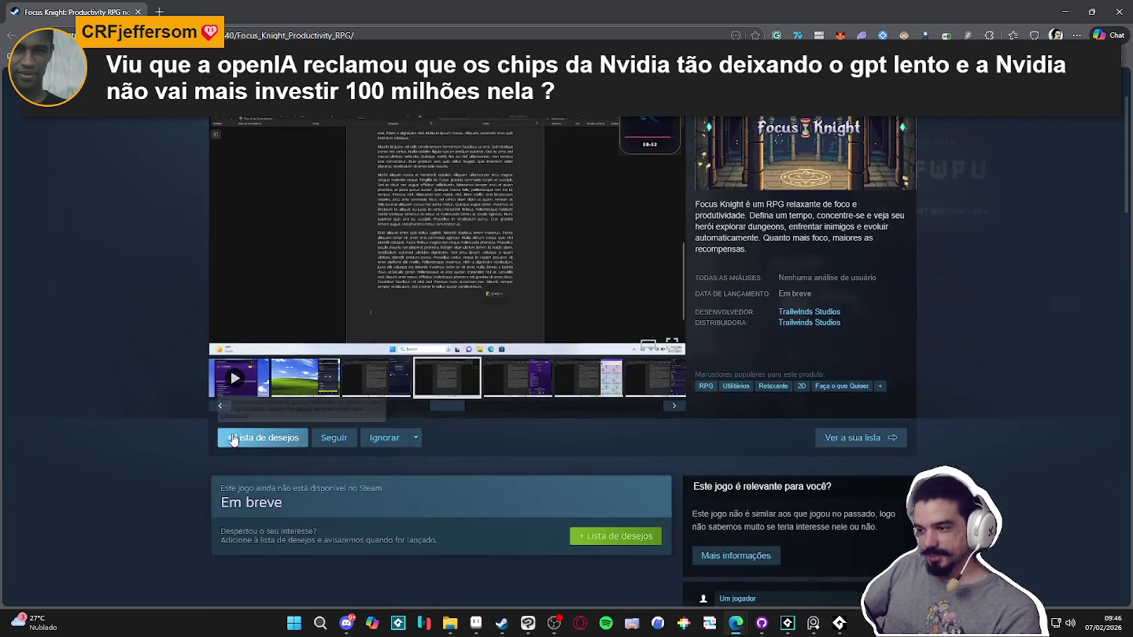
scroll(273, 472, "up", 2)
left_click_drag(421, 528, 238, 528)
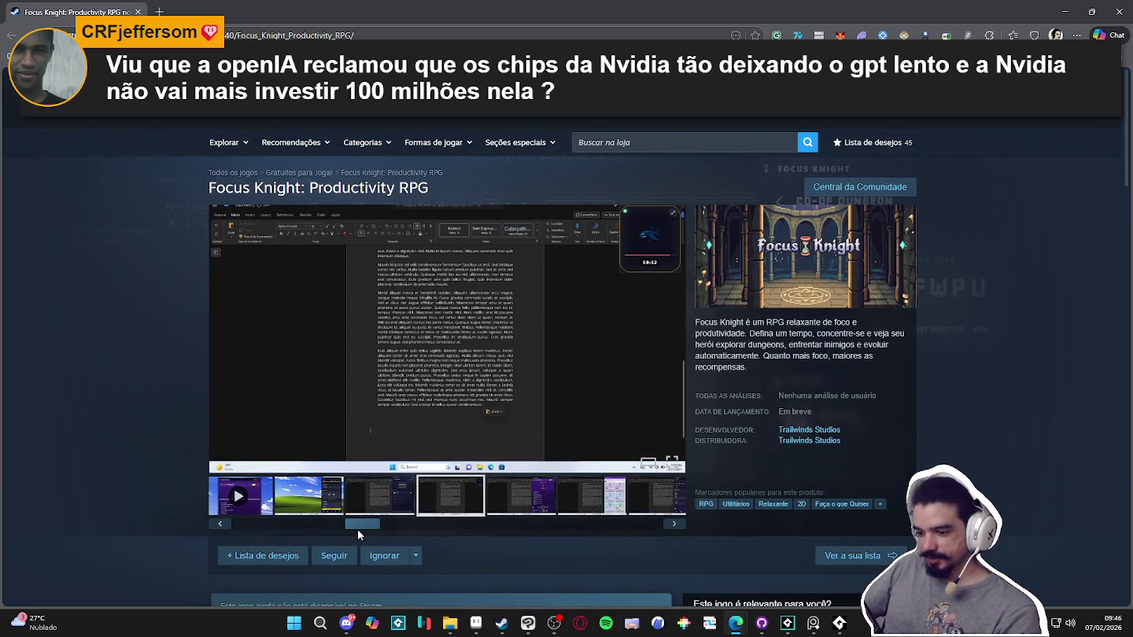
left_click(325, 496)
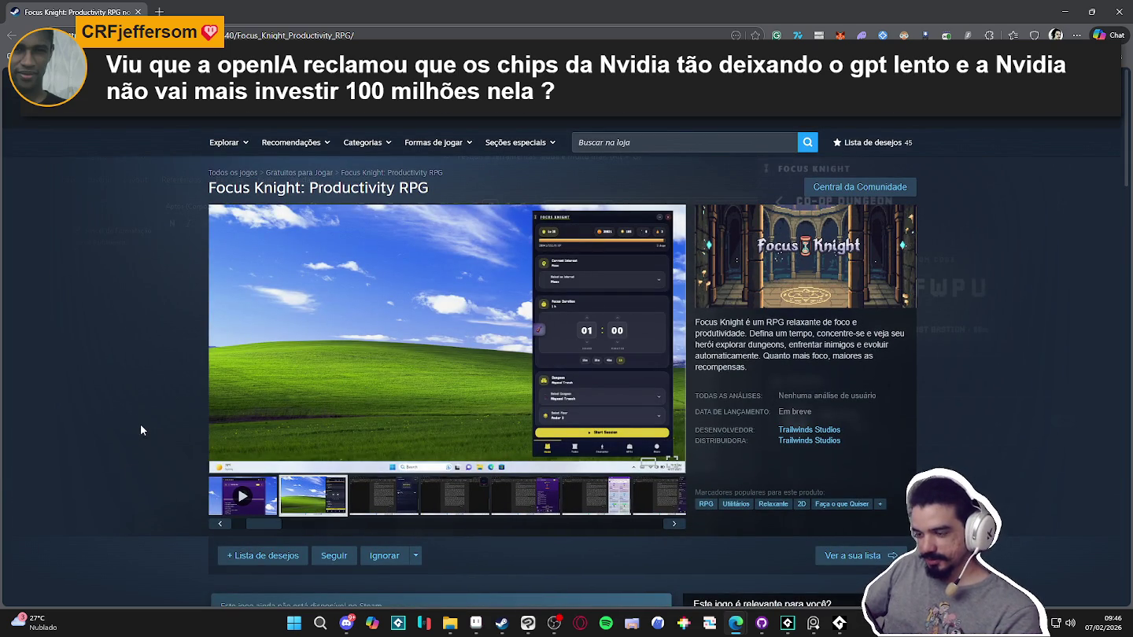
Scroll the page, then search the store for 'desktop'
scroll(144, 428, "down", 2)
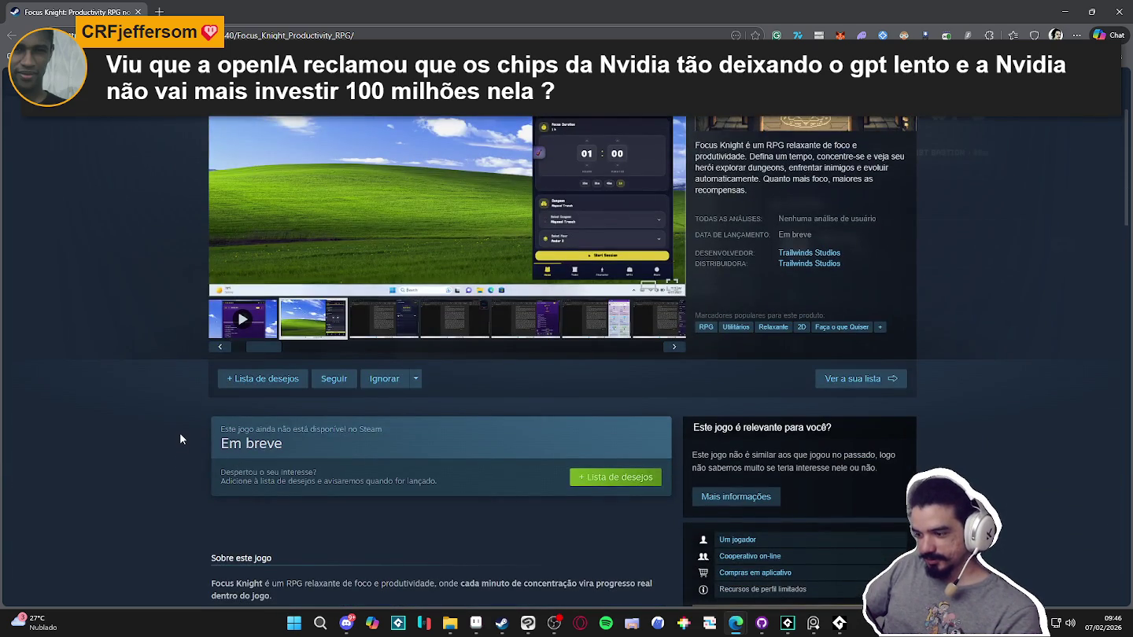
scroll(181, 437, "down", 3)
scroll(192, 428, "down", 2)
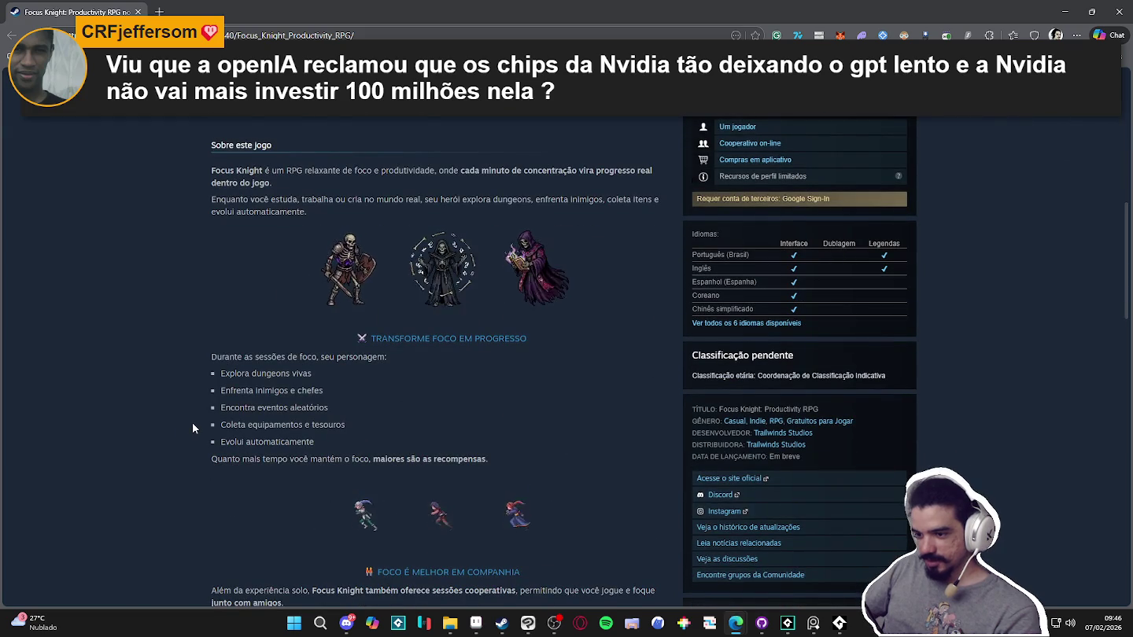
scroll(194, 425, "down", 1)
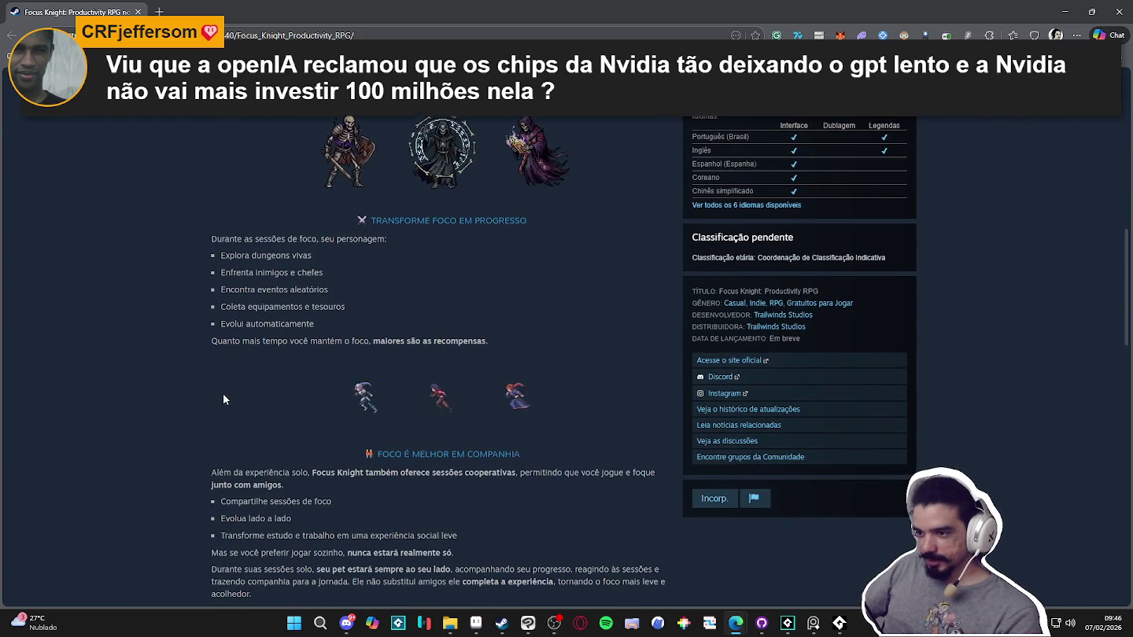
scroll(223, 400, "down", 2)
scroll(236, 377, "down", 1)
scroll(258, 353, "up", 3)
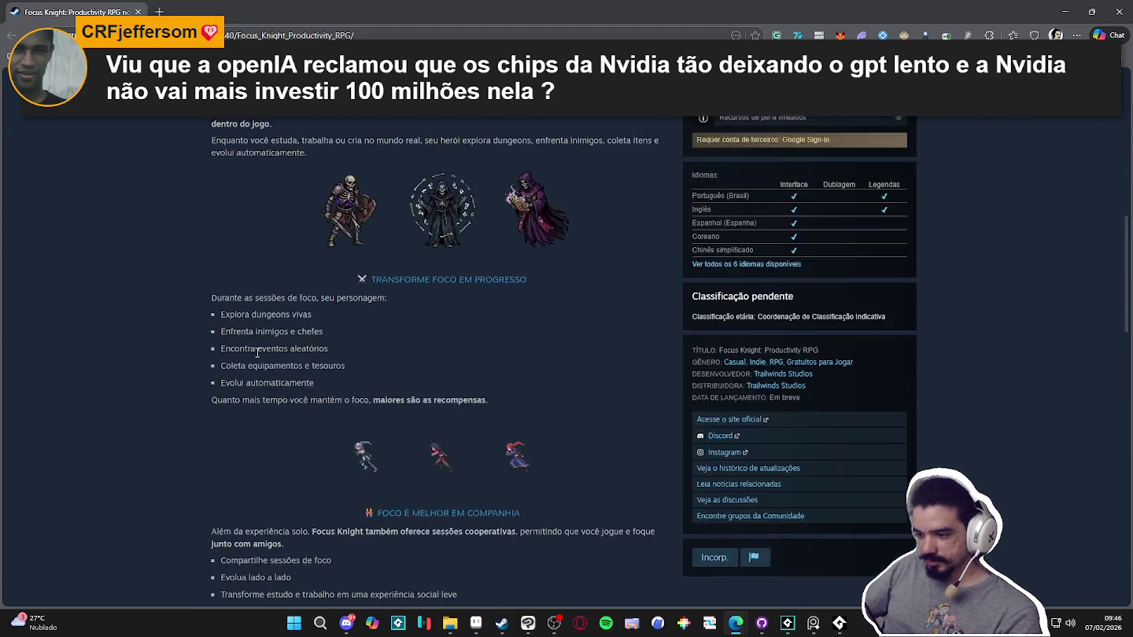
scroll(300, 354, "up", 4)
scroll(326, 362, "up", 3)
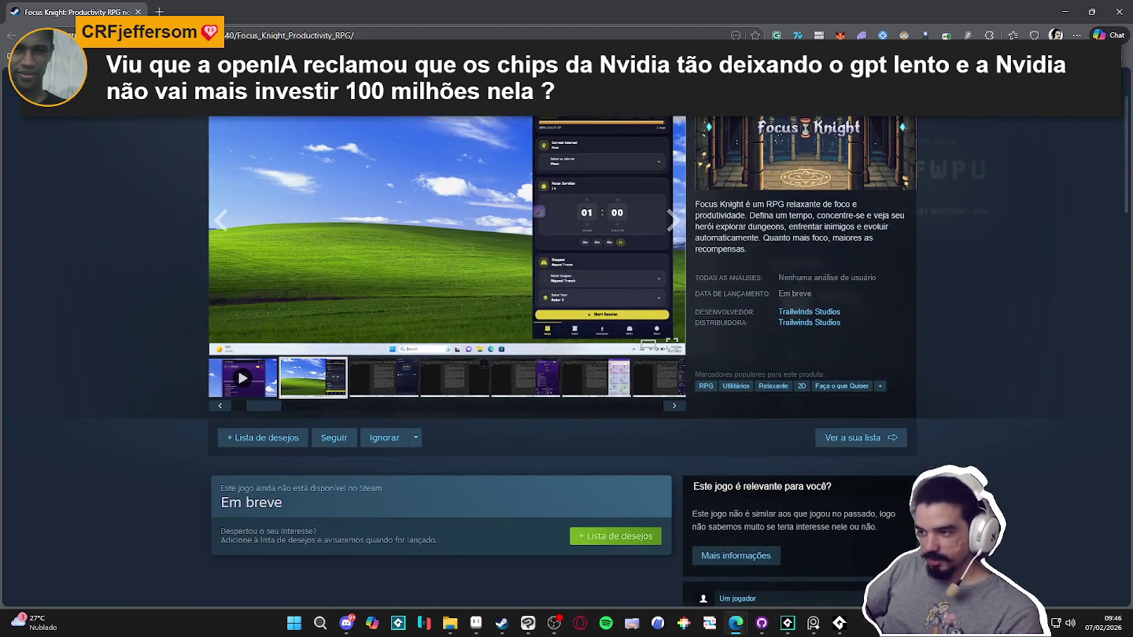
left_click(661, 82)
type("desktop m")
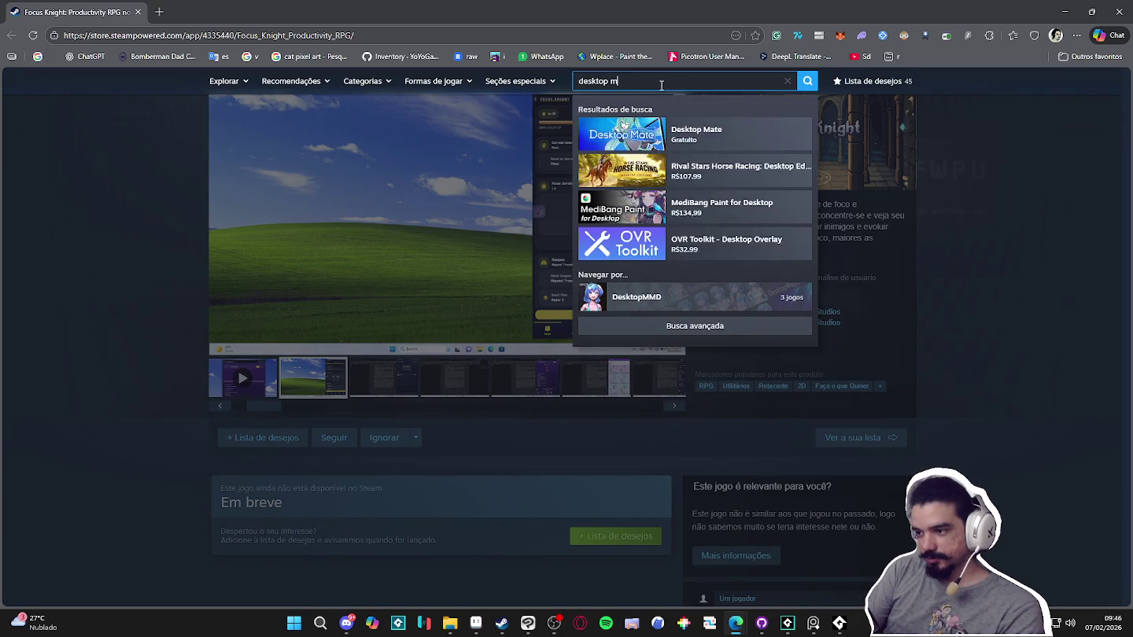
key("BackSpace")
type("friend")
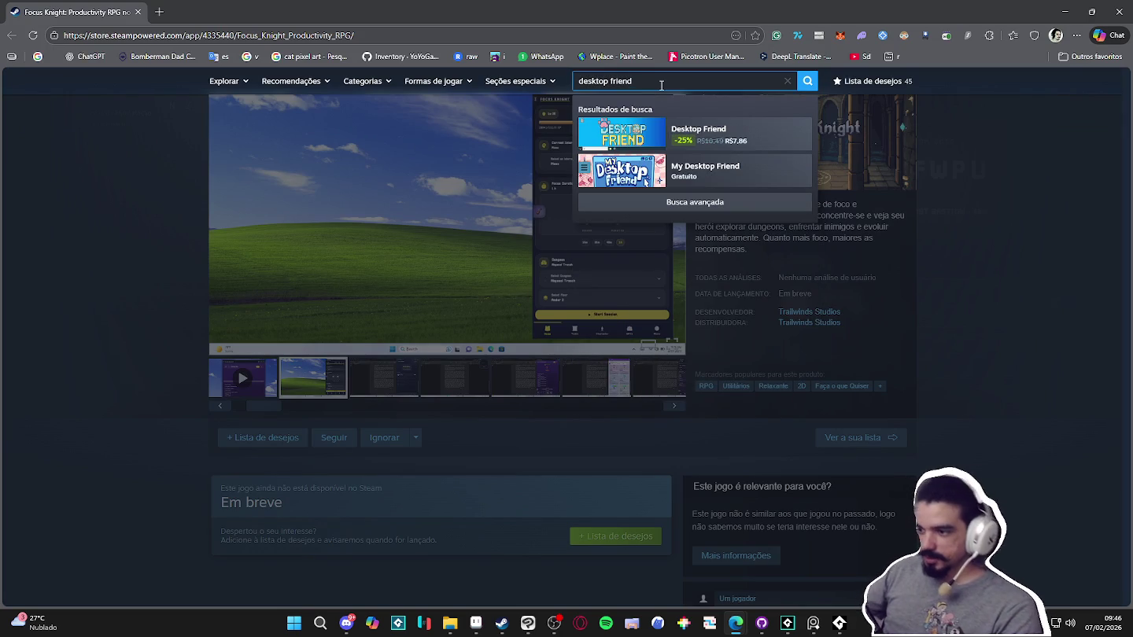
left_click(685, 170)
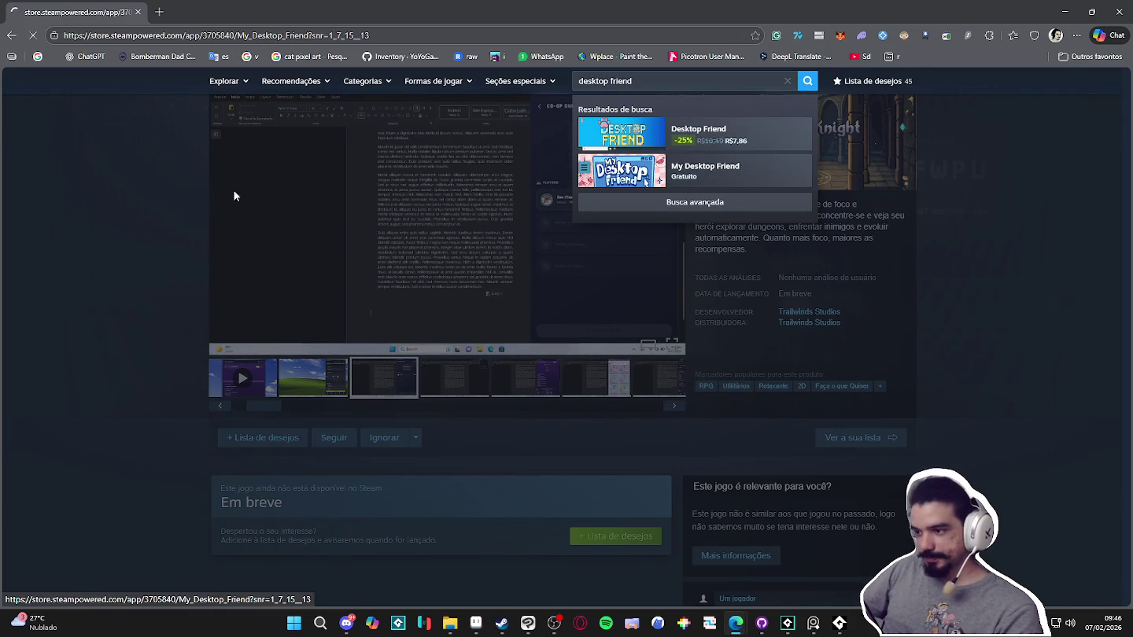
scroll(117, 396, "down", 2)
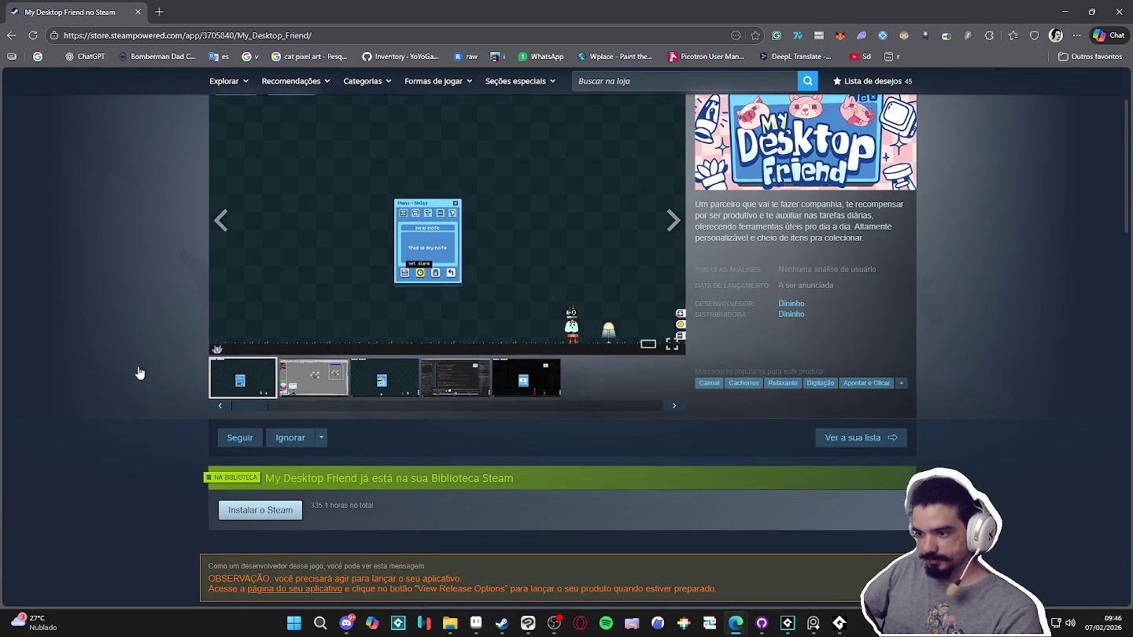
scroll(165, 360, "up", 2)
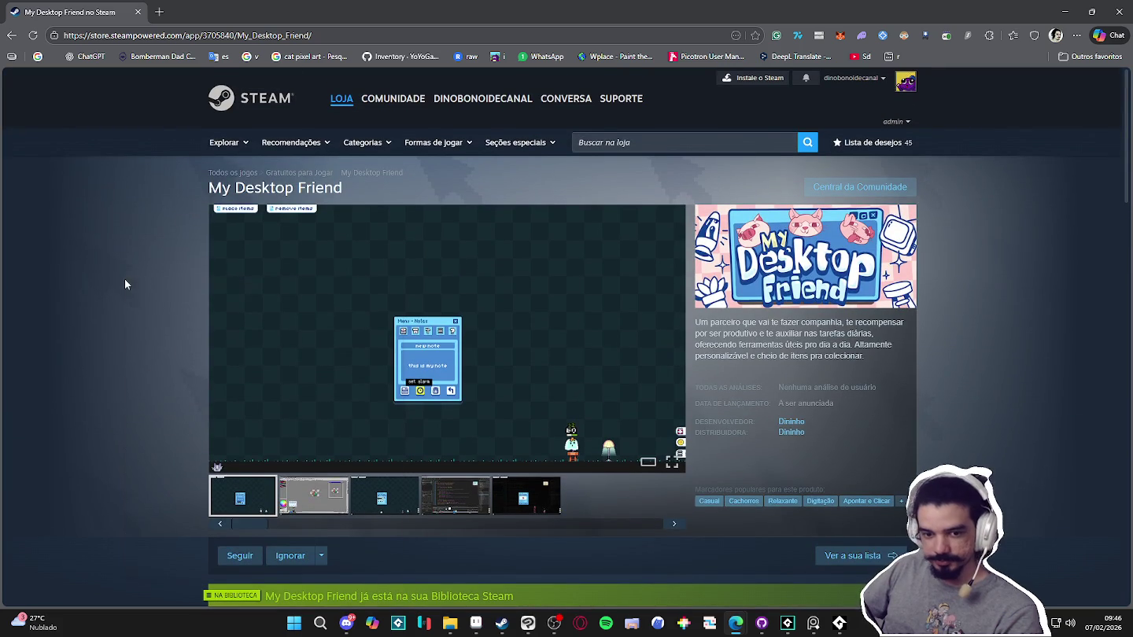
right_click(124, 280)
left_click(154, 228)
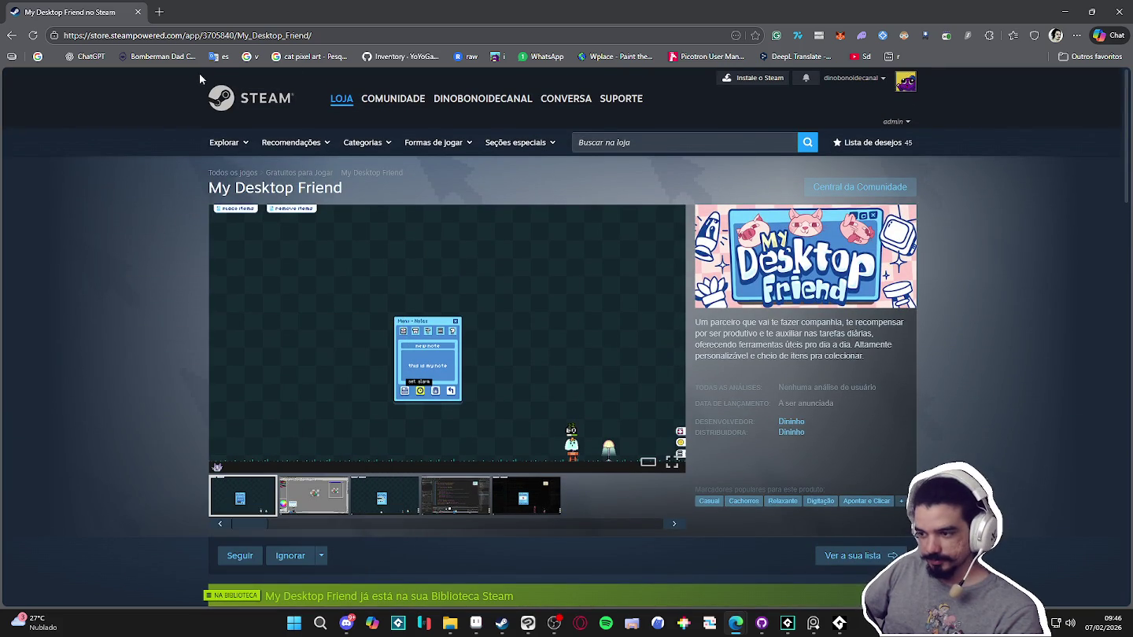
left_click(216, 35)
left_click(11, 38)
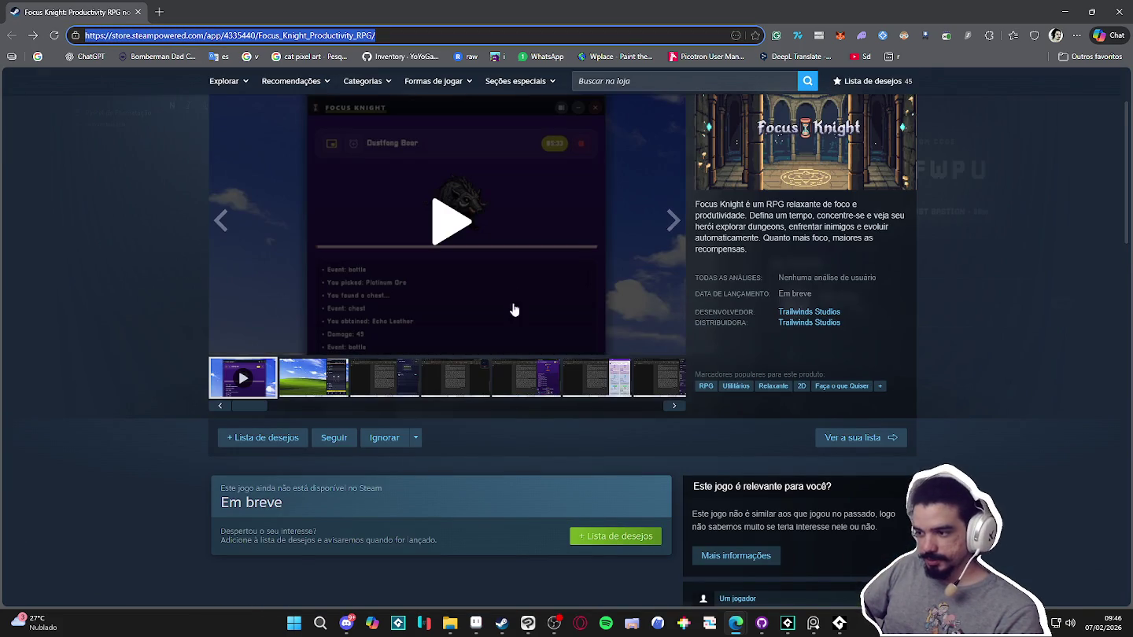
left_click(606, 538)
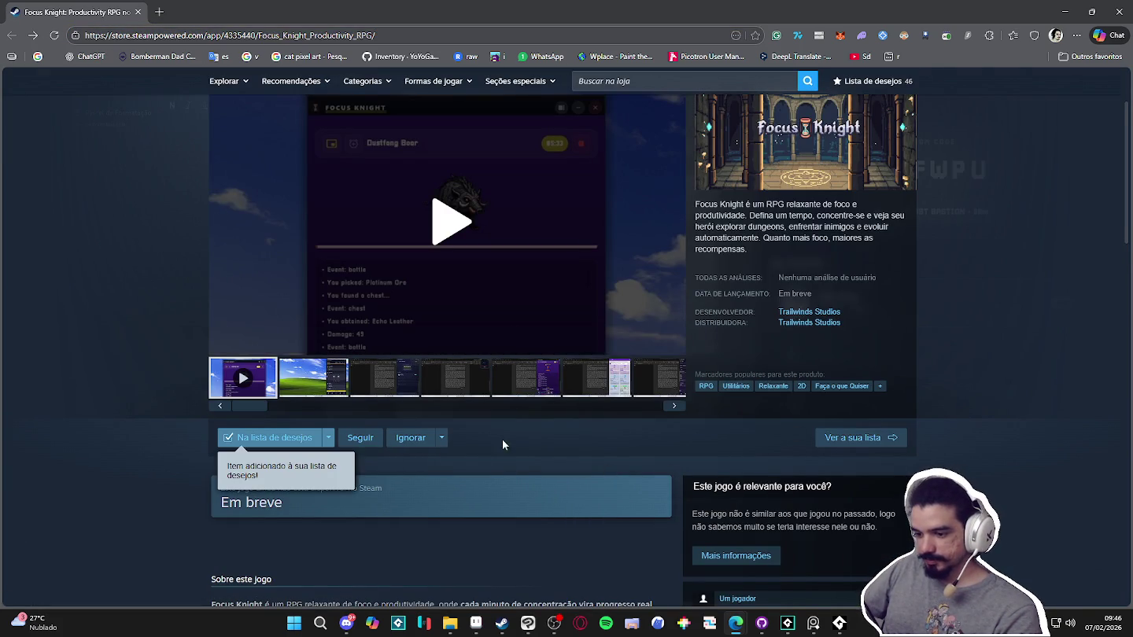
scroll(656, 328, "up", 2)
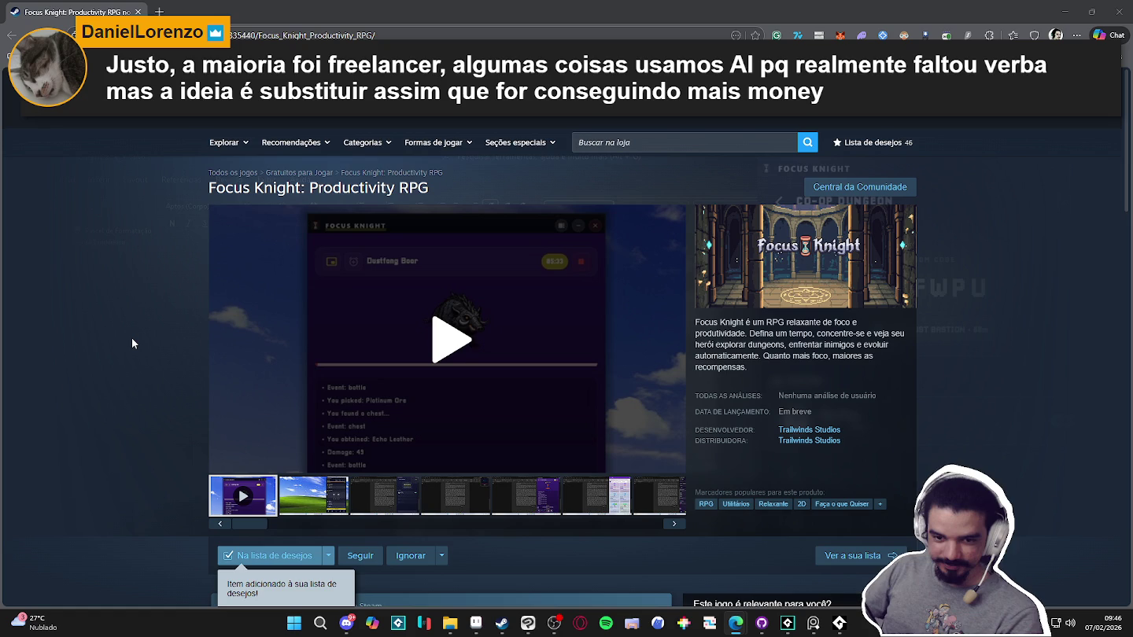
scroll(638, 318, "down", 10)
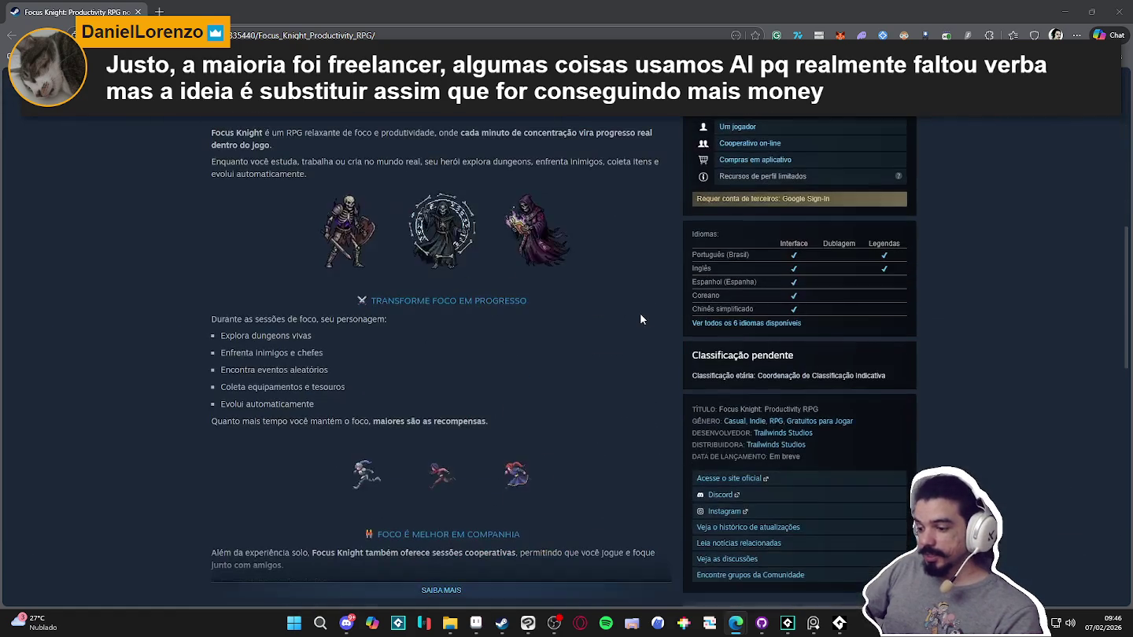
scroll(409, 329, "up", 2)
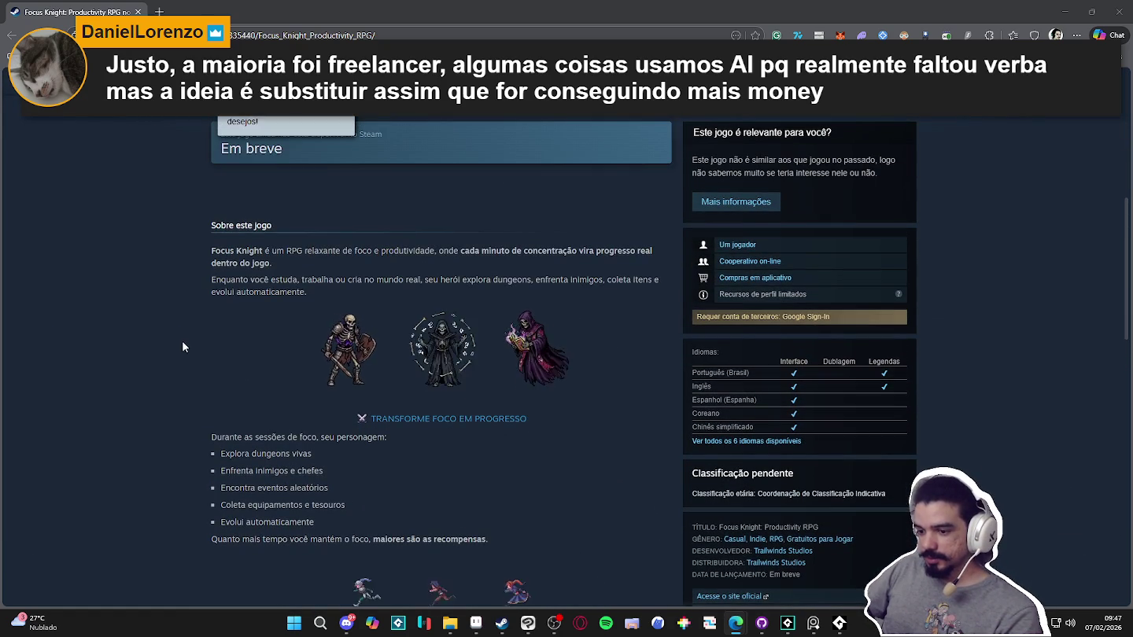
scroll(182, 350, "down", 1)
scroll(183, 344, "down", 2)
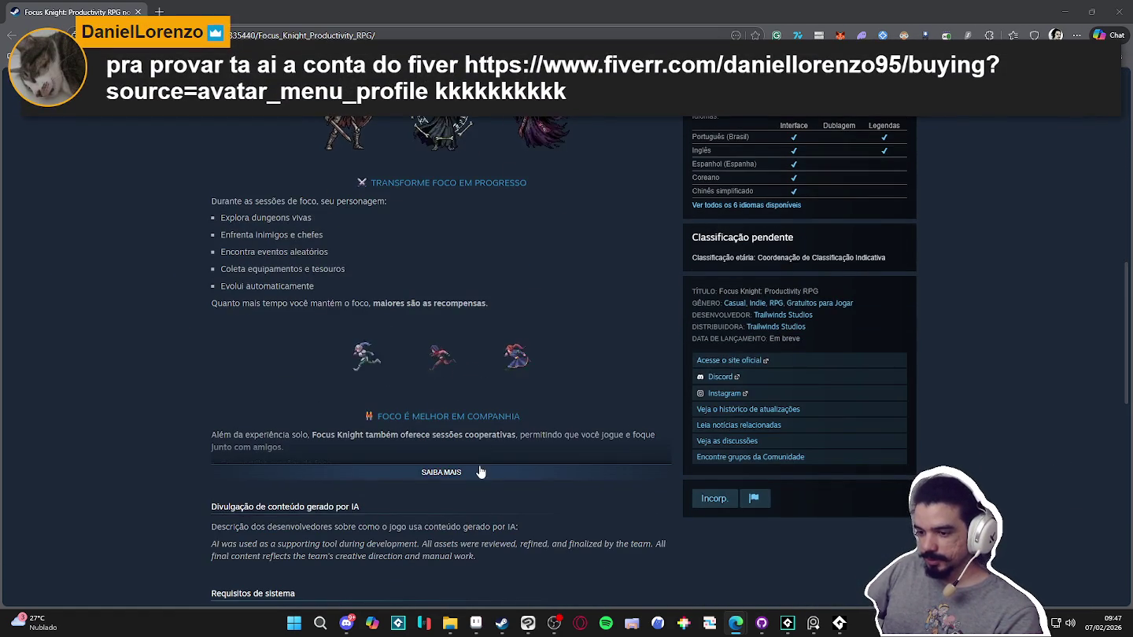
scroll(250, 428, "down", 1)
scroll(251, 427, "up", 5)
scroll(269, 400, "up", 5)
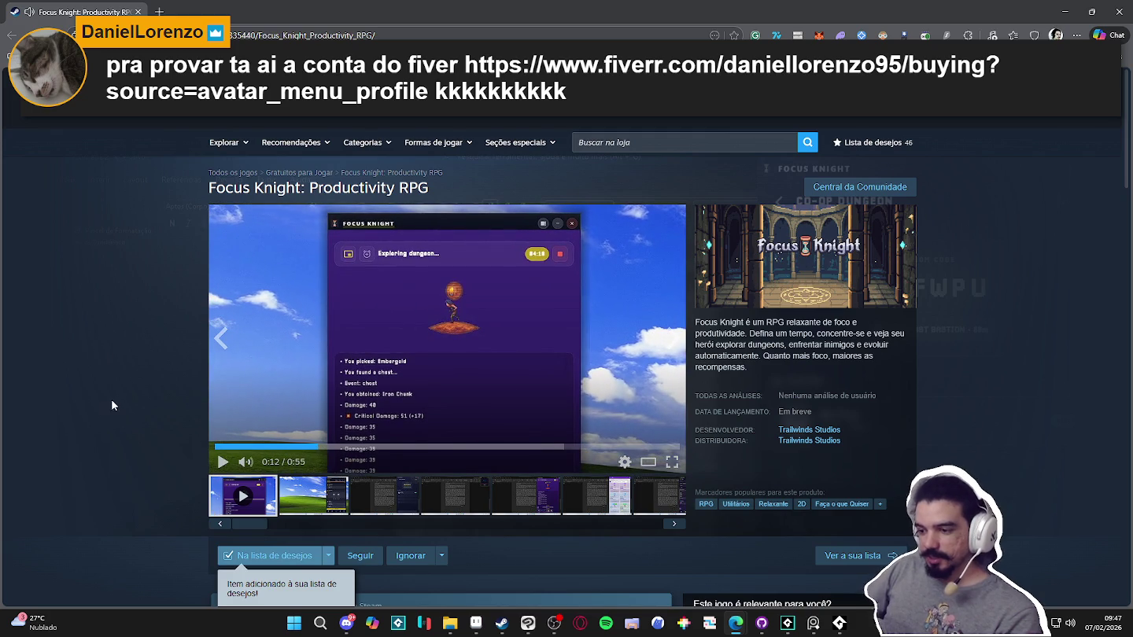
Scroll to the game description and pause the animated character sprites
scroll(118, 400, "down", 1)
scroll(120, 400, "down", 3)
scroll(121, 400, "down", 2)
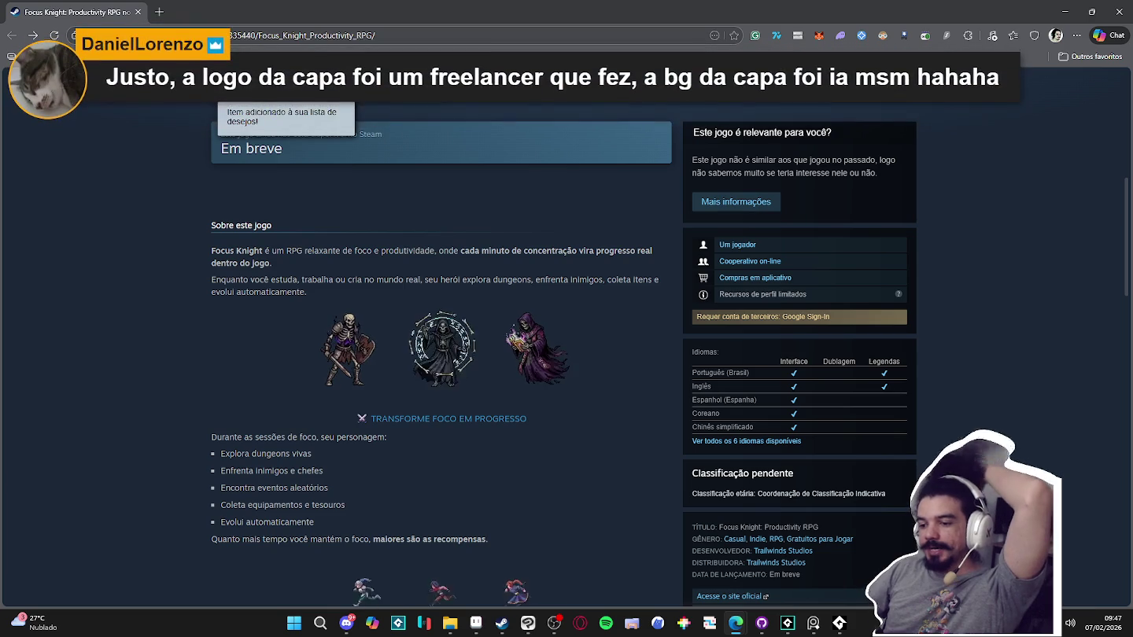
left_click(569, 316)
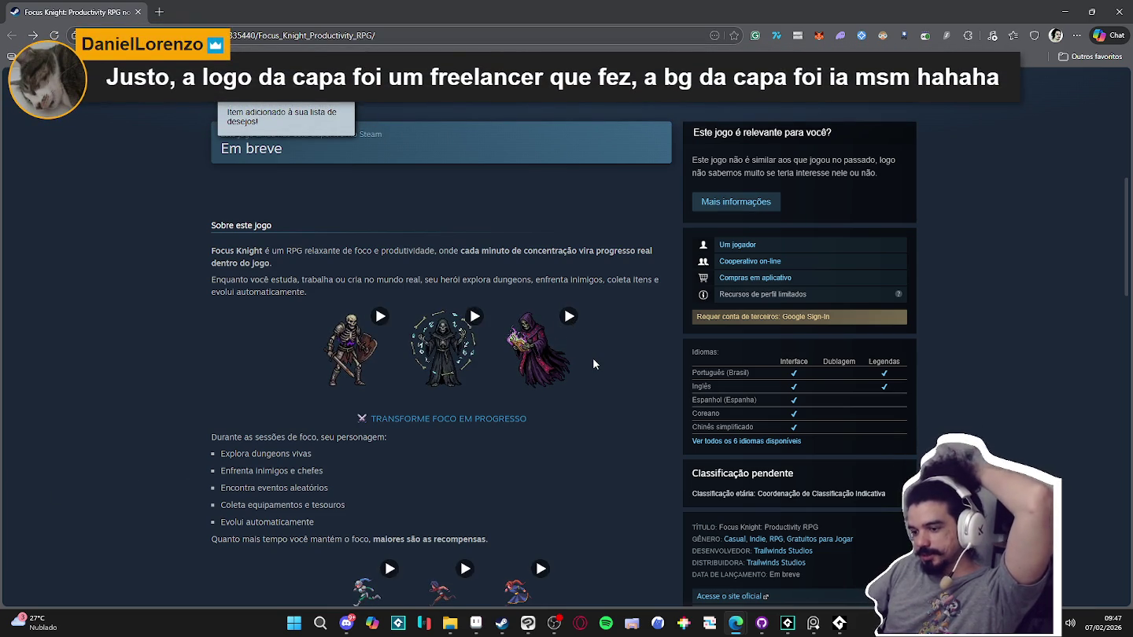
scroll(592, 360, "down", 3)
scroll(592, 360, "up", 5)
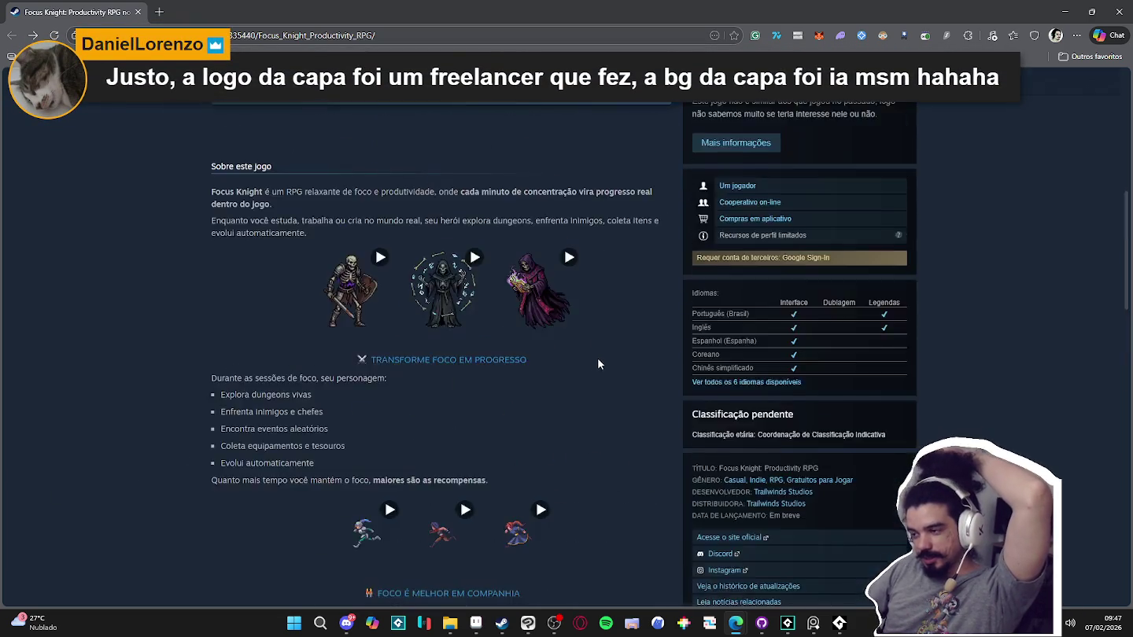
scroll(596, 359, "up", 5)
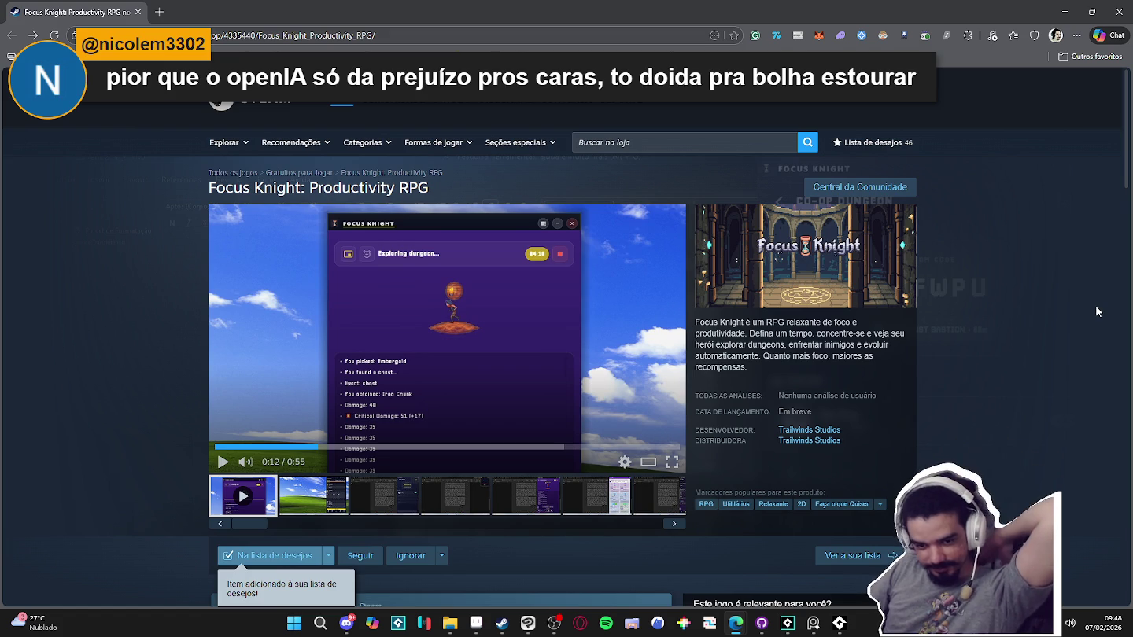
Minimize the browser to reveal the Clip Studio dog drawing
scroll(998, 326, "down", 7)
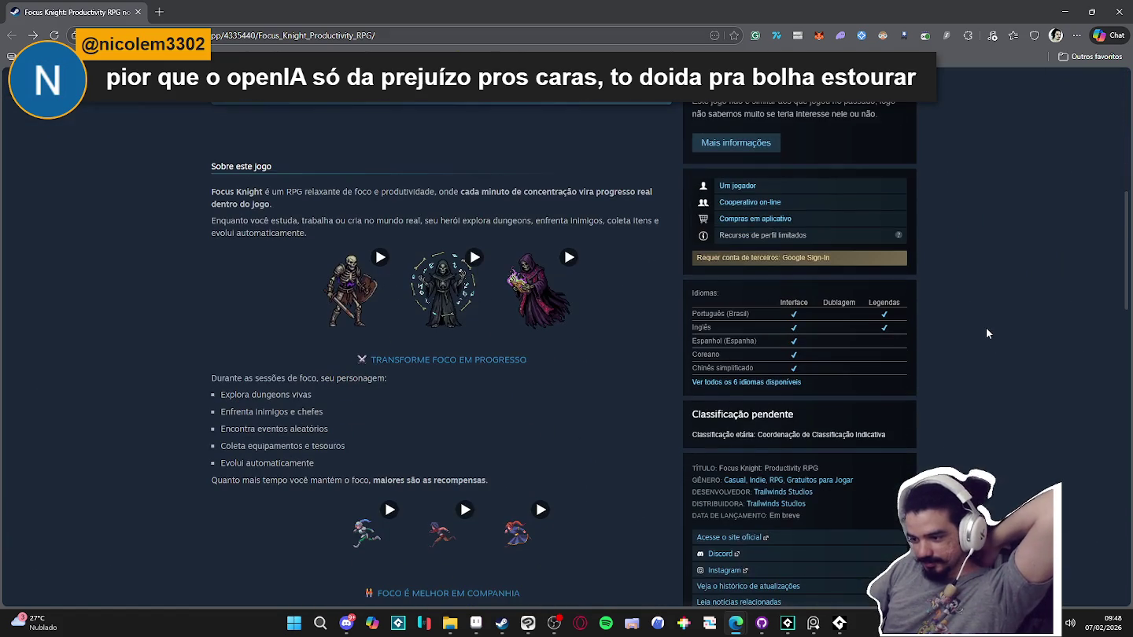
left_click(1063, 10)
scroll(501, 400, "down", 2)
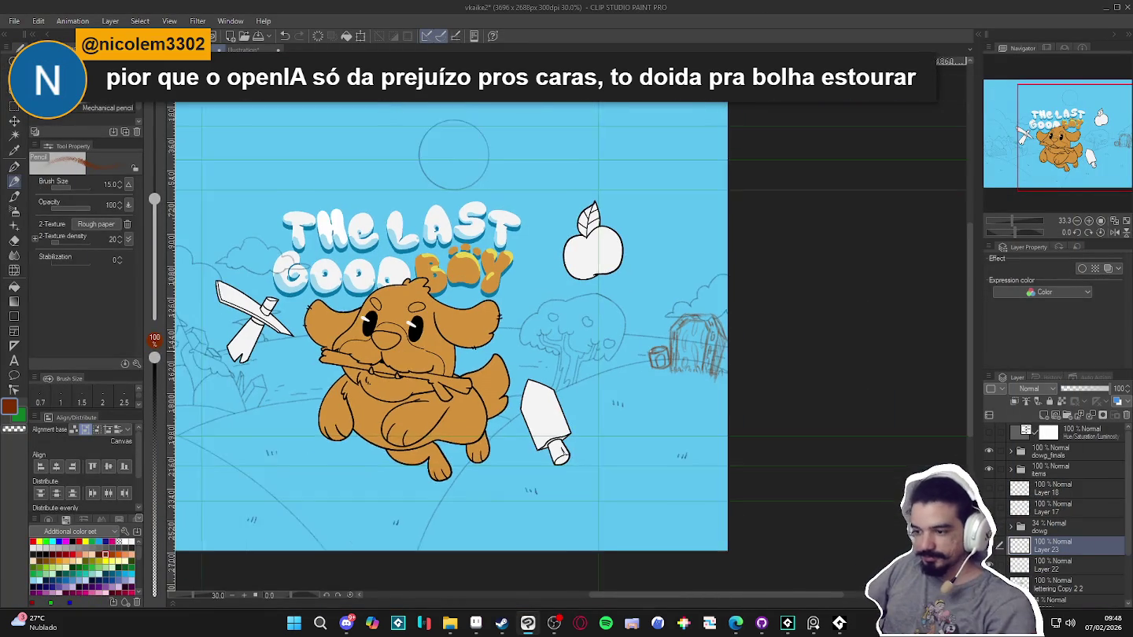
Bring the Steam window with the Fling to the Finish page in front of the drawing
scroll(519, 393, "up", 1)
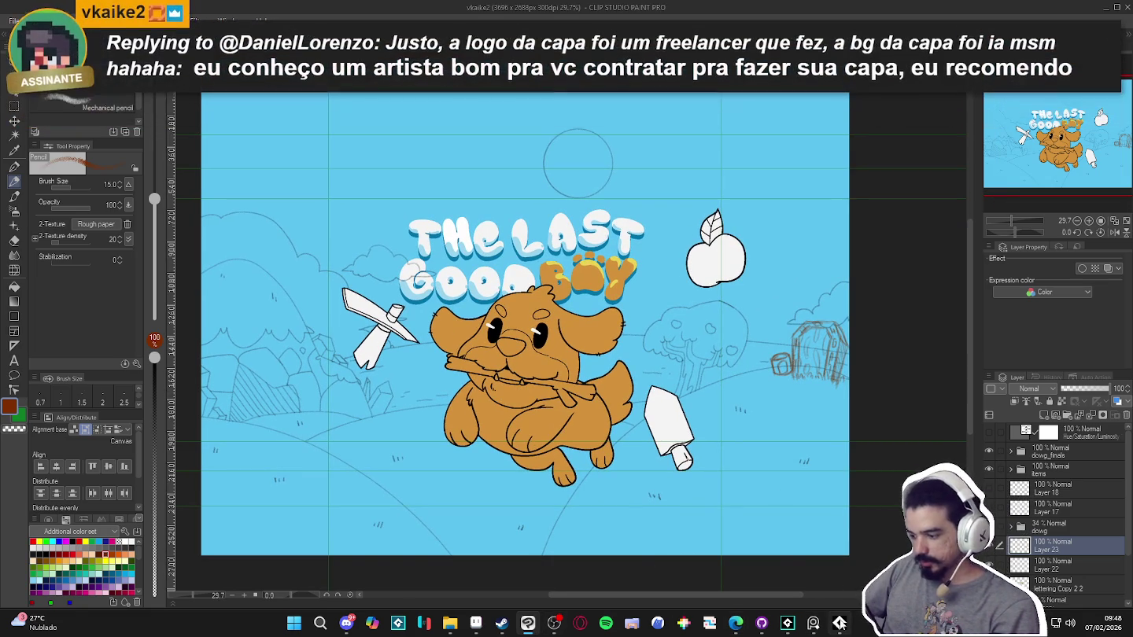
left_click(501, 623)
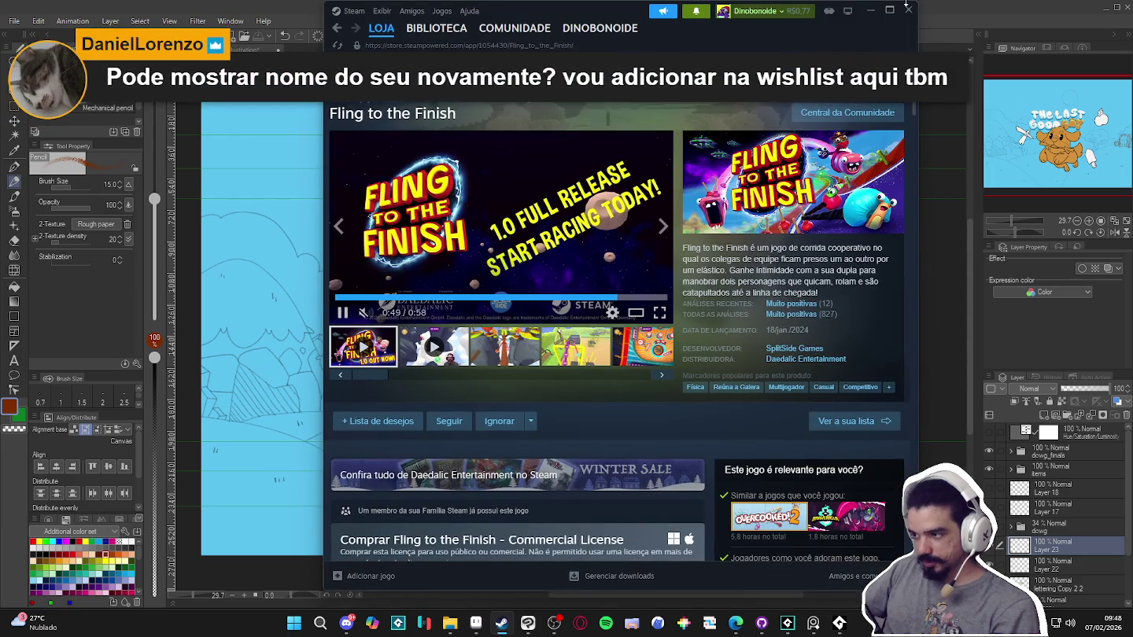
Maximize the Steam window to fill the screen
double_click(885, 12)
left_click(38, 11)
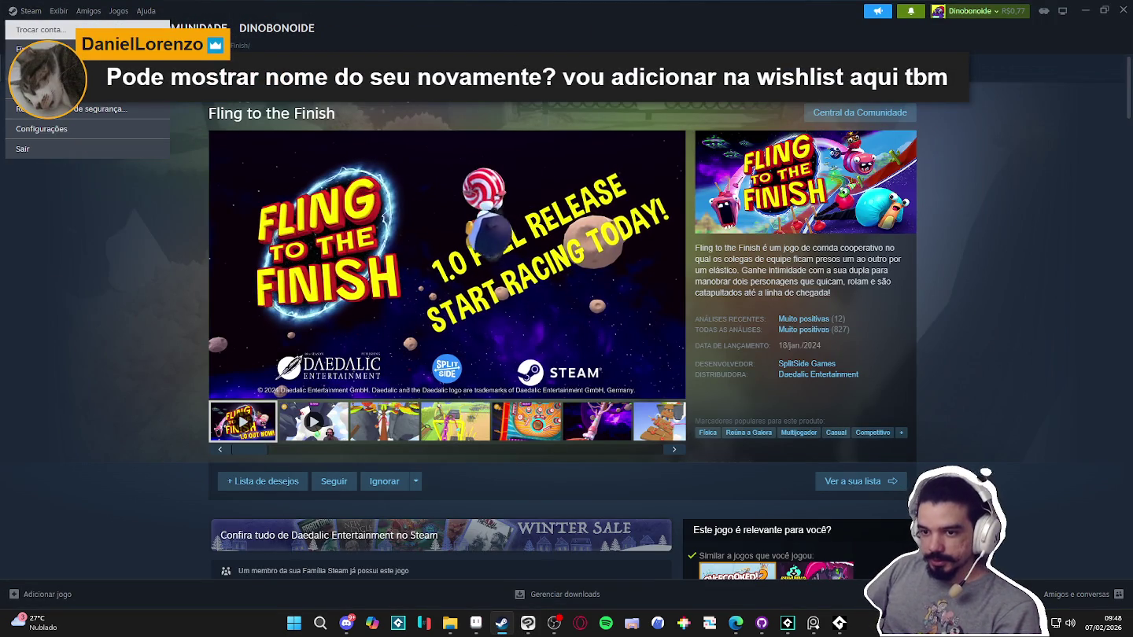
left_click(125, 346)
Close Aseprite and GameMaker, confirming the exit, and go to the Steam library
left_click(475, 623)
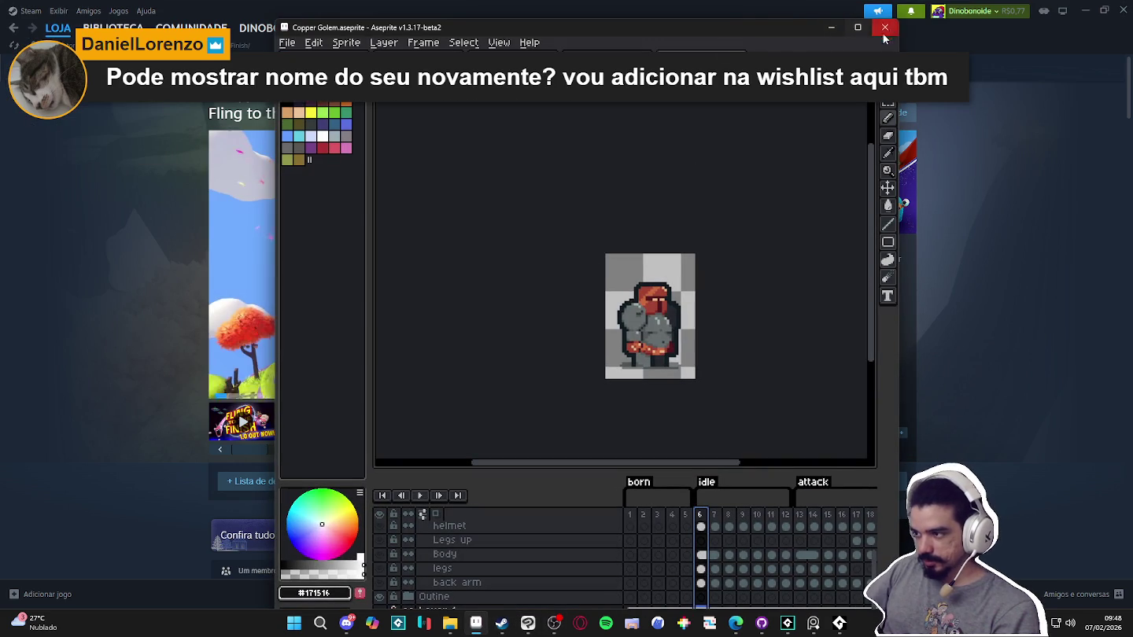
left_click(884, 27)
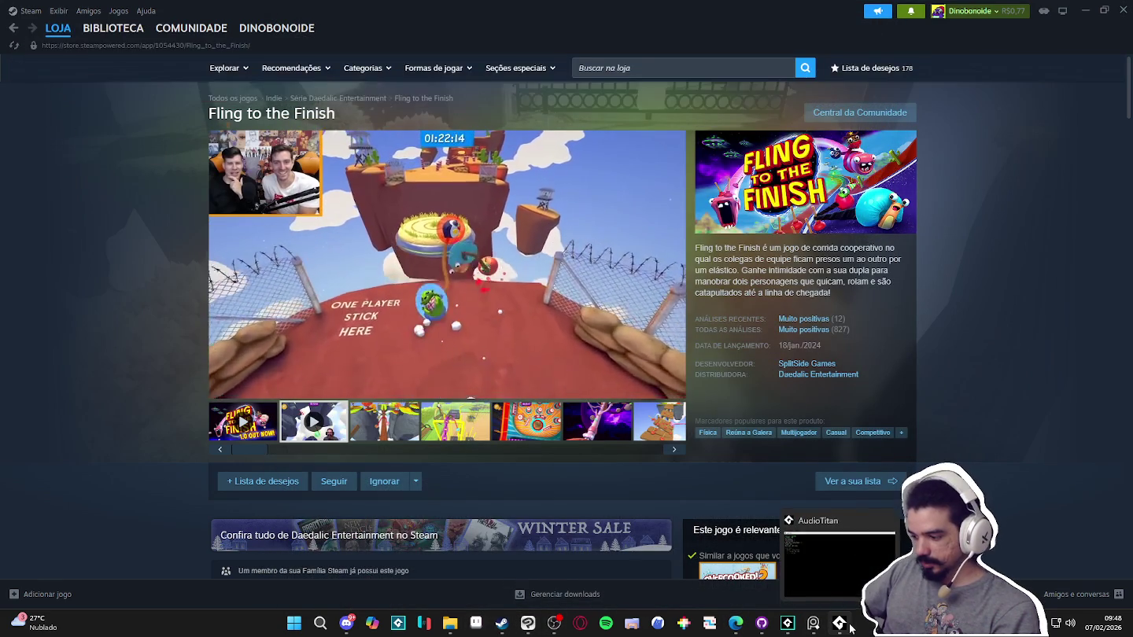
left_click(788, 623)
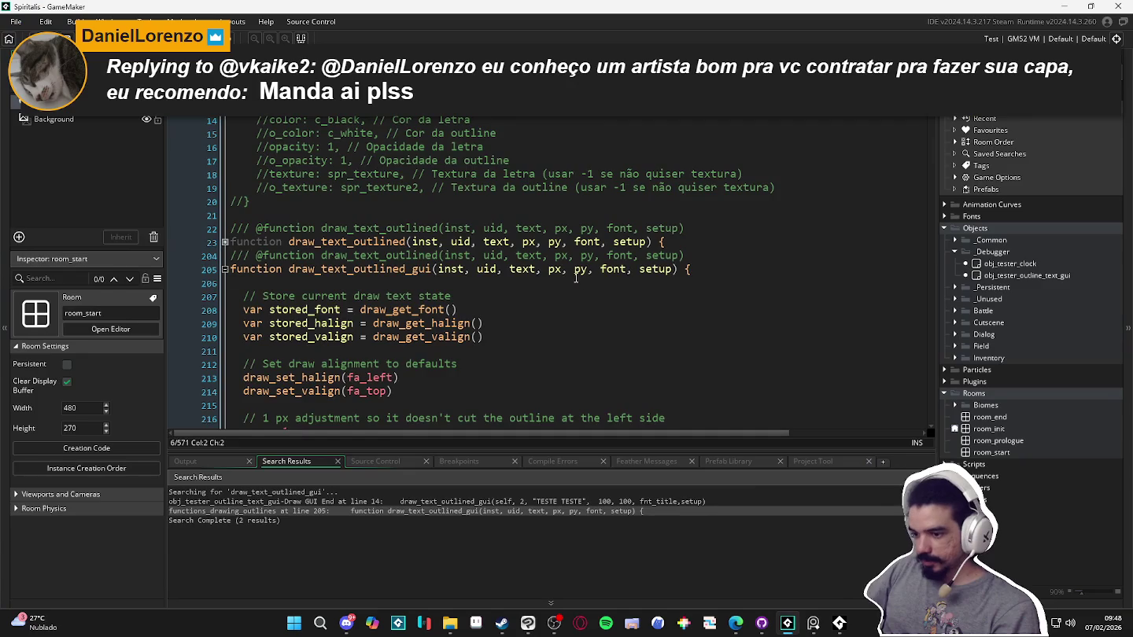
left_click(1118, 6)
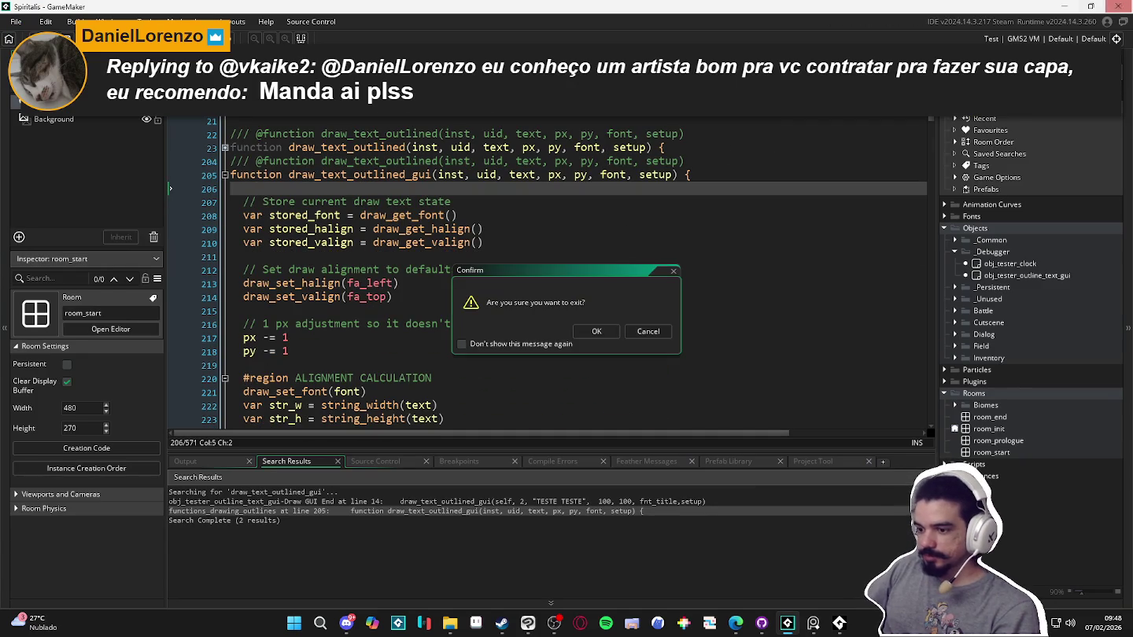
left_click(597, 330)
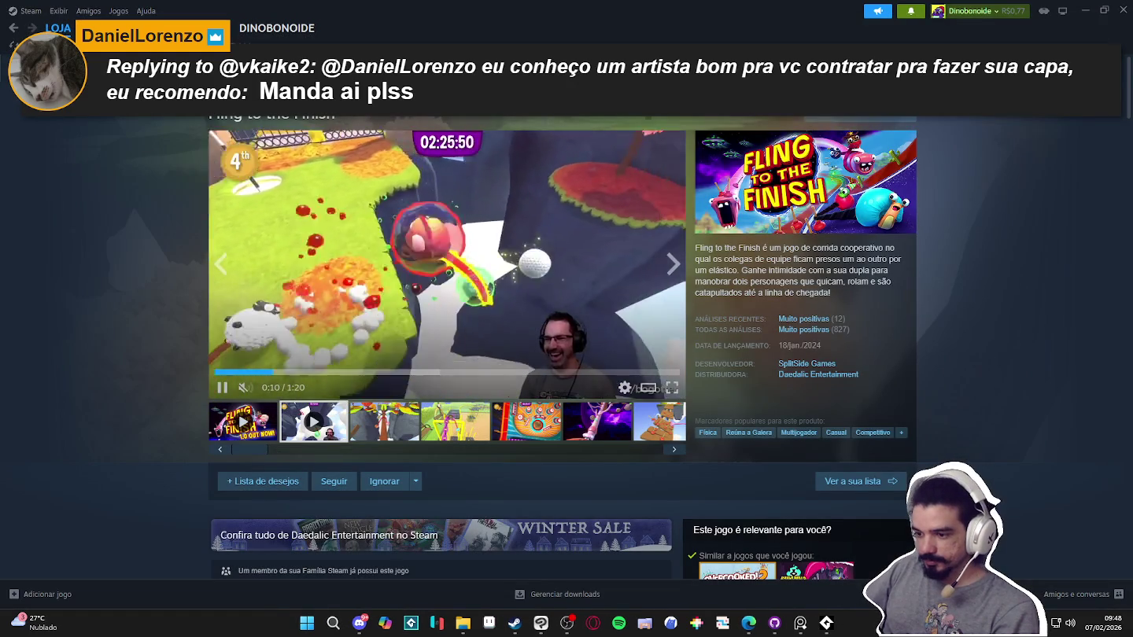
left_click(113, 27)
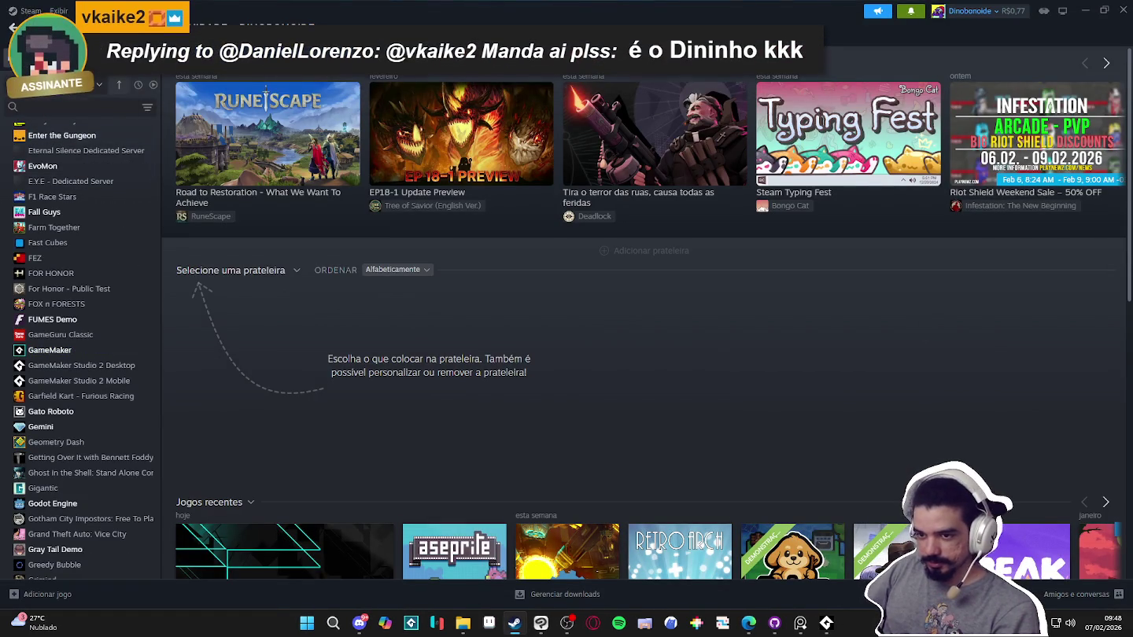
Switch Steam to the second account via Trocar conta and dismiss the promo popup
left_click(31, 11)
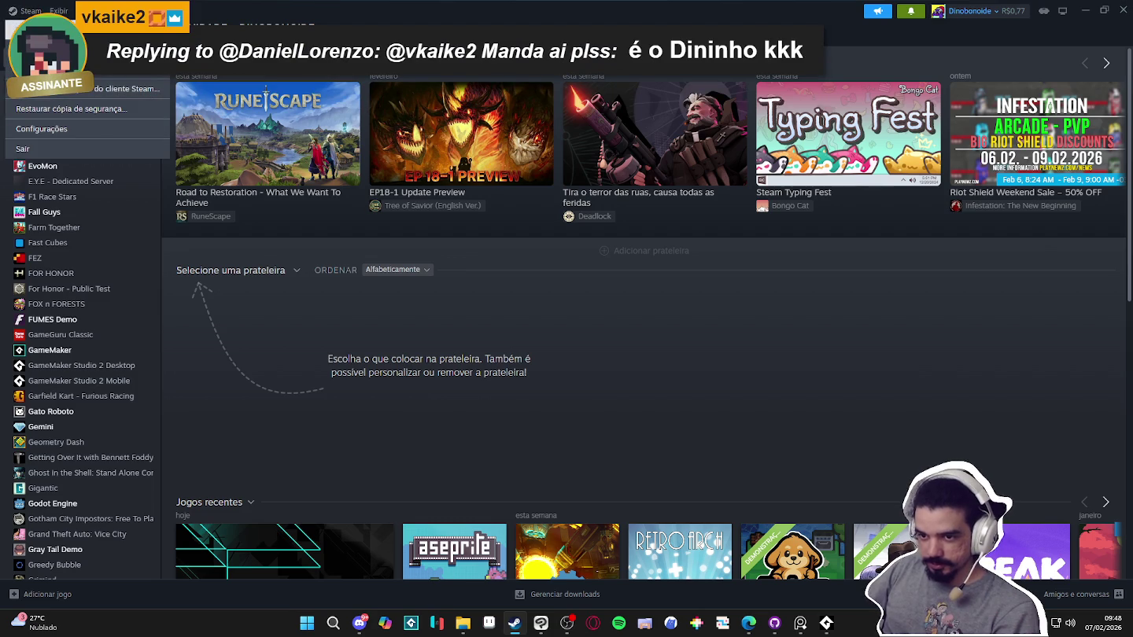
left_click(38, 49)
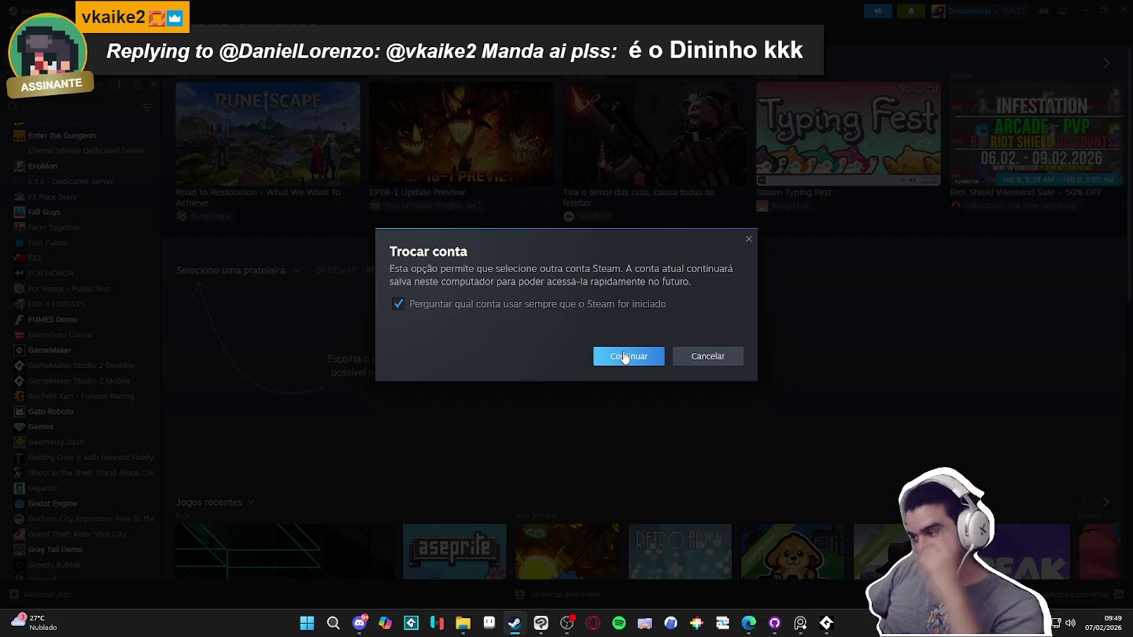
left_click(627, 357)
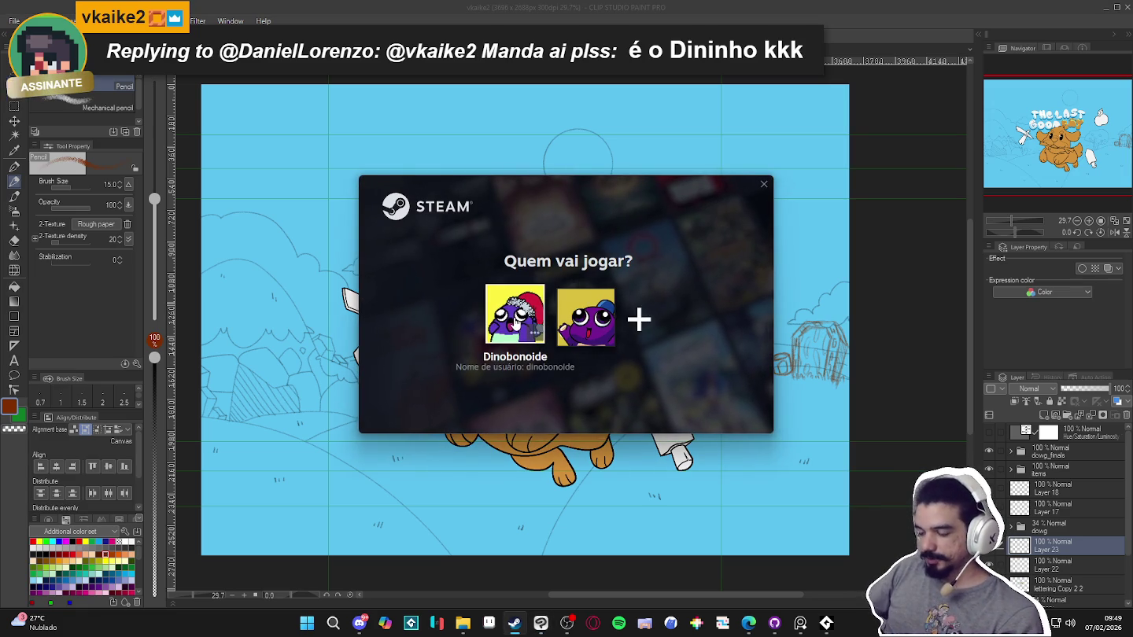
mouse_move(515, 317)
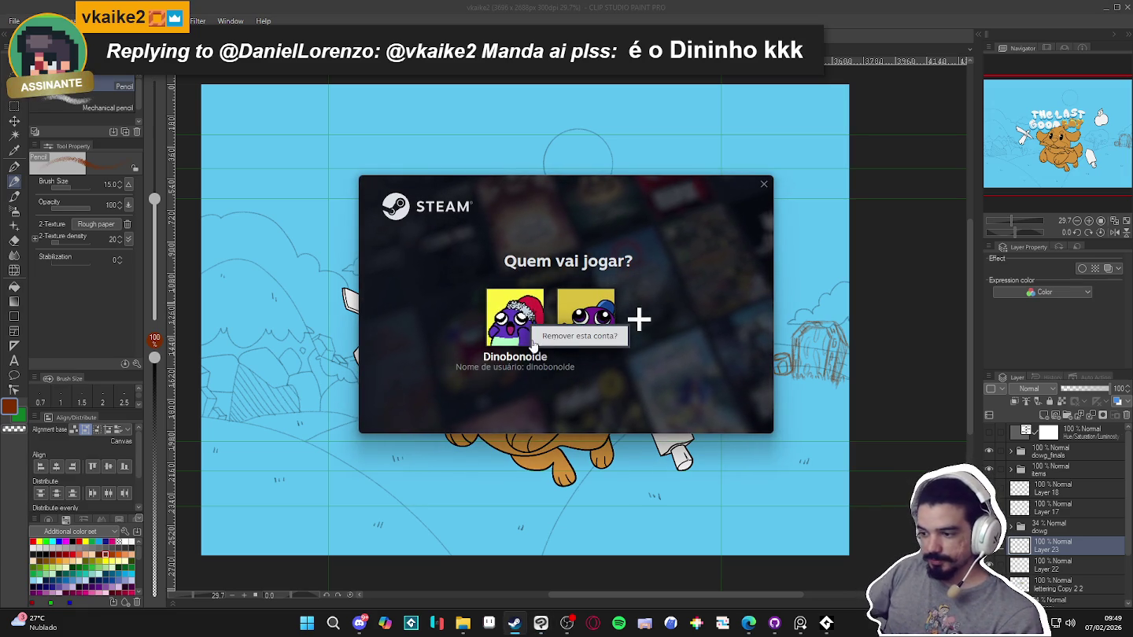
left_click(585, 319)
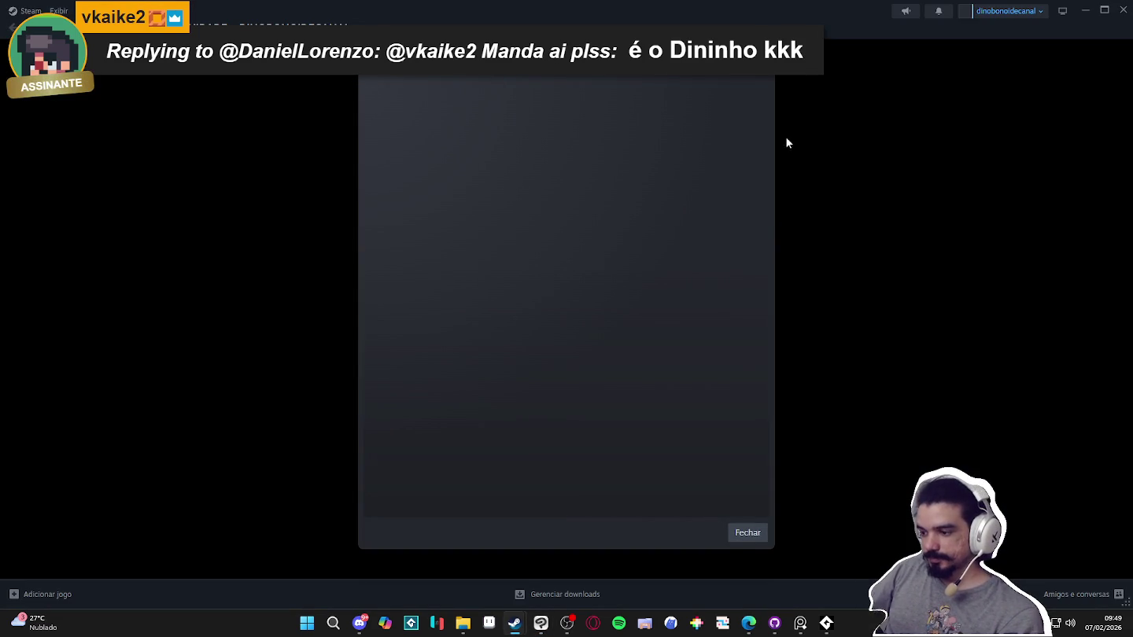
key("Escape")
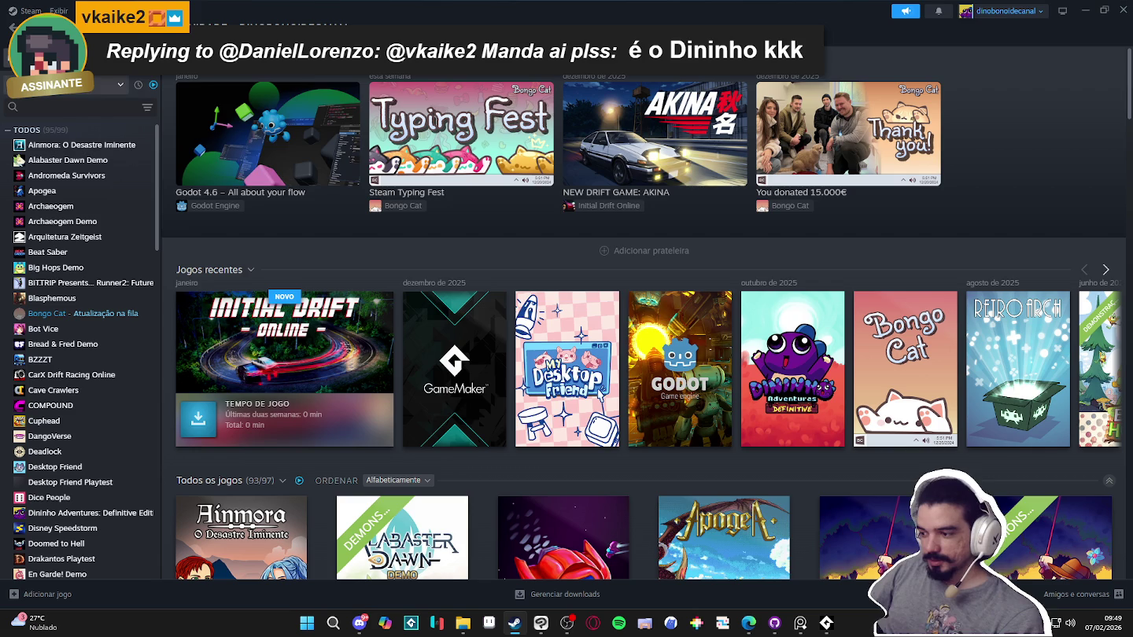
Launch My Desktop Friend from the Steam library, close its guide window, and minimize Steam
left_click(542, 354)
left_click(256, 257)
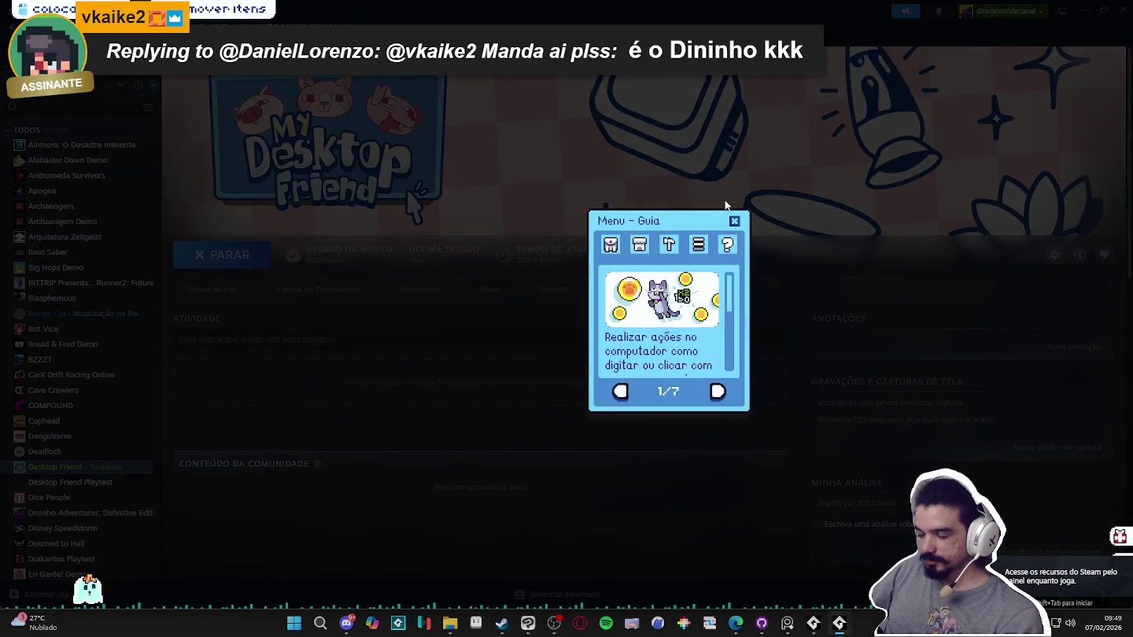
left_click(734, 223)
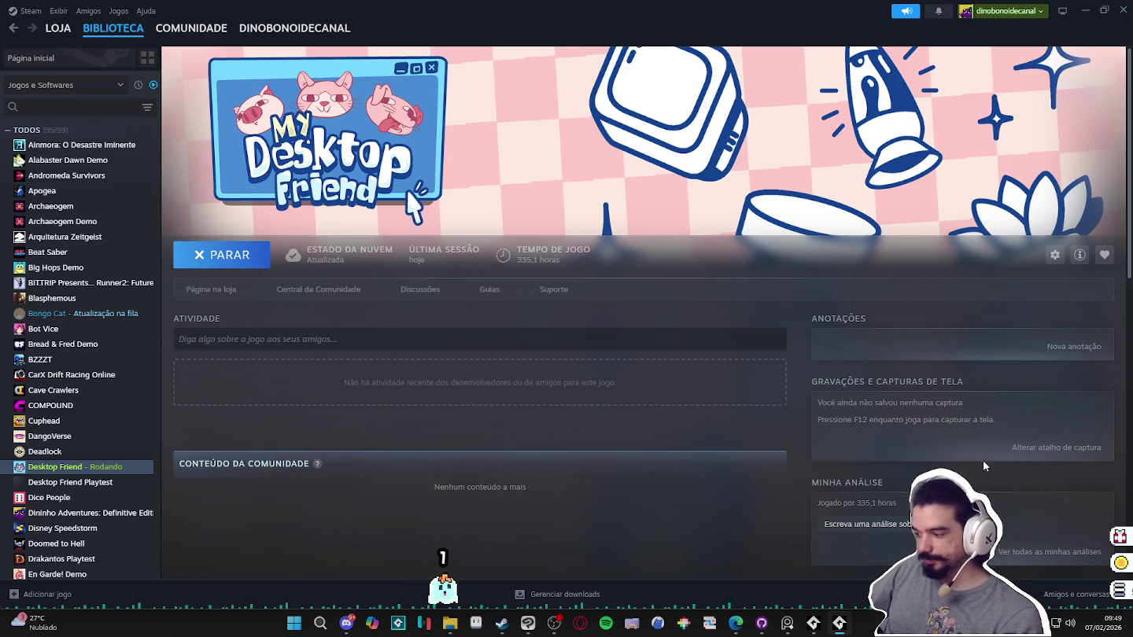
key("Home")
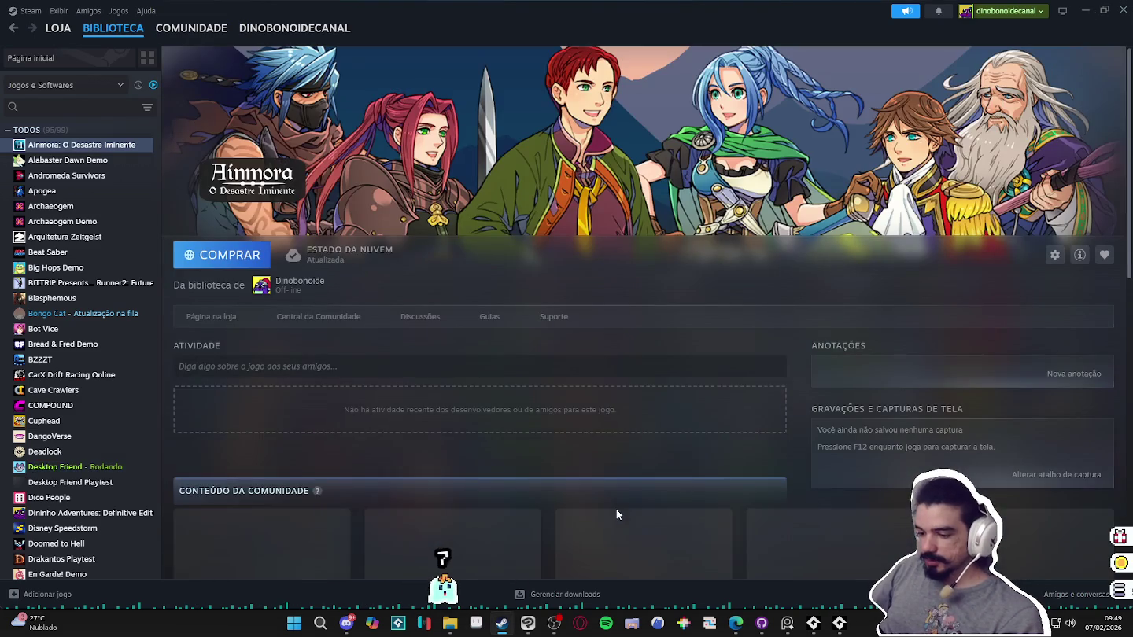
left_click(501, 623)
key("o")
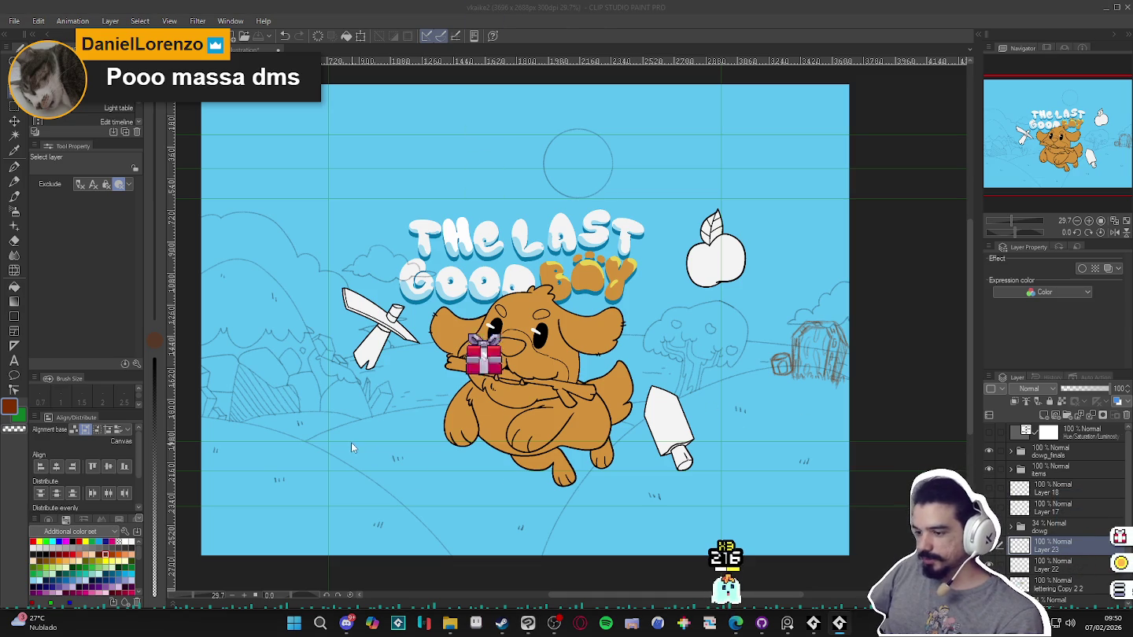
Open the pet's gift box and place a table from the inventory on the desktop
left_click(488, 595)
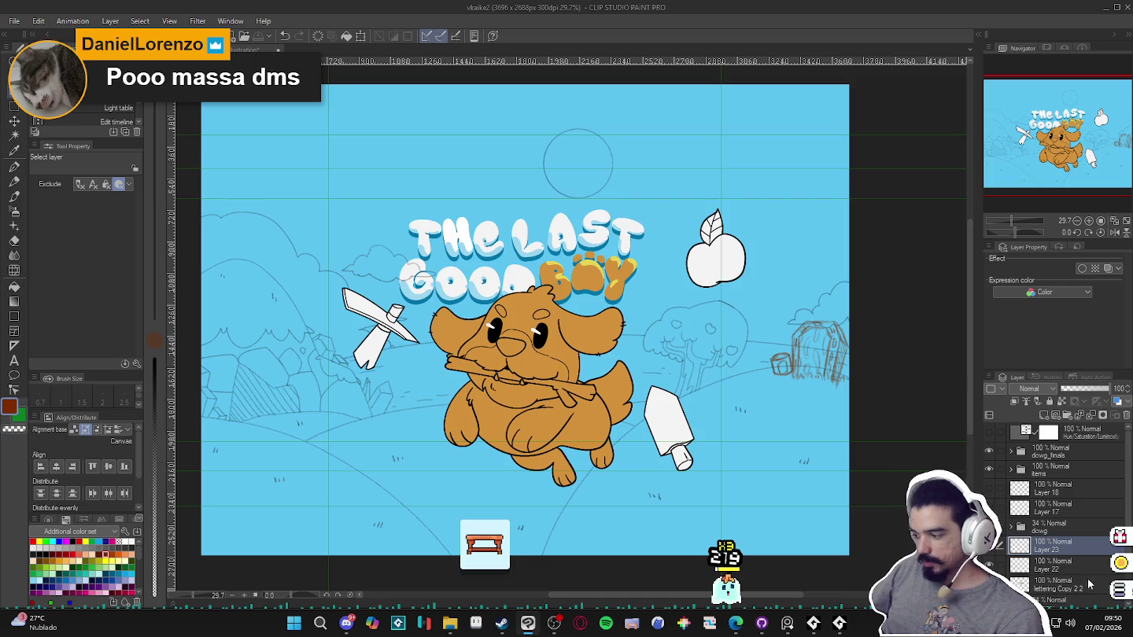
left_click(1120, 590)
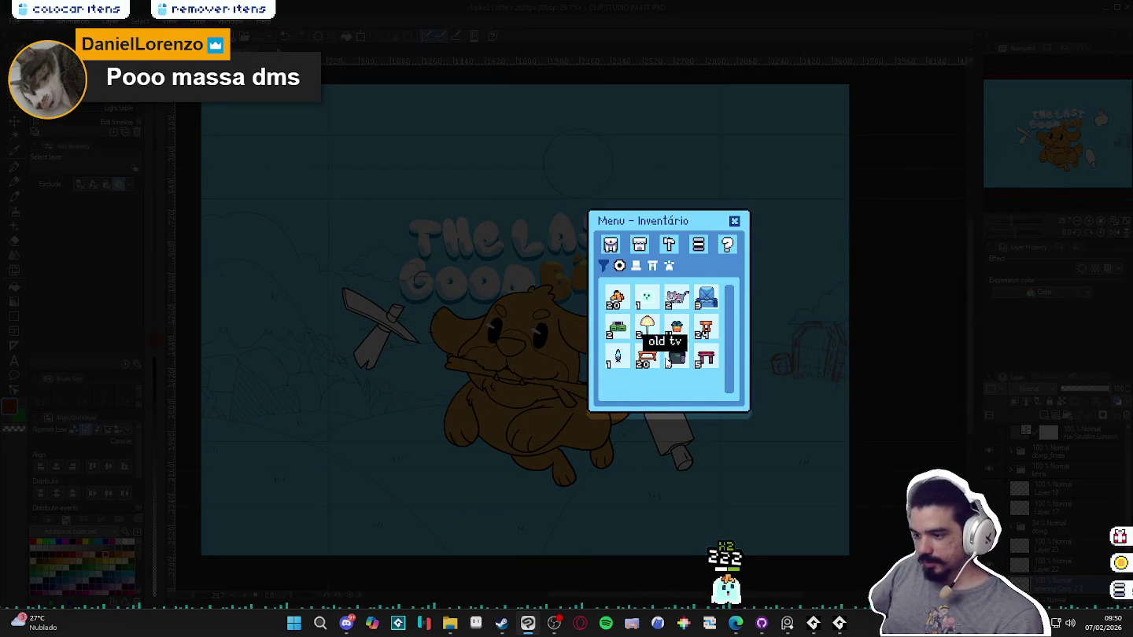
left_click(399, 476)
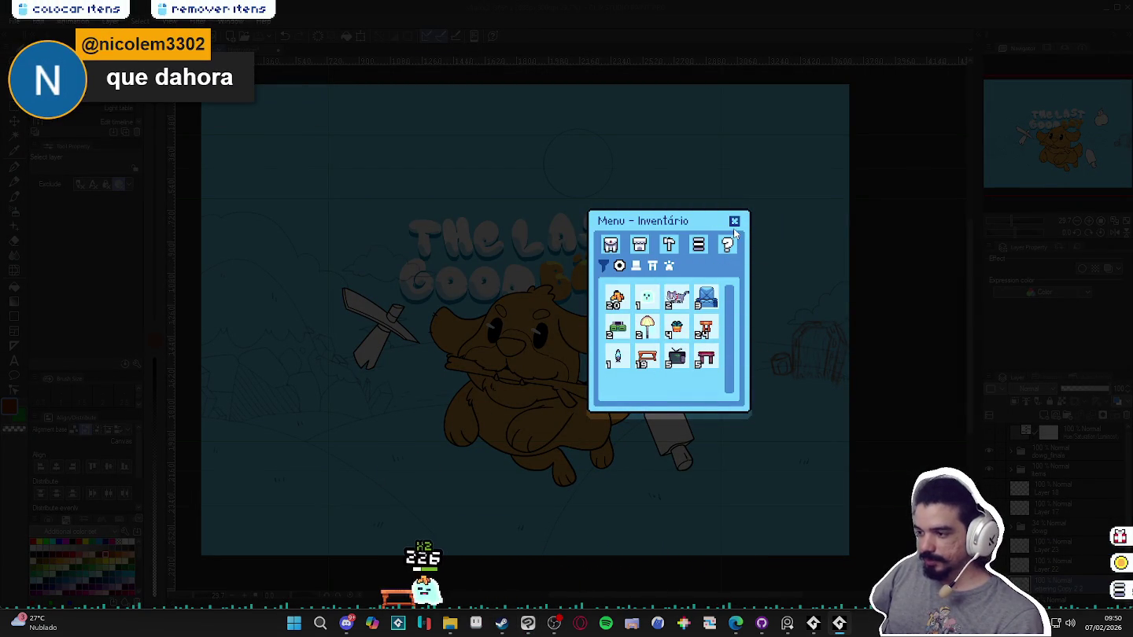
left_click(450, 591)
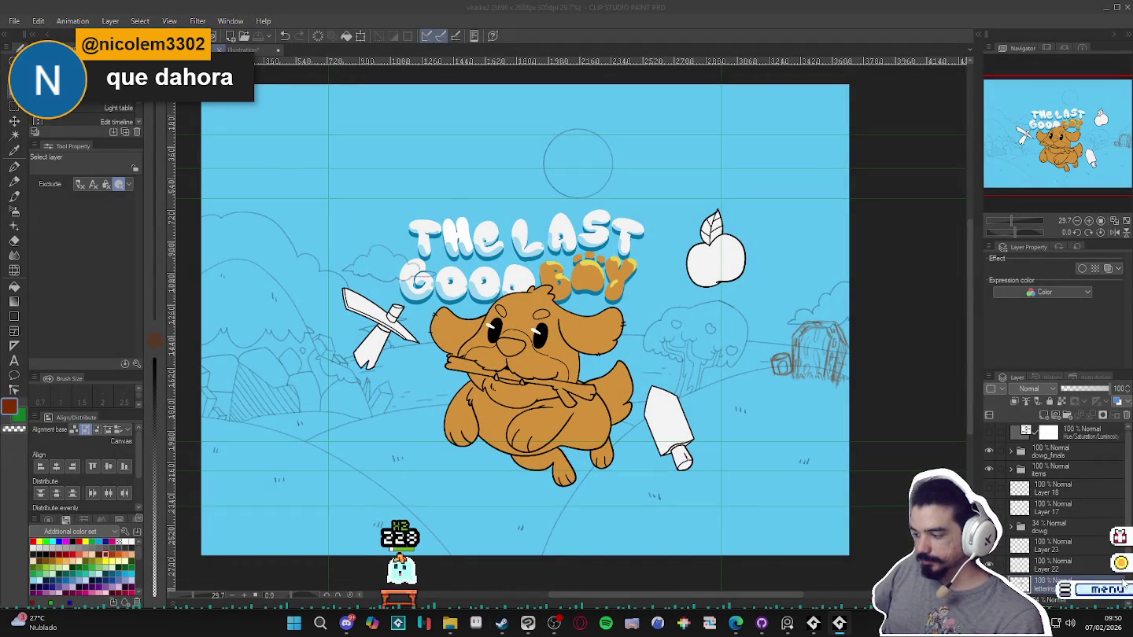
Drop three banana peels, then switch the pet to the grey cat and back to the blue ghost
left_click(1099, 590)
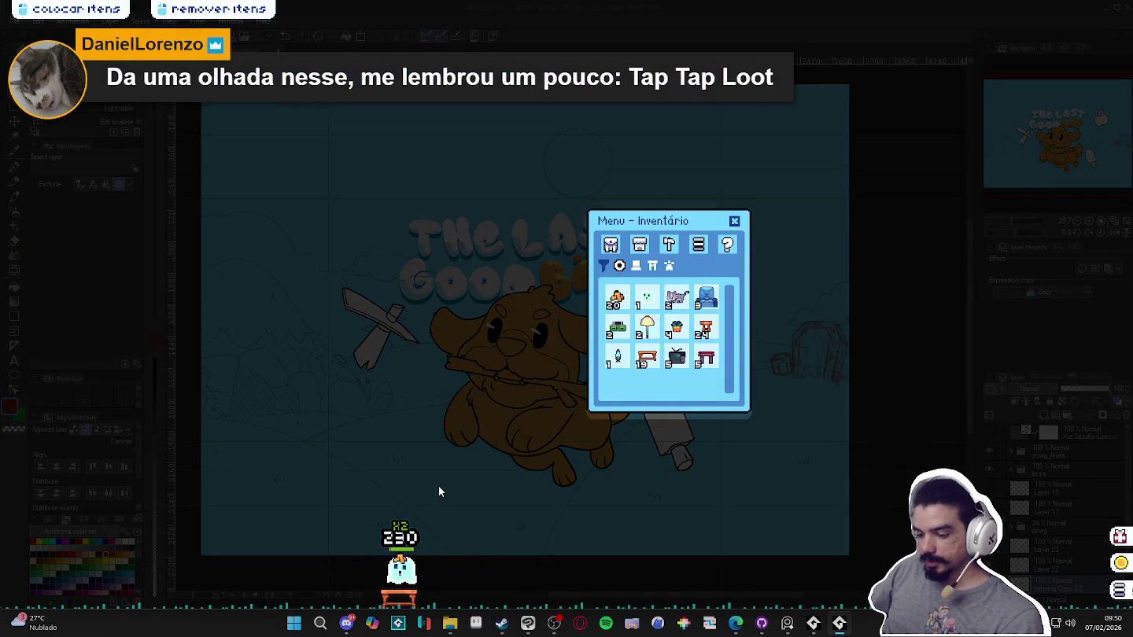
left_click(618, 299)
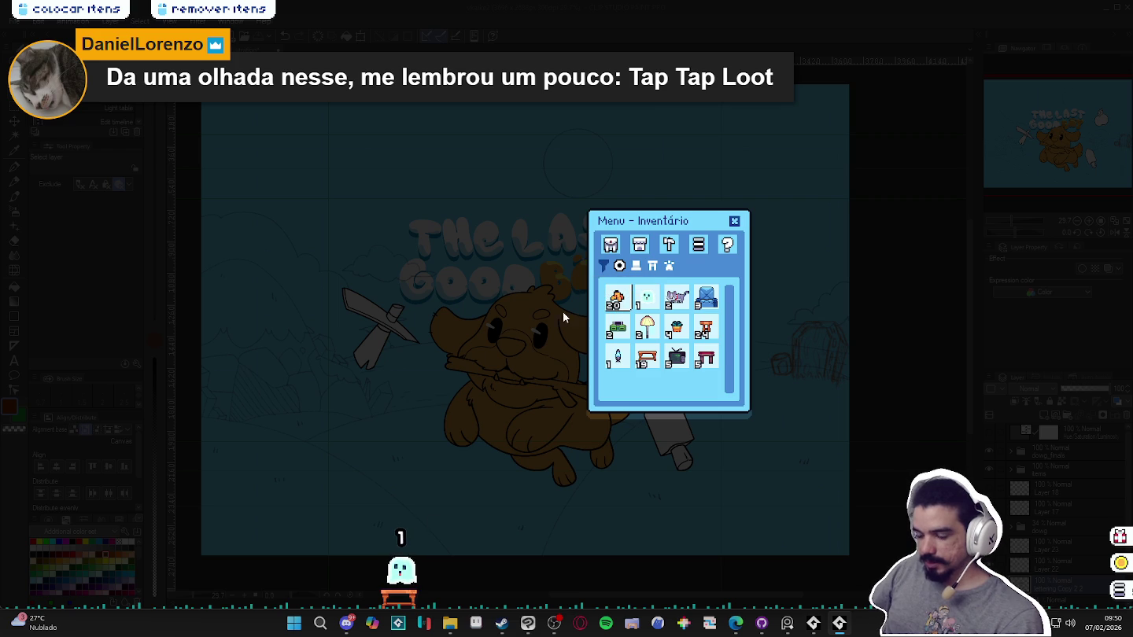
left_click(618, 301)
left_click(618, 300)
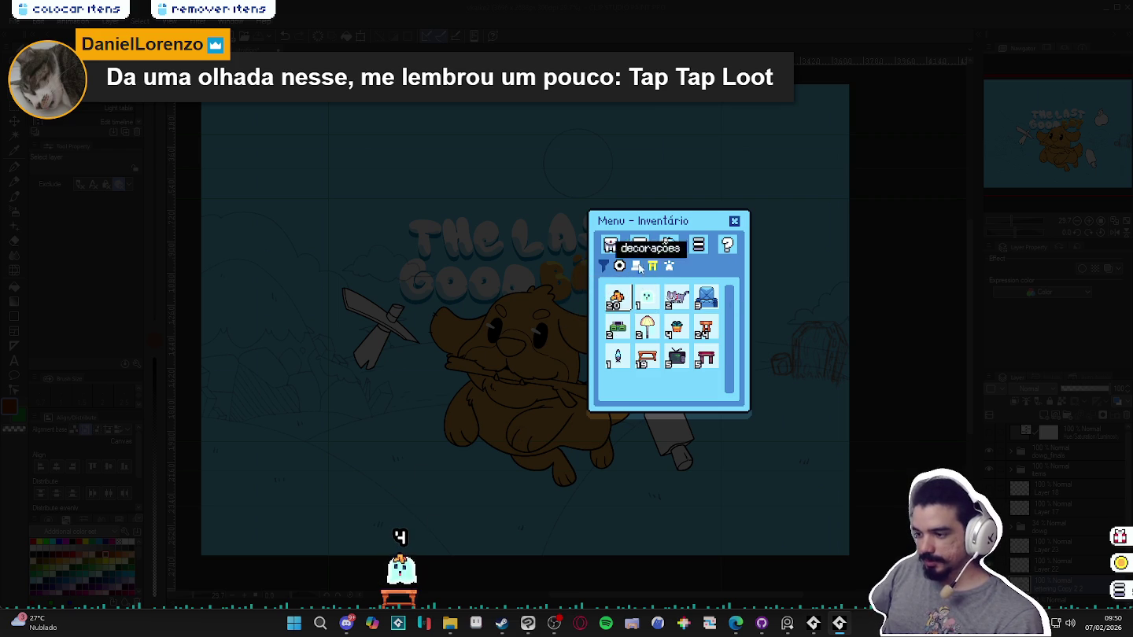
left_click(677, 298)
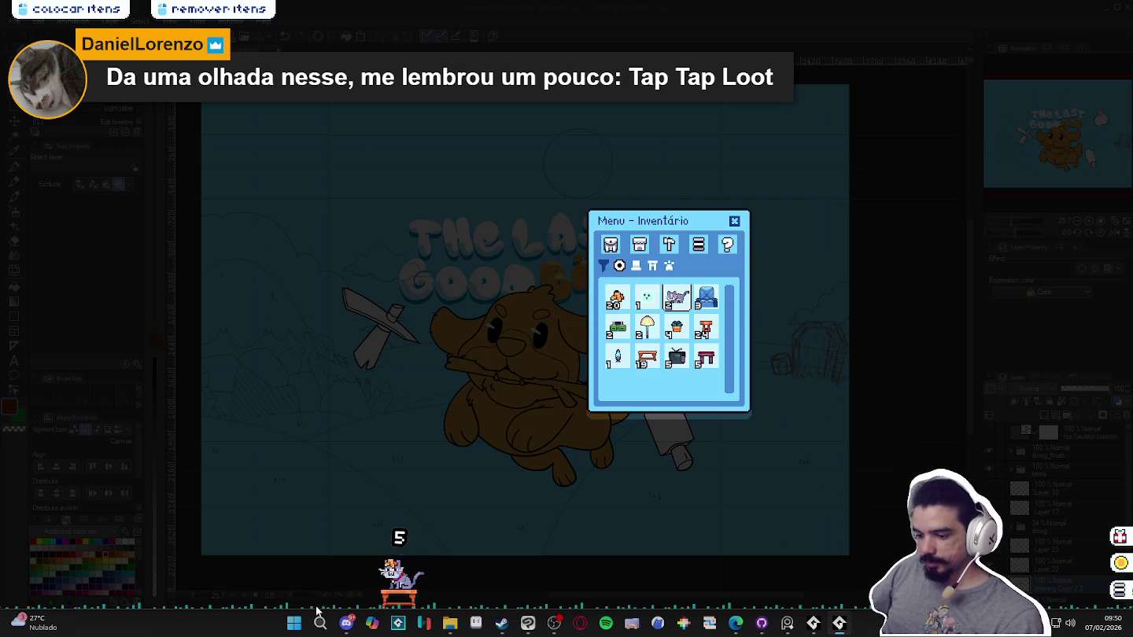
left_click(647, 297)
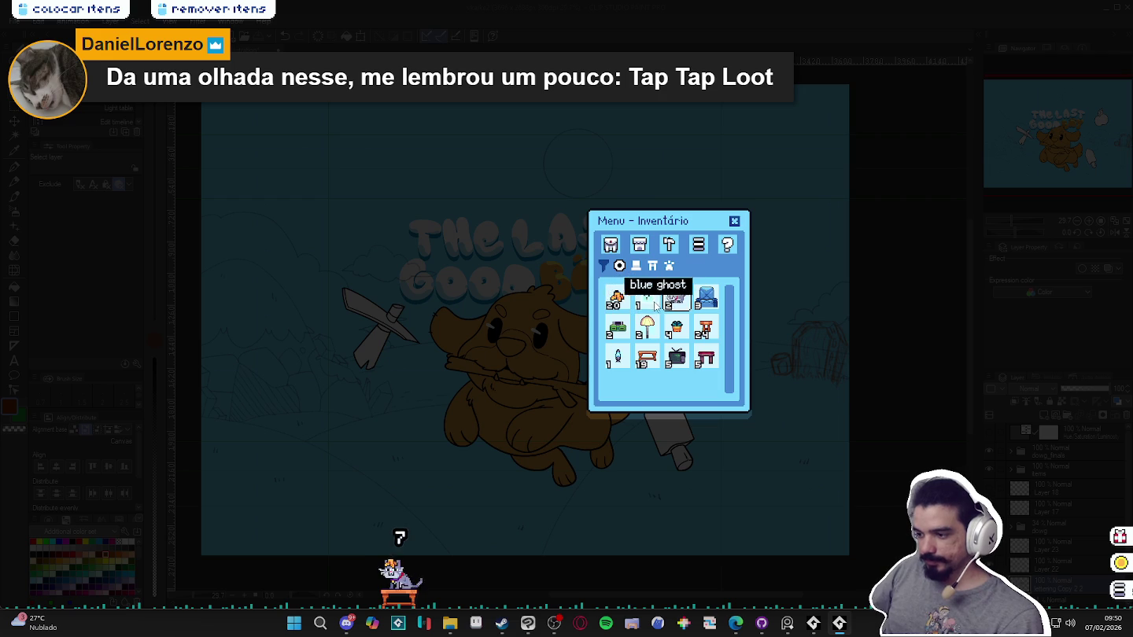
left_click(670, 244)
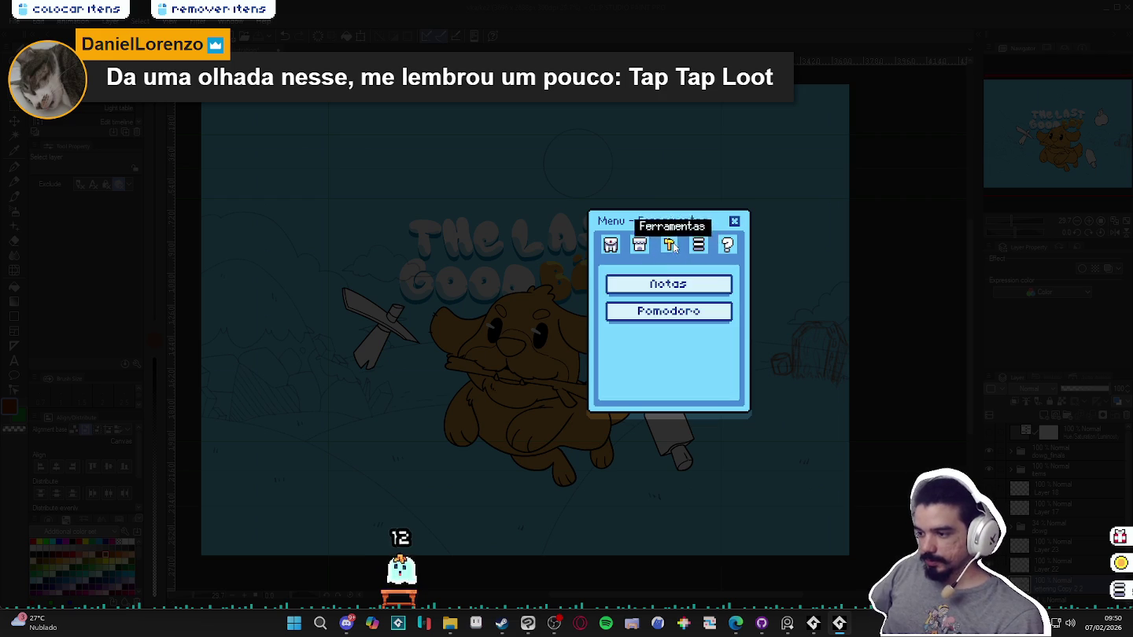
Create a new note titled 'lembrar!' with the body text 'cachorro'
left_click_drag(668, 226, 908, 254)
left_click(909, 312)
left_click(902, 415)
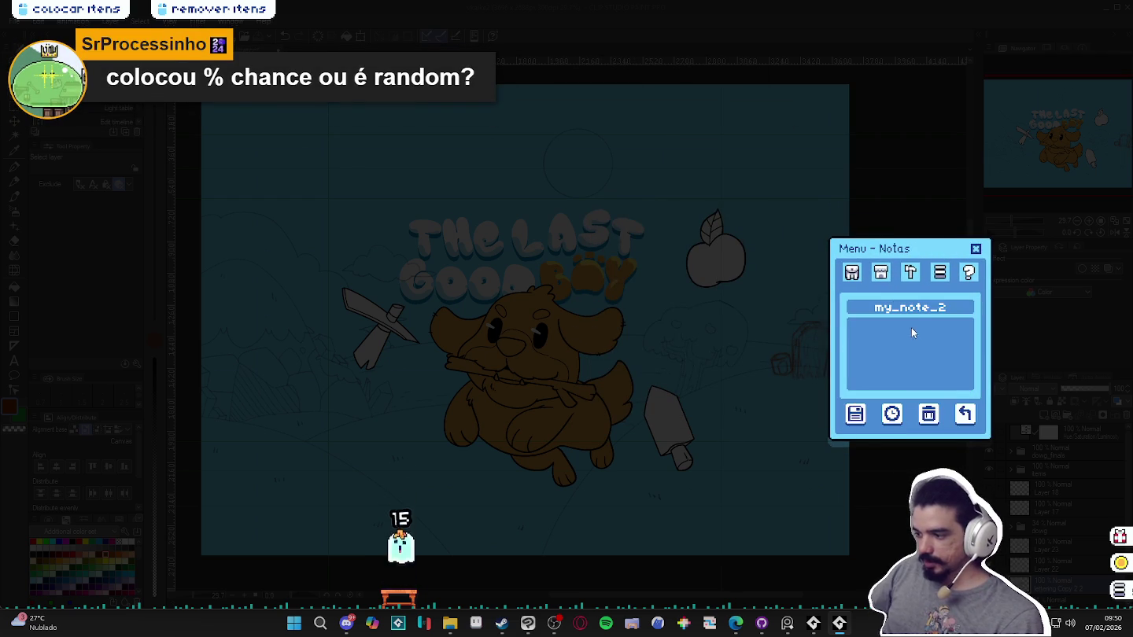
left_click(910, 307)
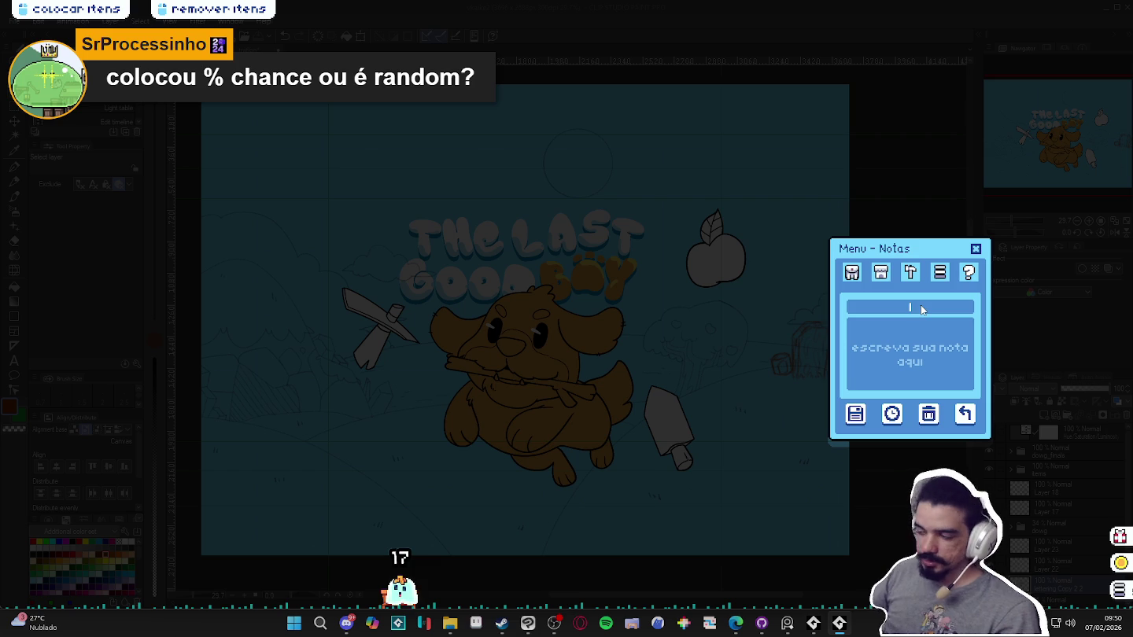
type("lembrar!")
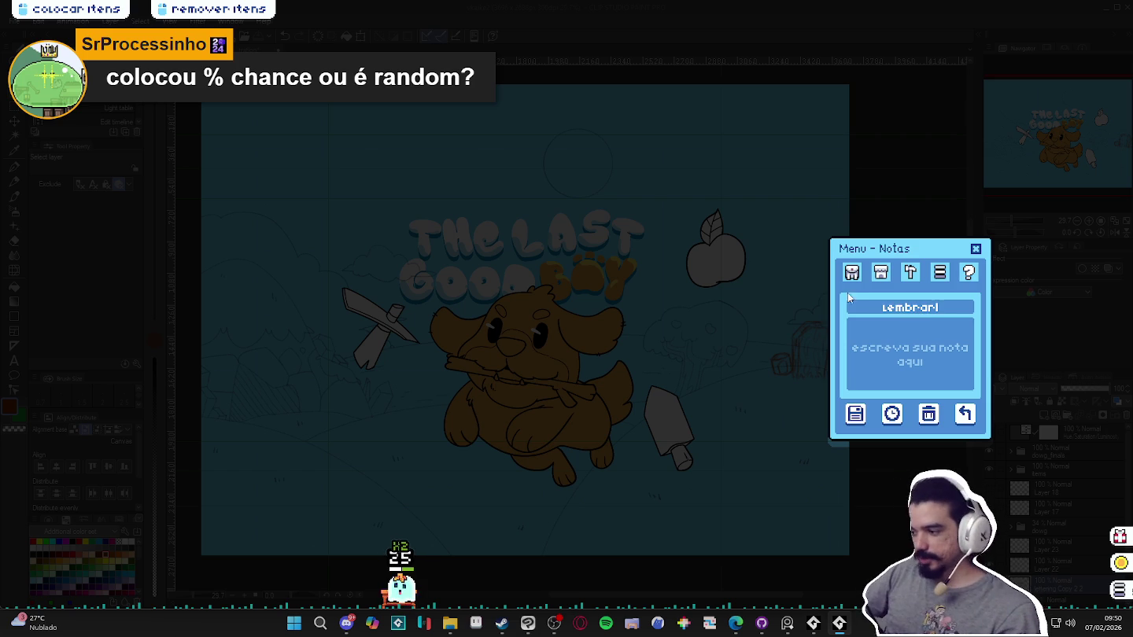
left_click(930, 357)
type("cachorro")
Set the note's alarm to 9:51 and confirm it
left_click(890, 414)
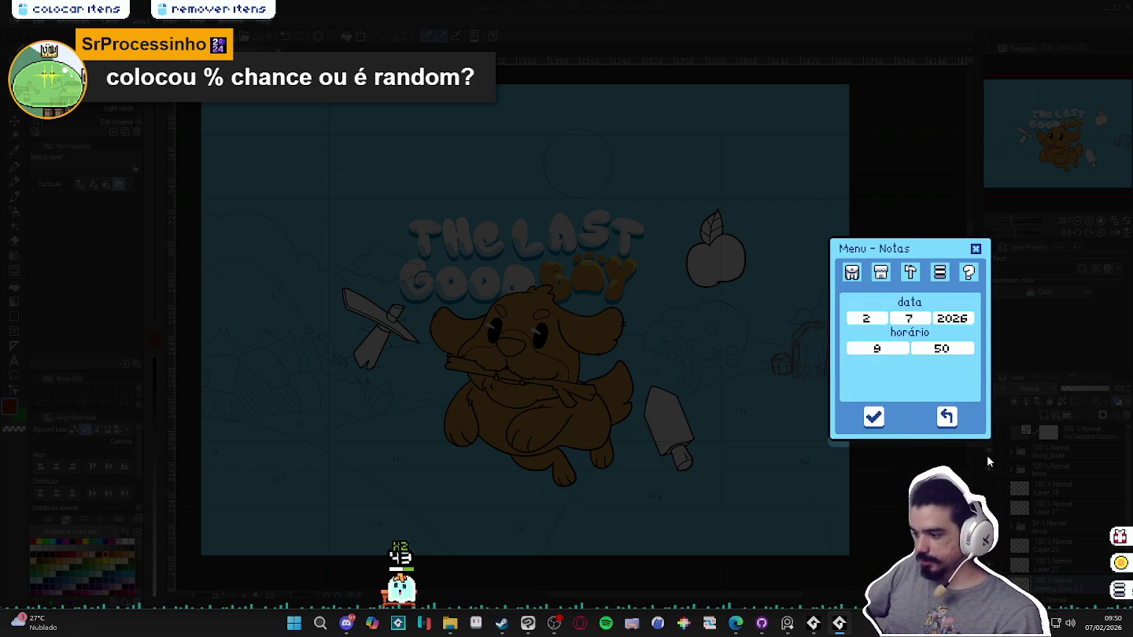
left_click(936, 346)
scroll(944, 362, "down", 3)
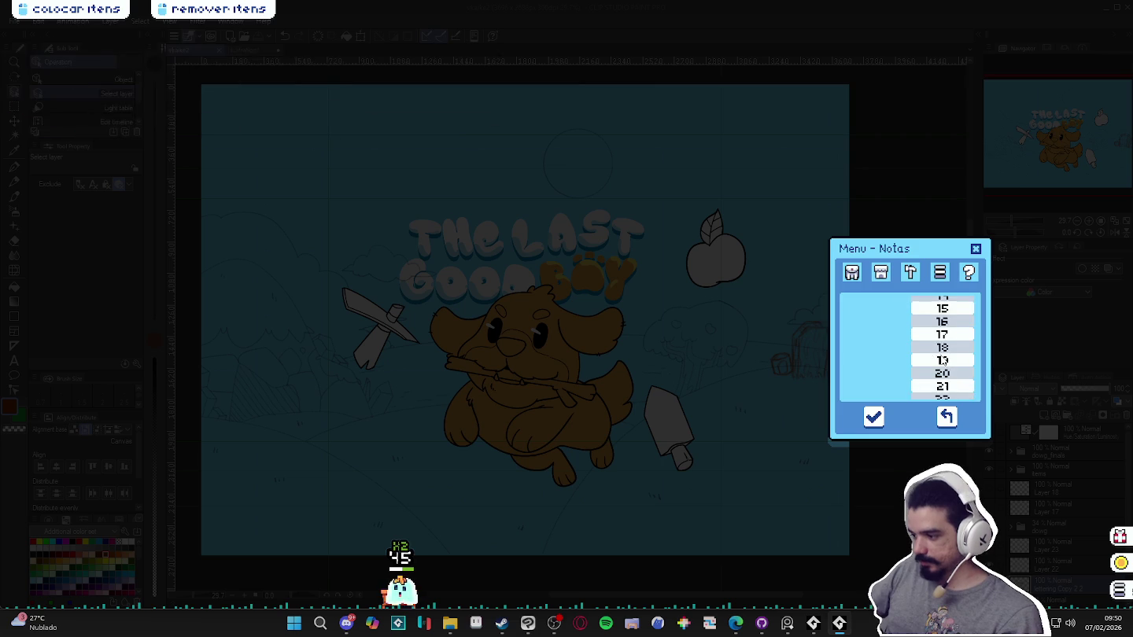
scroll(952, 365, "down", 6)
scroll(957, 370, "down", 4)
scroll(956, 370, "down", 3)
scroll(955, 364, "up", 1)
scroll(953, 356, "up", 1)
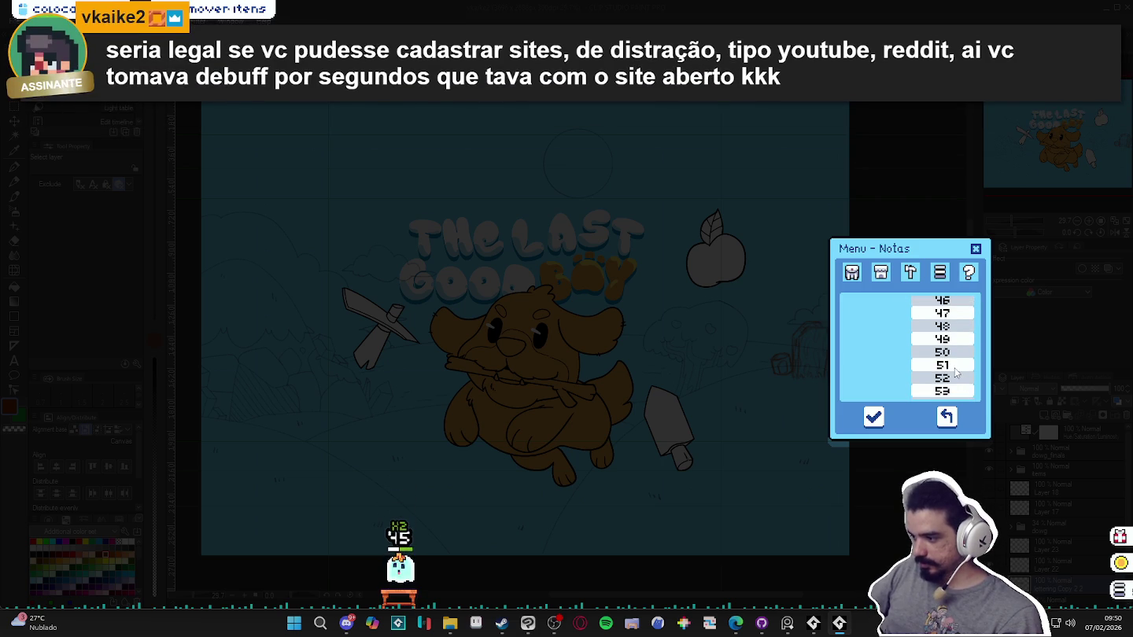
left_click(953, 367)
left_click(873, 415)
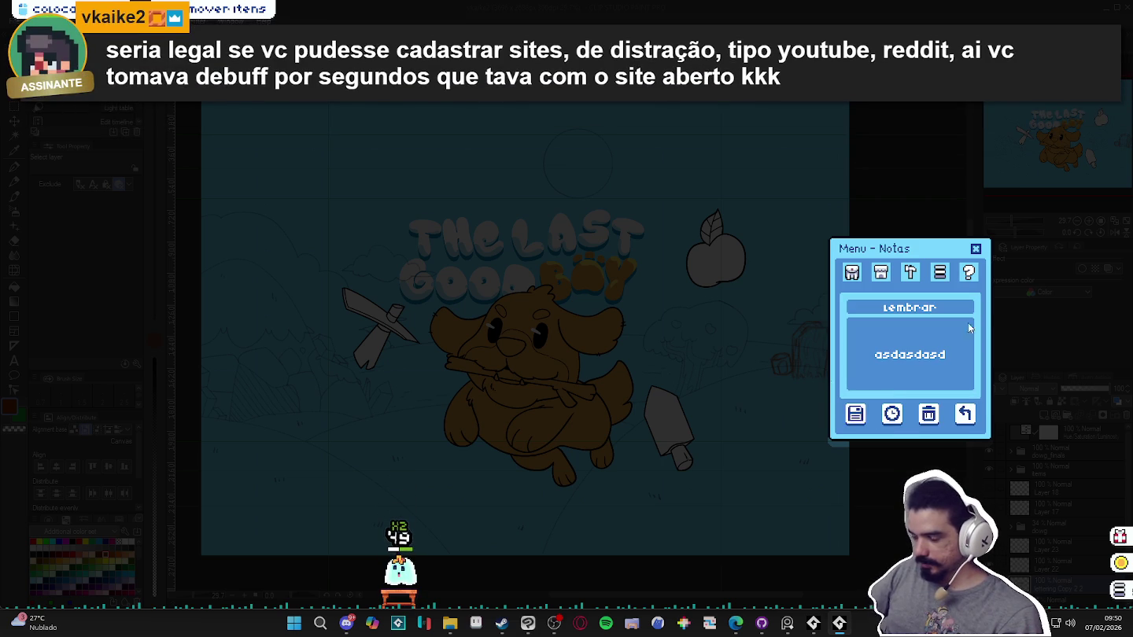
Dismiss the note reminder and run the Pomodoro timer: start, break, stop, then close it
left_click(910, 273)
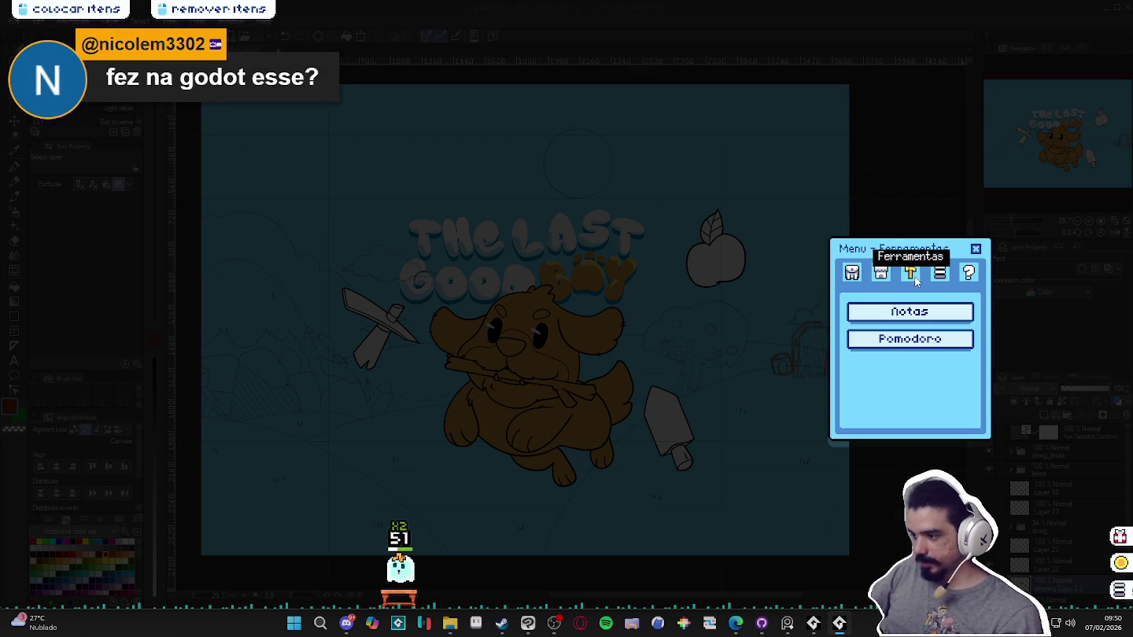
left_click(913, 339)
left_click_drag(397, 478, 922, 80)
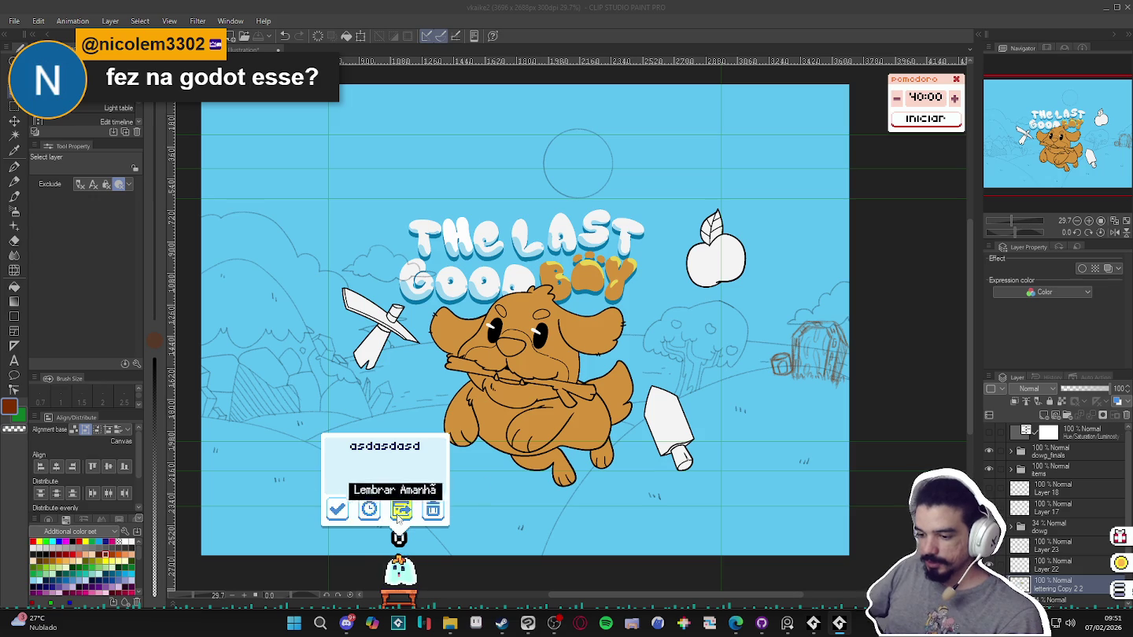
left_click(336, 511)
left_click_drag(931, 94, 935, 109)
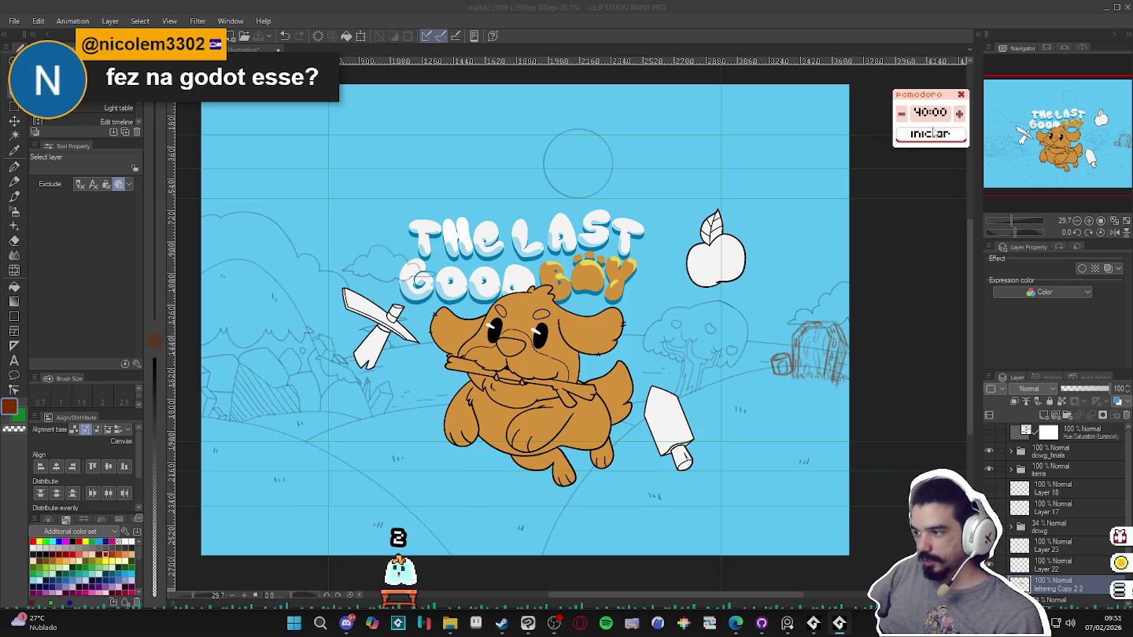
left_click(929, 133)
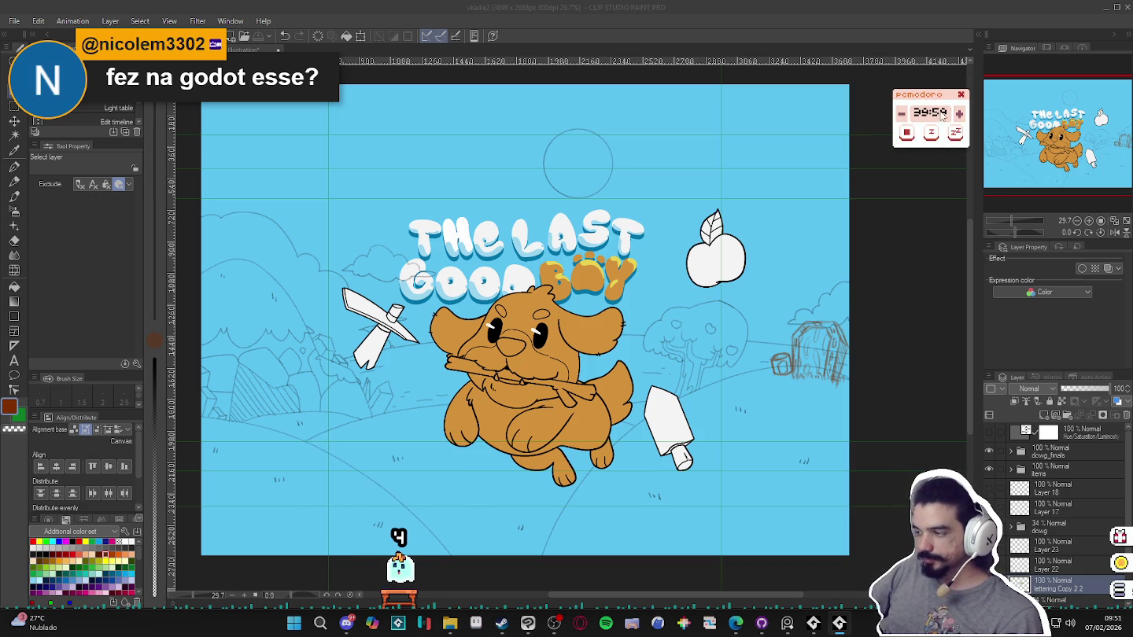
left_click_drag(929, 97, 913, 100)
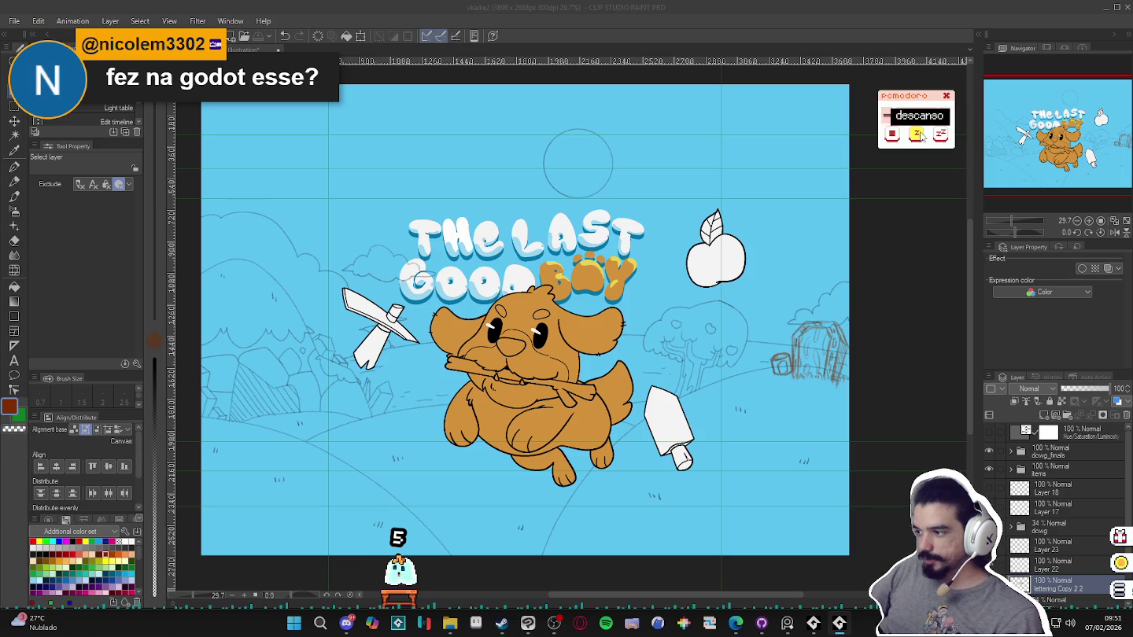
left_click(938, 134)
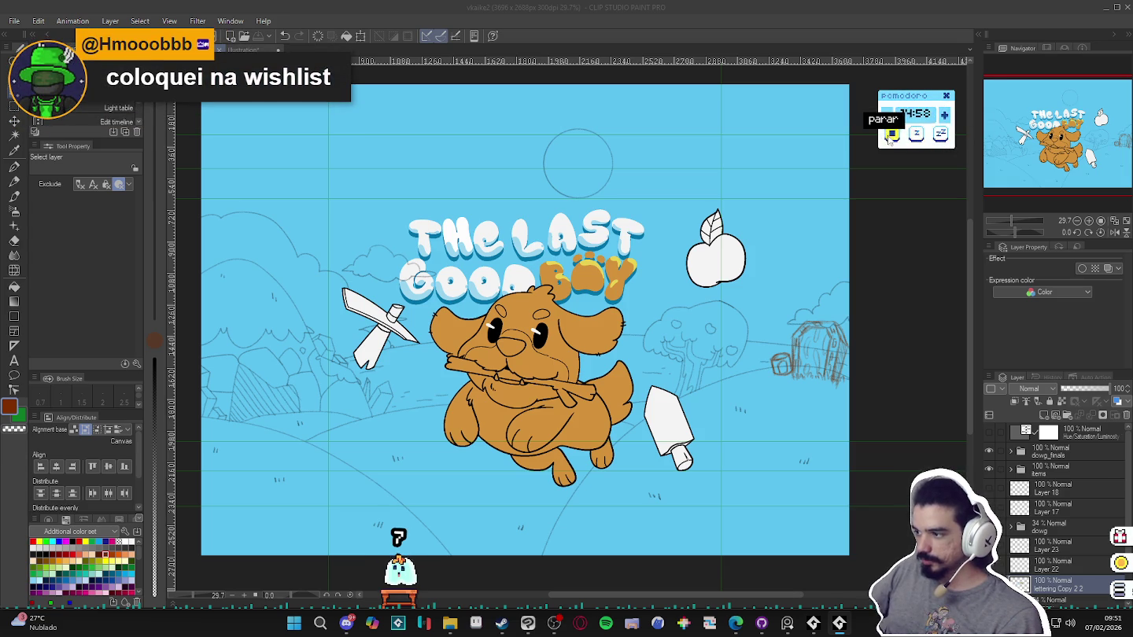
left_click(892, 134)
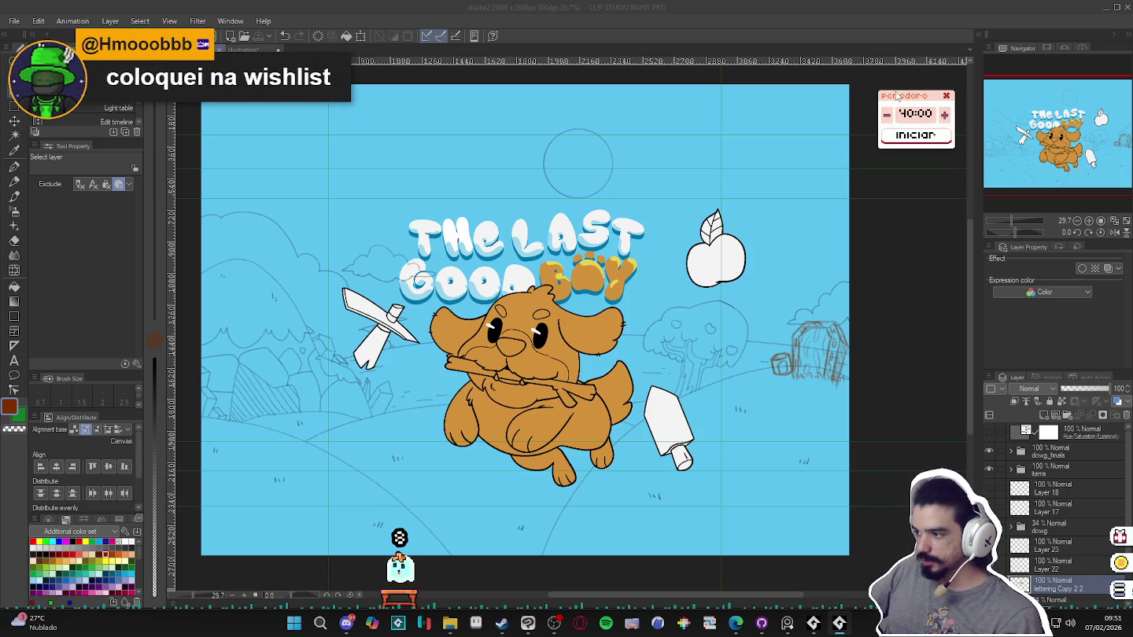
left_click(947, 96)
left_click(1117, 591)
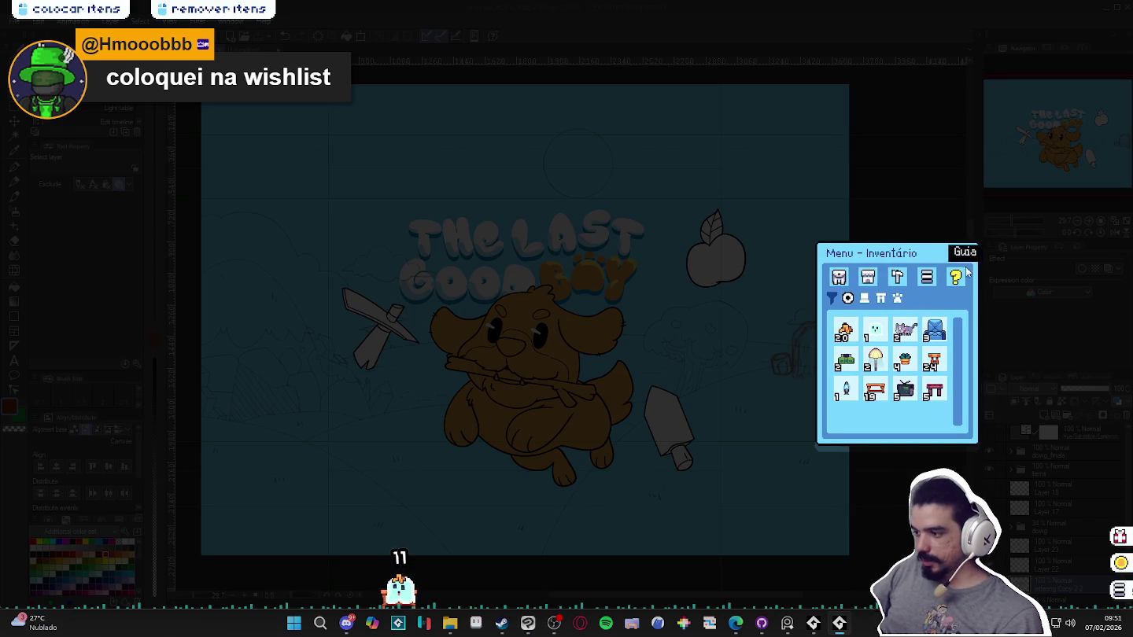
Reopen the pet's menu and keep DISPLAY2 as the monitor in Configurações
left_click(672, 350)
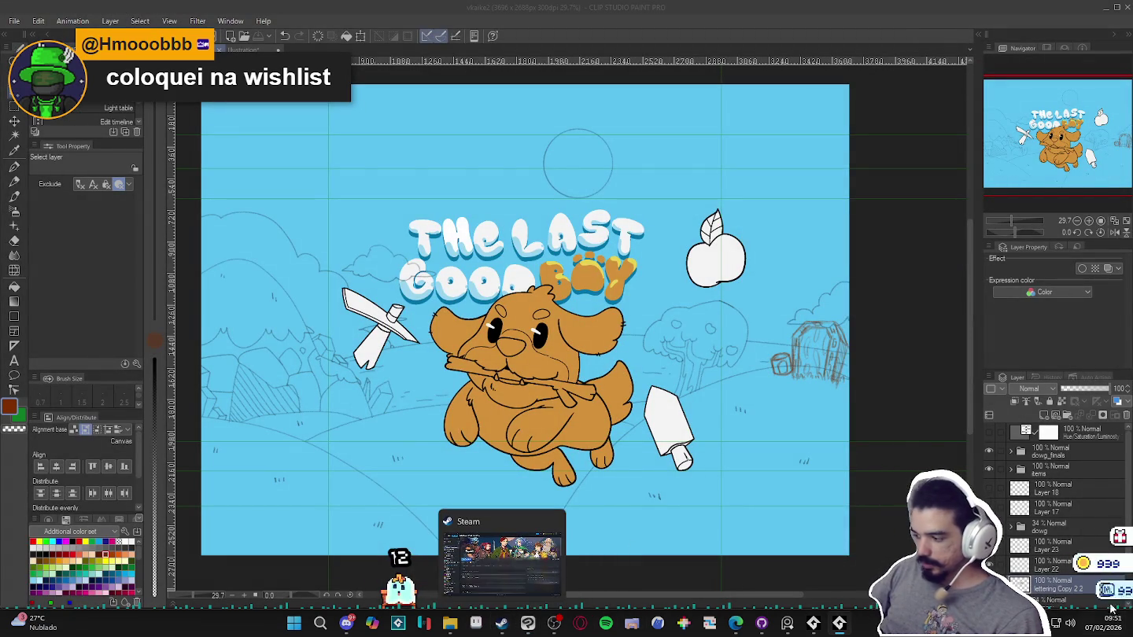
left_click(504, 626)
left_click(926, 277)
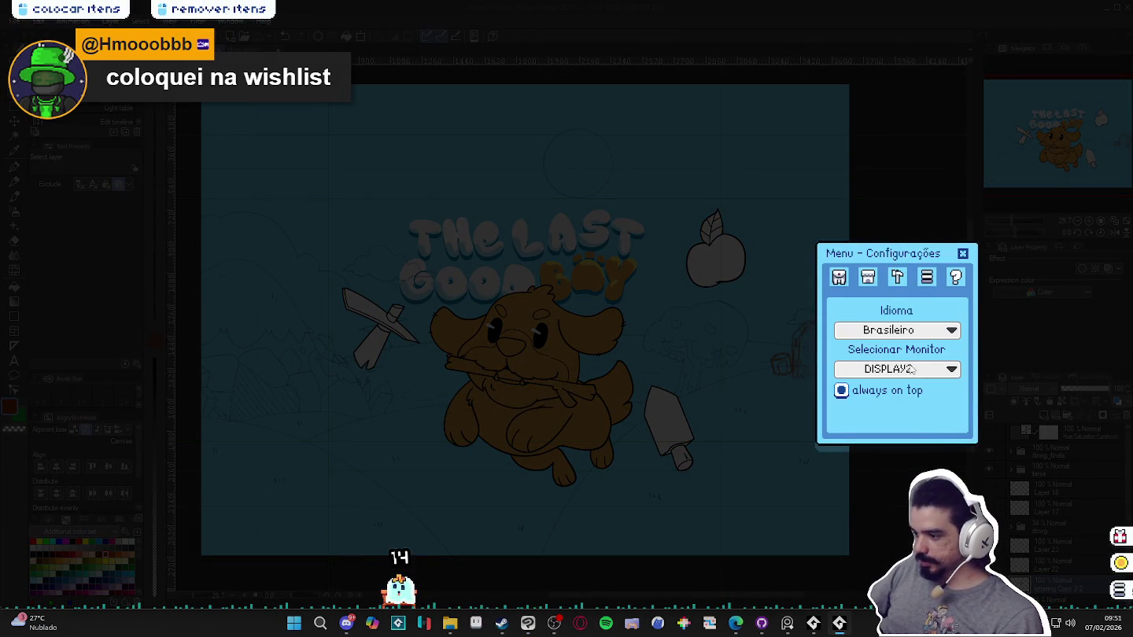
left_click(926, 370)
left_click(909, 380)
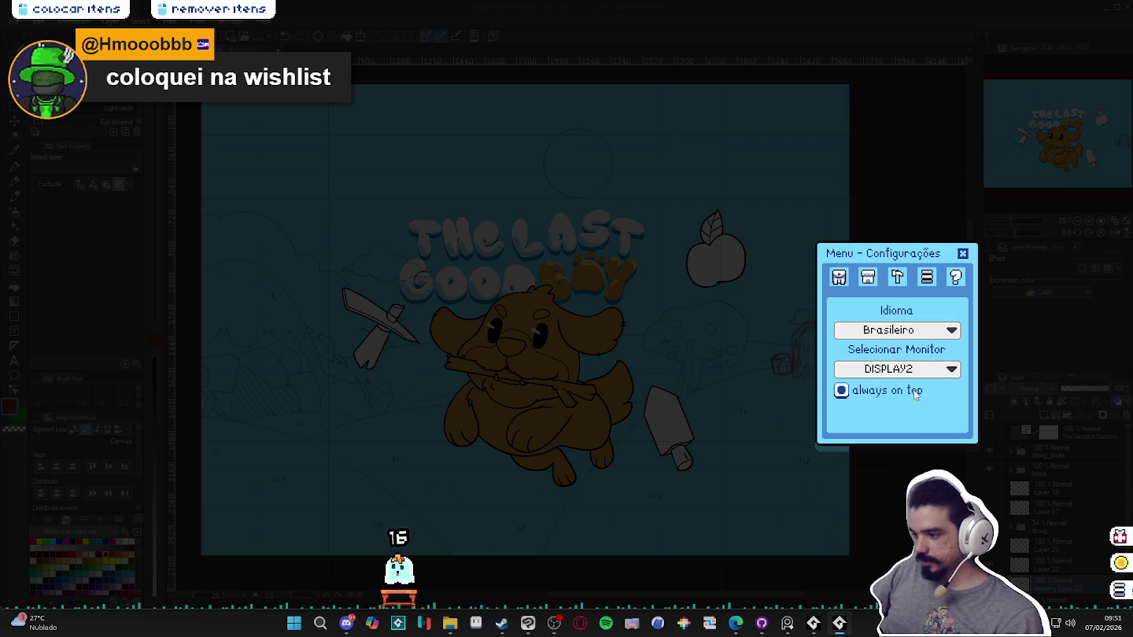
Set the interface language to English, view the Guia pages, and close the menu
left_click(904, 331)
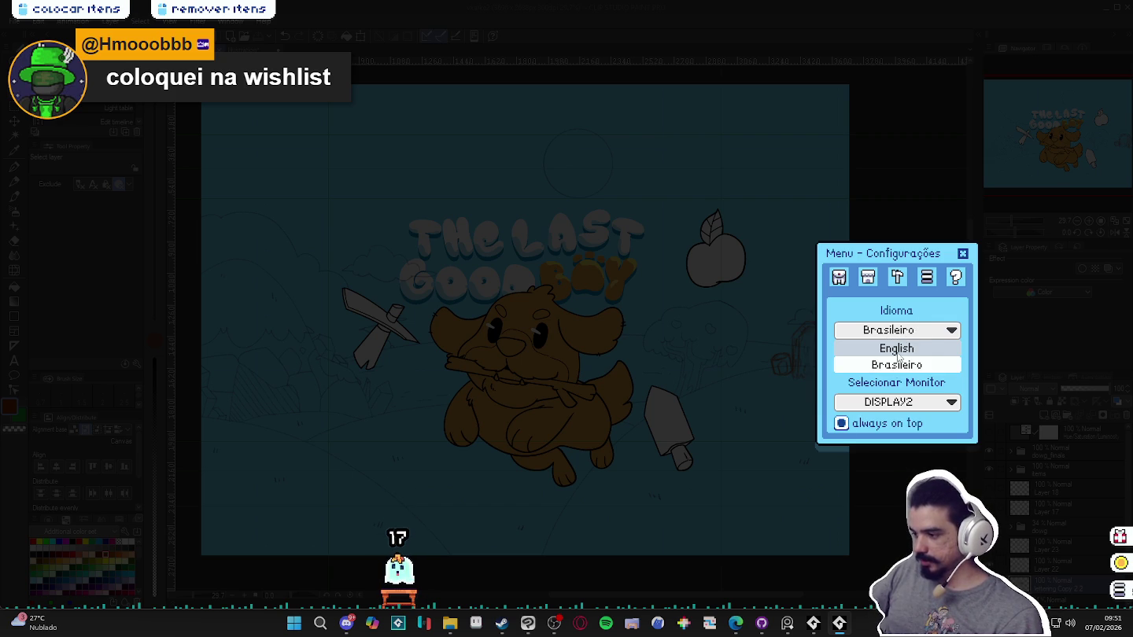
left_click(898, 351)
left_click(909, 330)
left_click(908, 364)
left_click(899, 334)
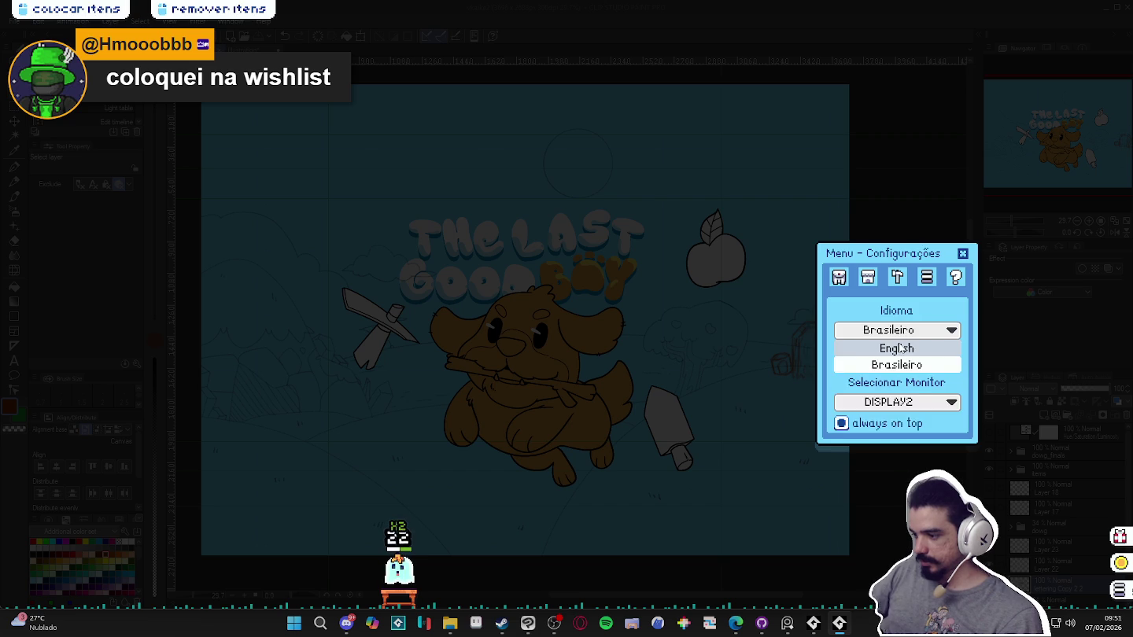
left_click(896, 348)
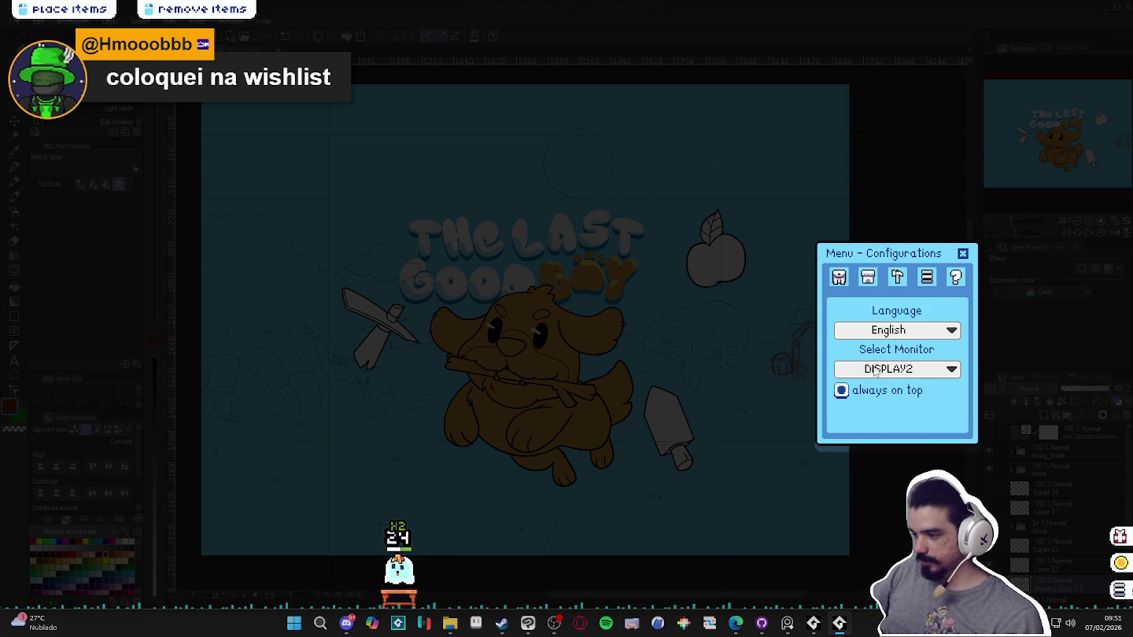
left_click(954, 277)
left_click(963, 253)
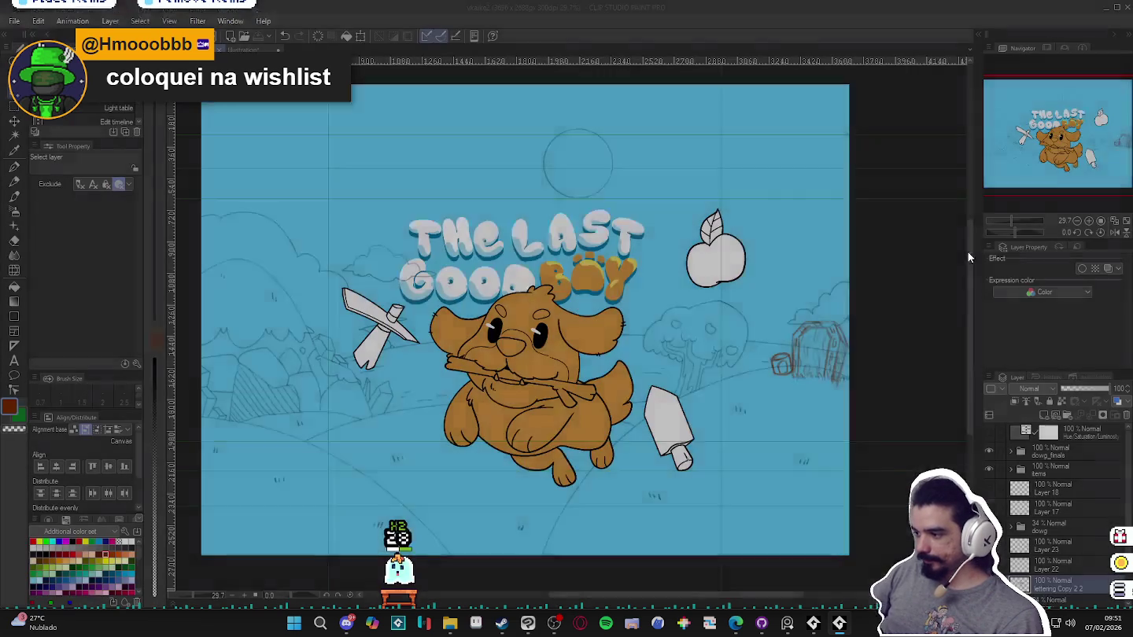
Bring Steam forward and open the profile's Inventory page through the community section
left_click(501, 623)
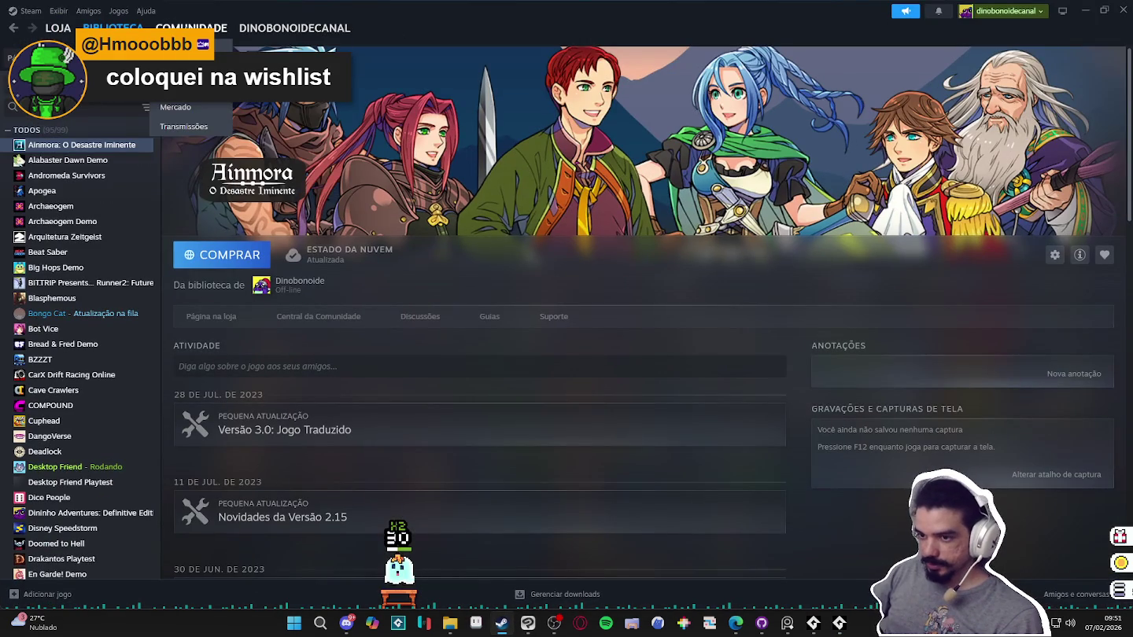
left_click(113, 28)
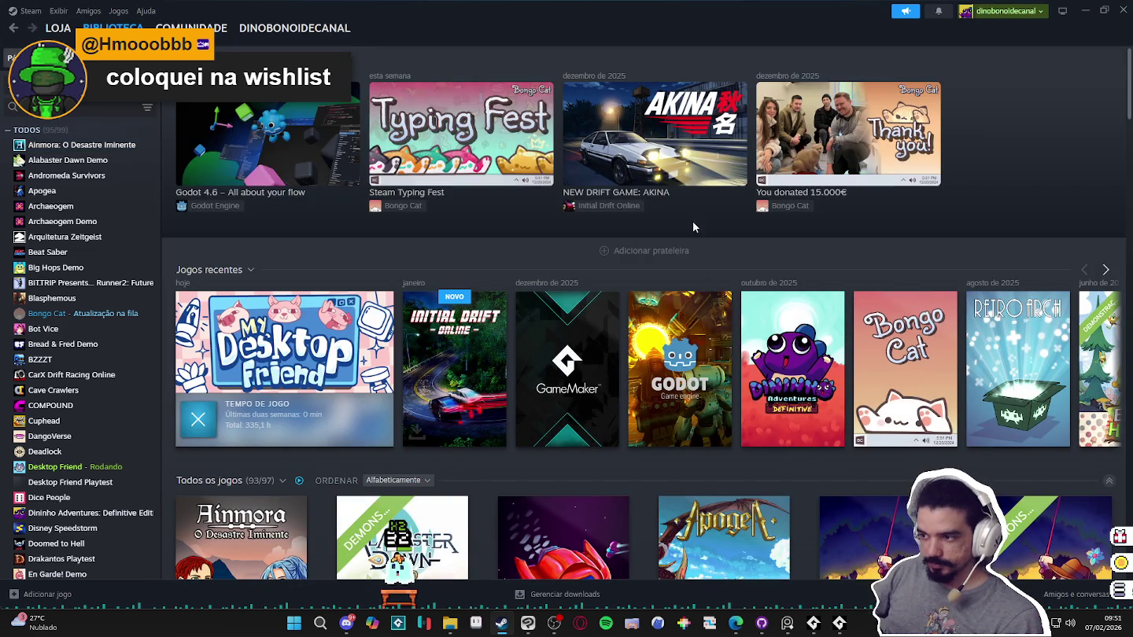
left_click(191, 29)
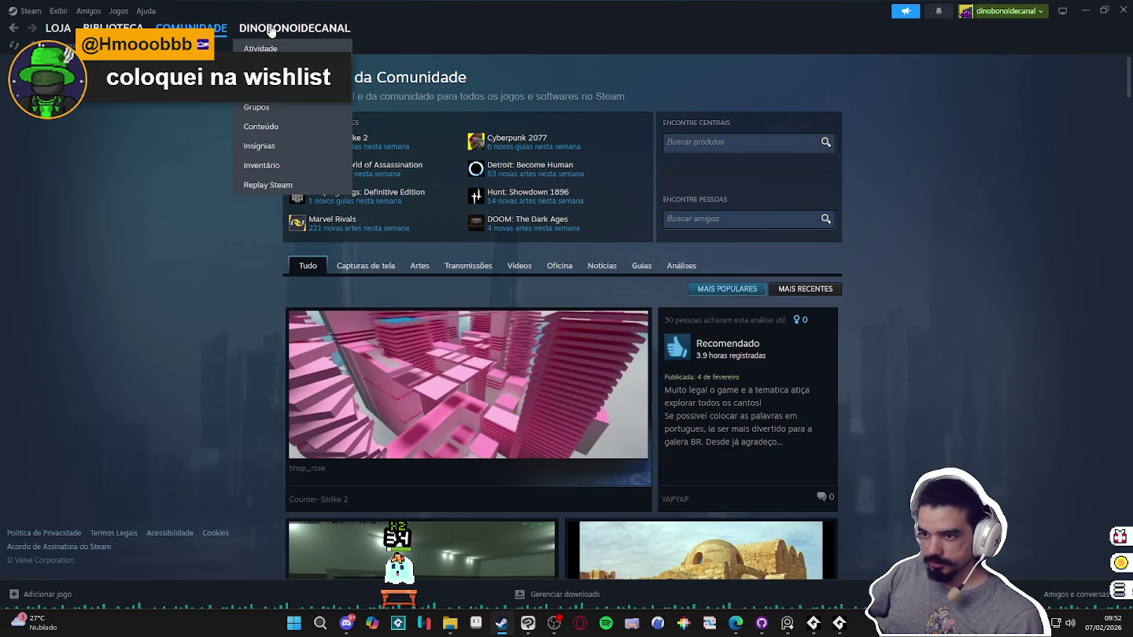
mouse_move(295, 27)
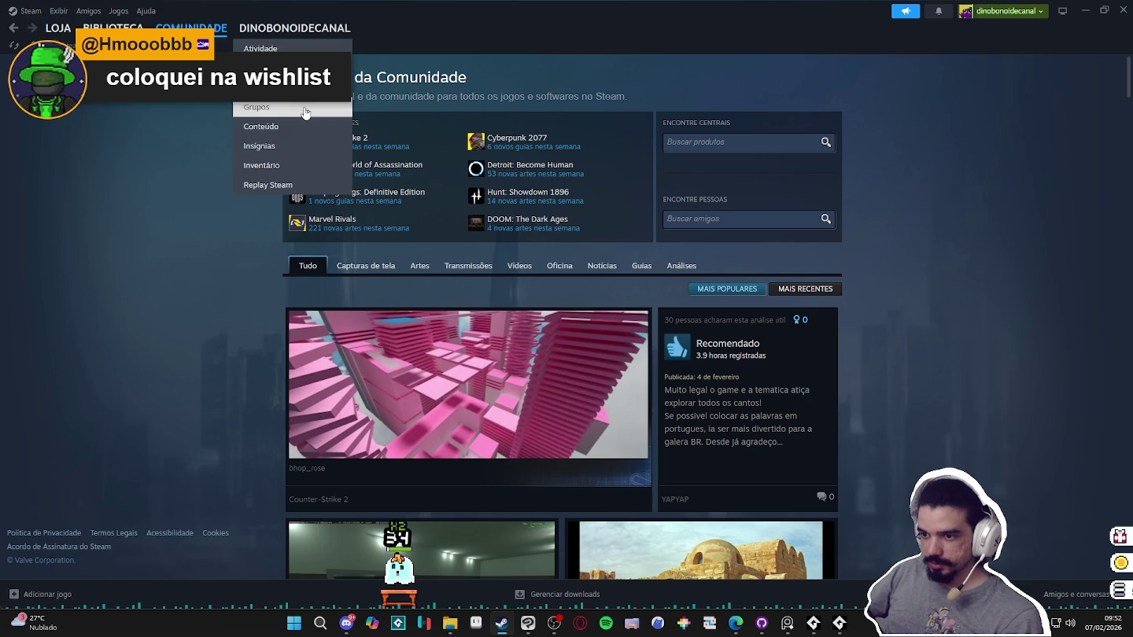
left_click(289, 167)
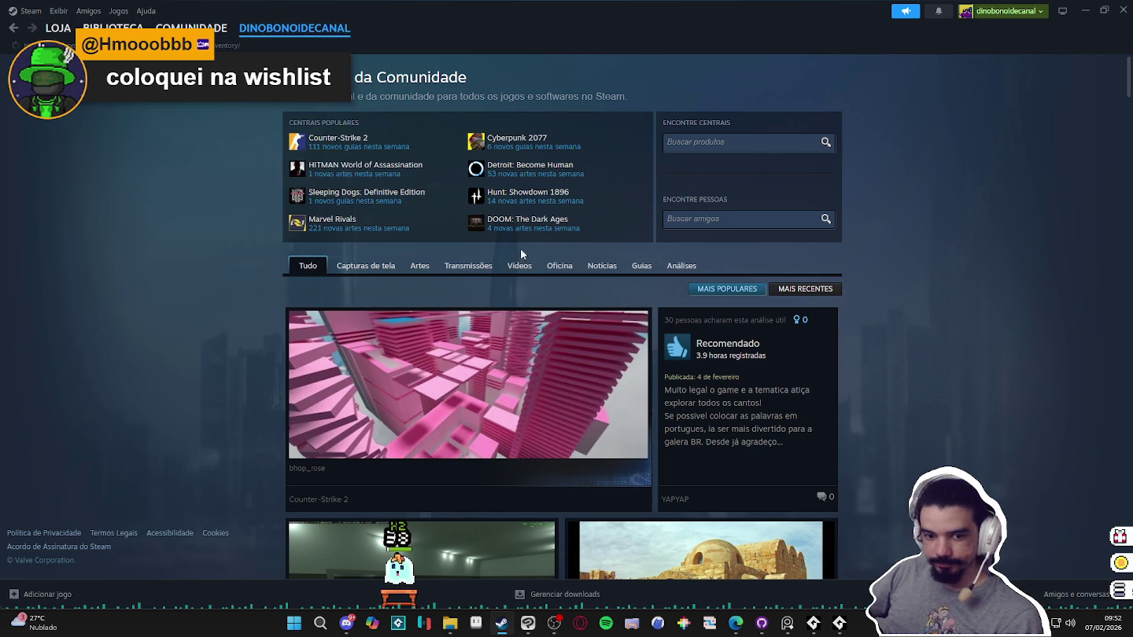
left_click(398, 195)
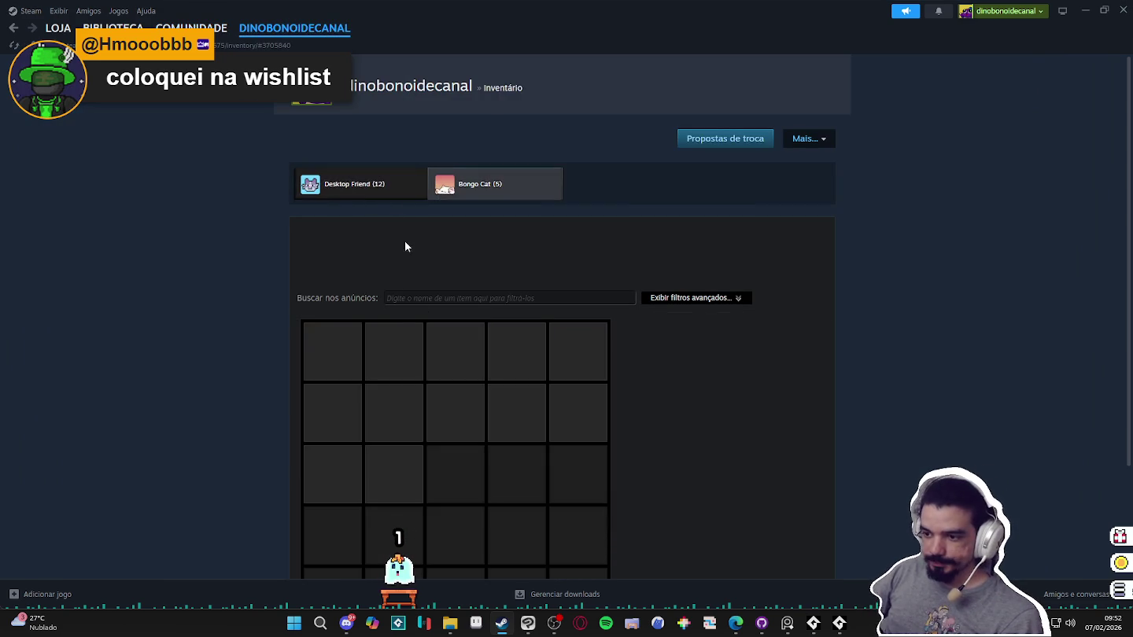
Select the blue lava lamp, start a sale listing, then cancel it
scroll(392, 287, "down", 2)
left_click(394, 286)
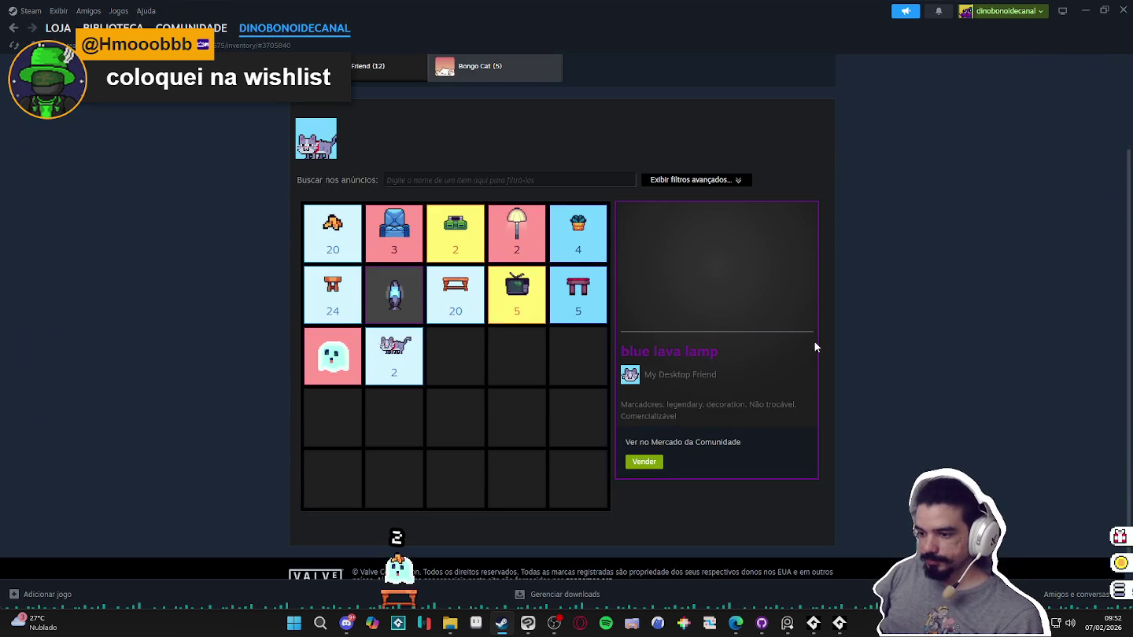
left_click(642, 463)
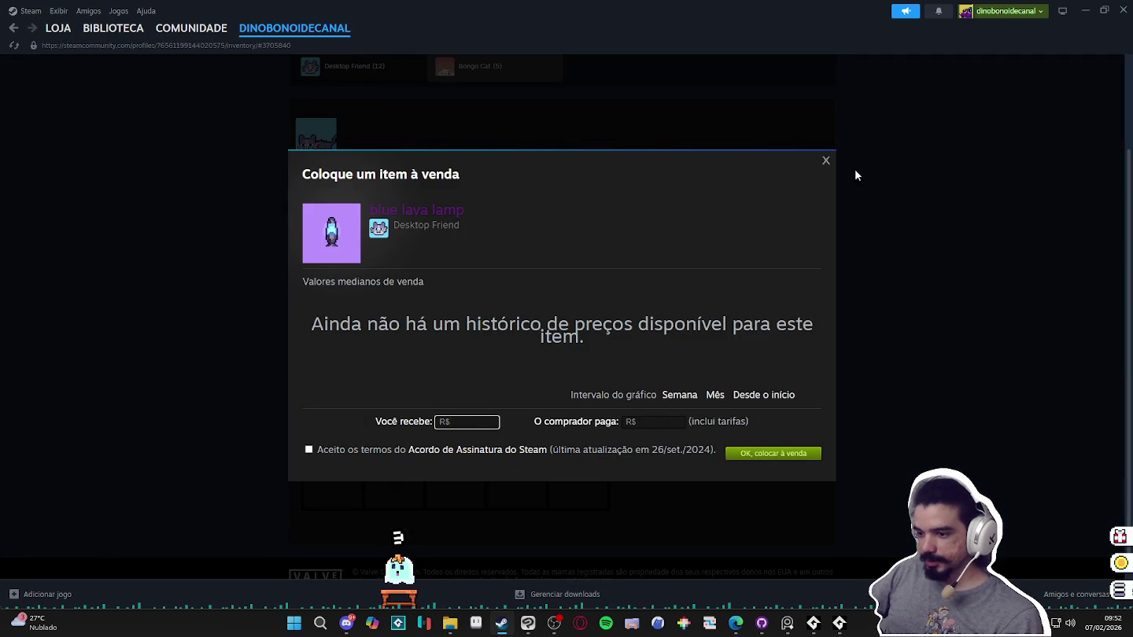
left_click(825, 163)
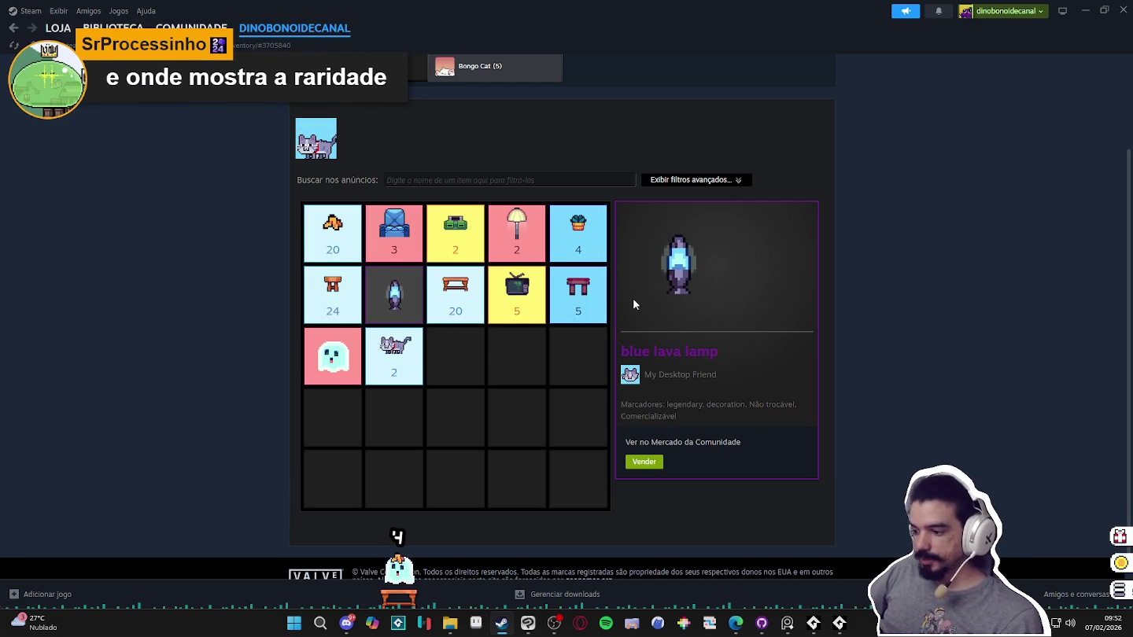
Browse the fancy lampshade, old TV and other items, ending on the blue armchair's details
left_click(573, 315)
left_click(578, 234)
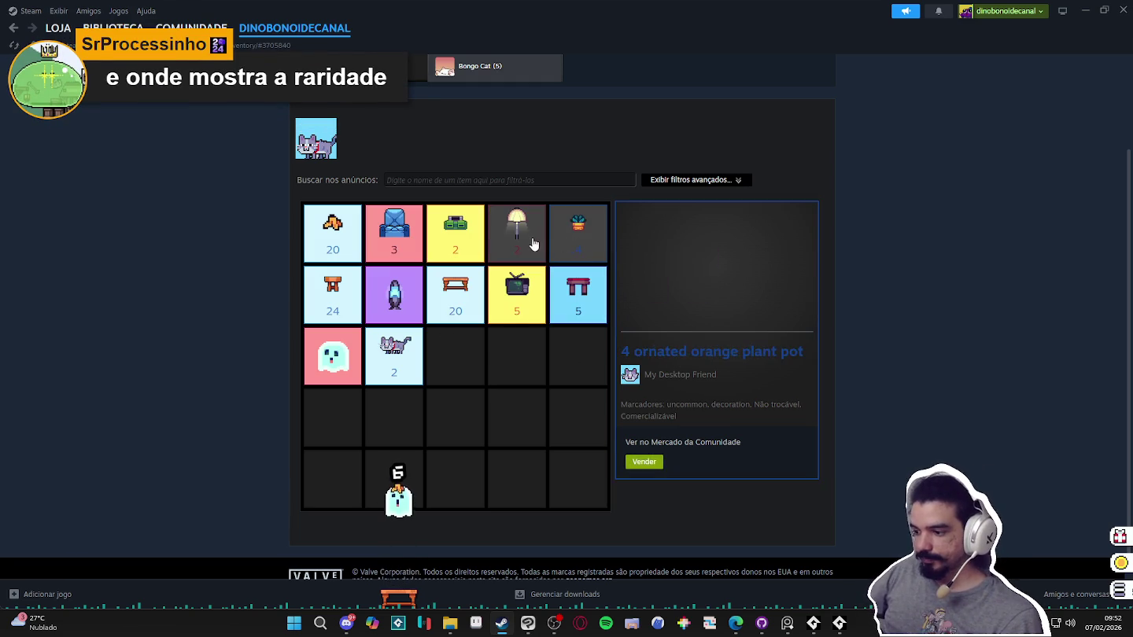
left_click(531, 239)
left_click(527, 284)
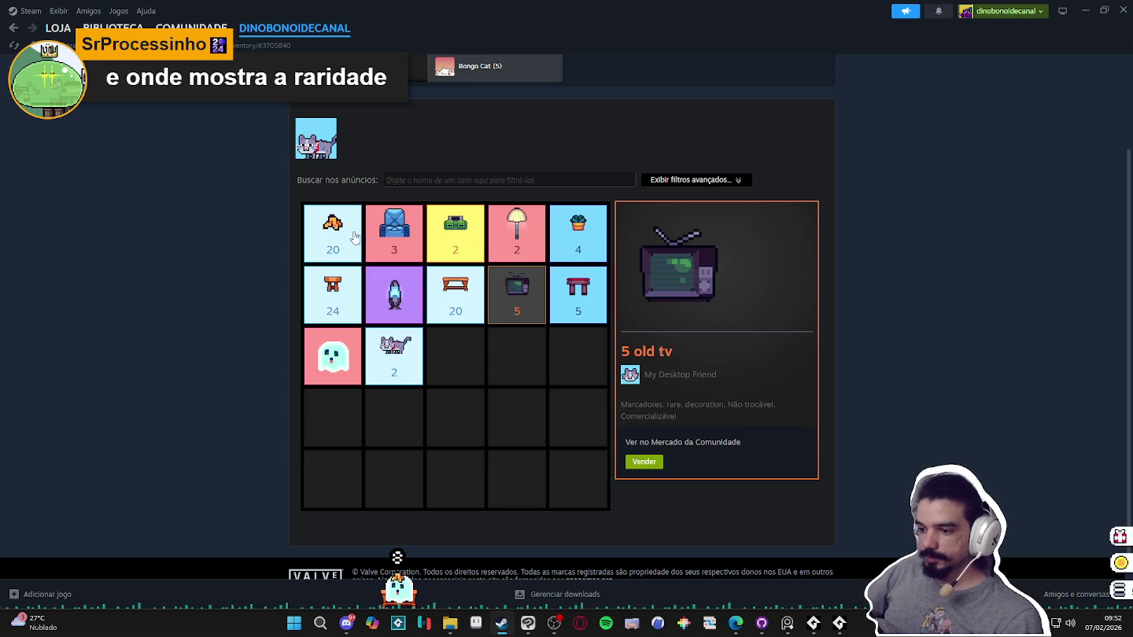
left_click(394, 236)
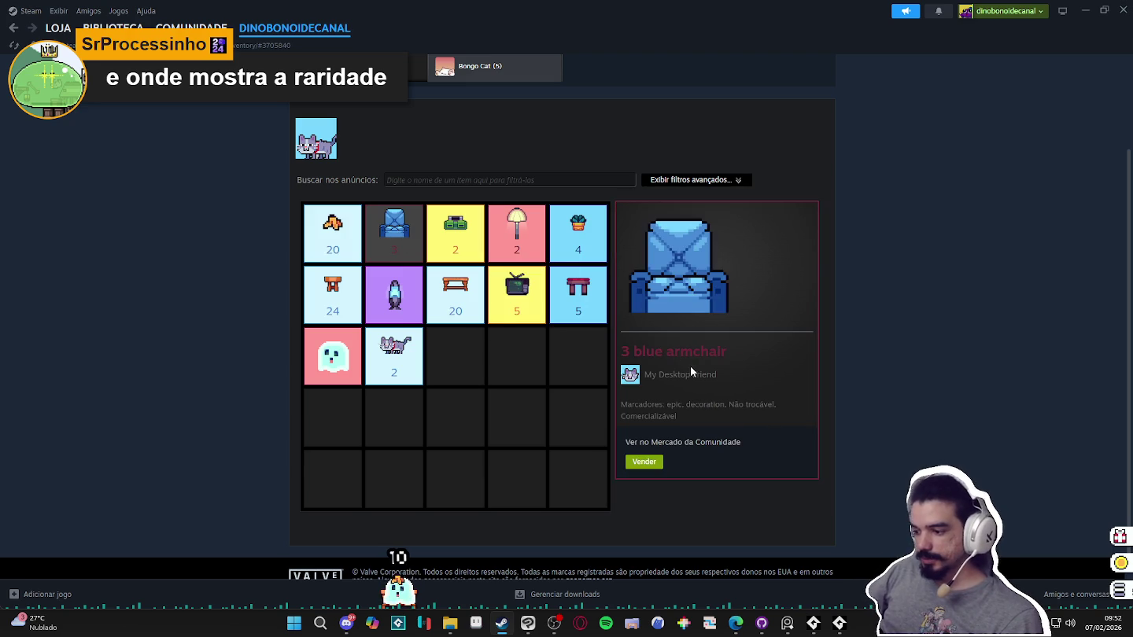
Toggle the epic, legendary, rare, uncommon and common quality filters on and off, then hide them
left_click(718, 186)
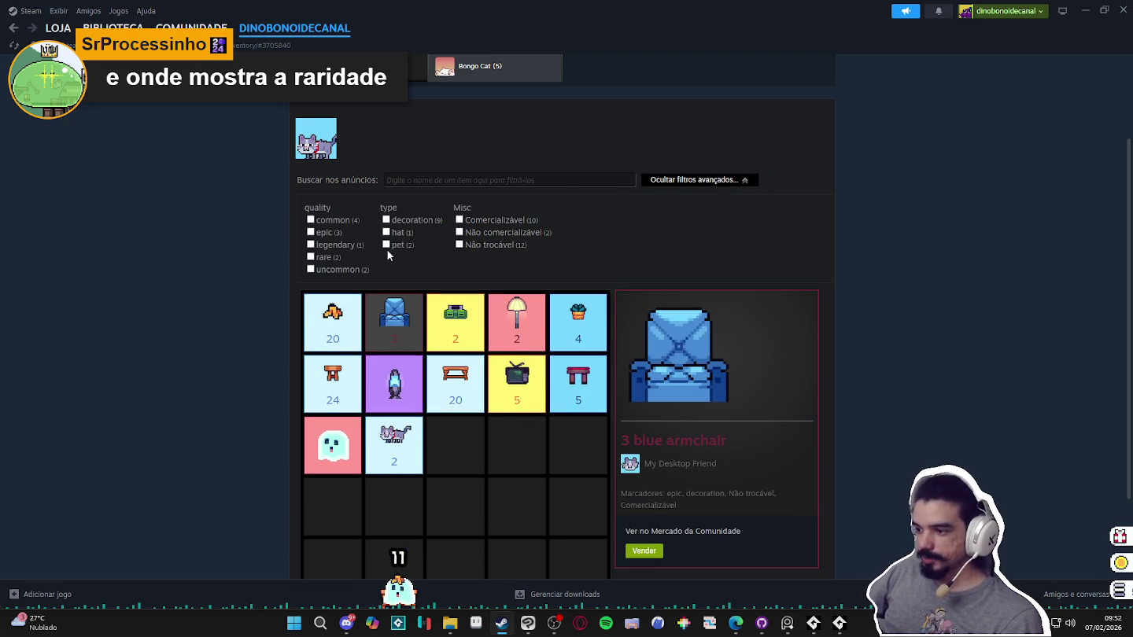
left_click(311, 233)
left_click(310, 233)
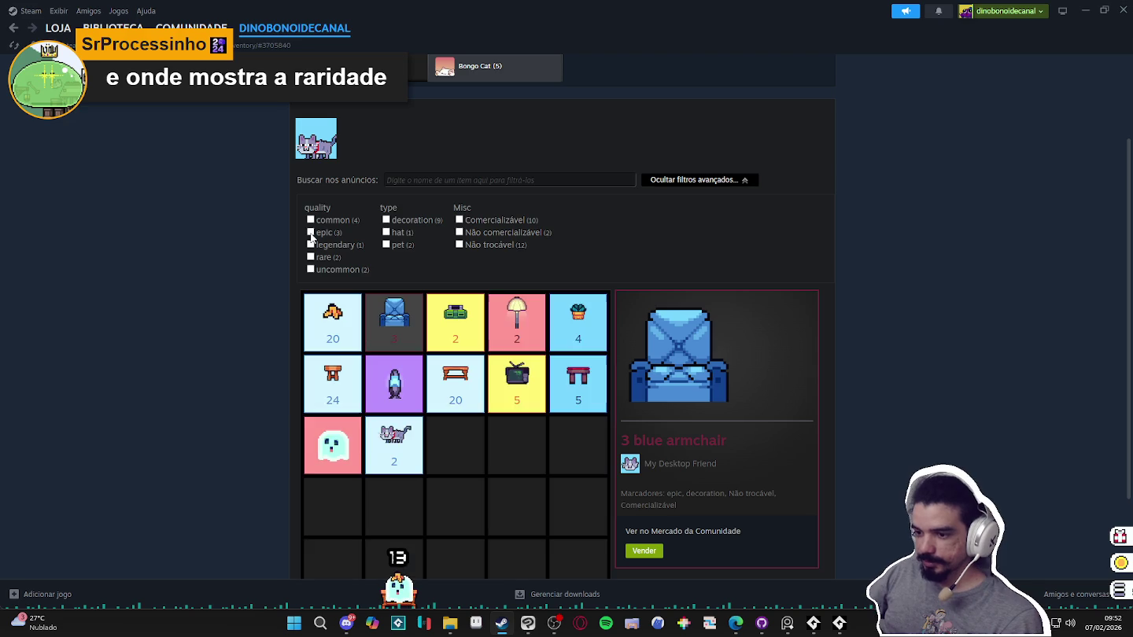
left_click(310, 245)
left_click(311, 244)
left_click(311, 258)
left_click(311, 258)
left_click(311, 270)
left_click(310, 271)
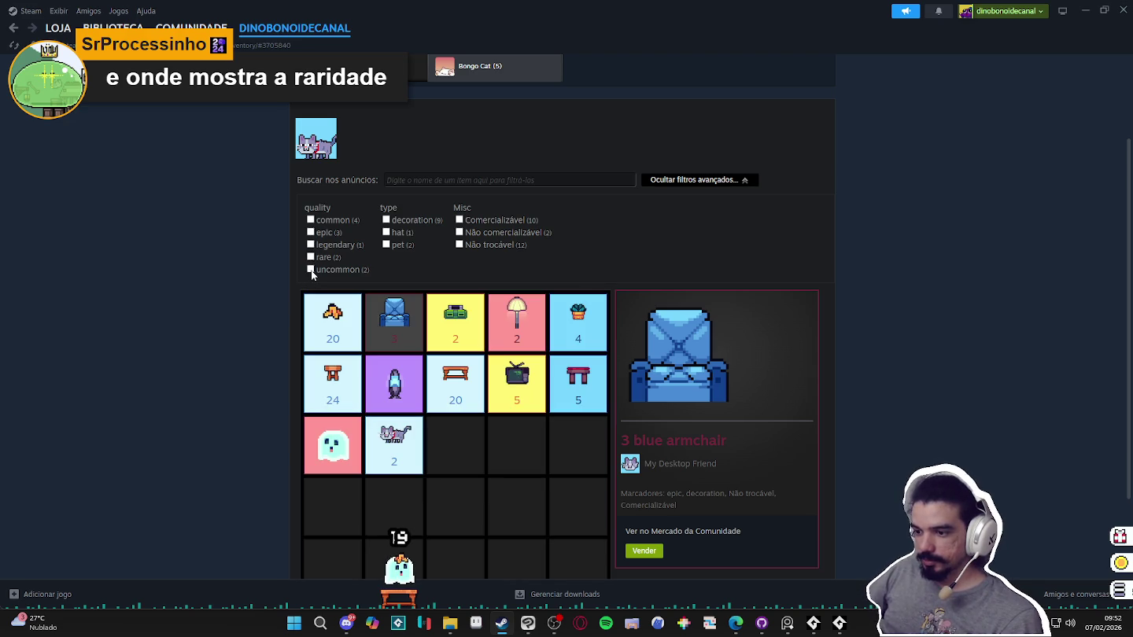
left_click(311, 222)
left_click(311, 222)
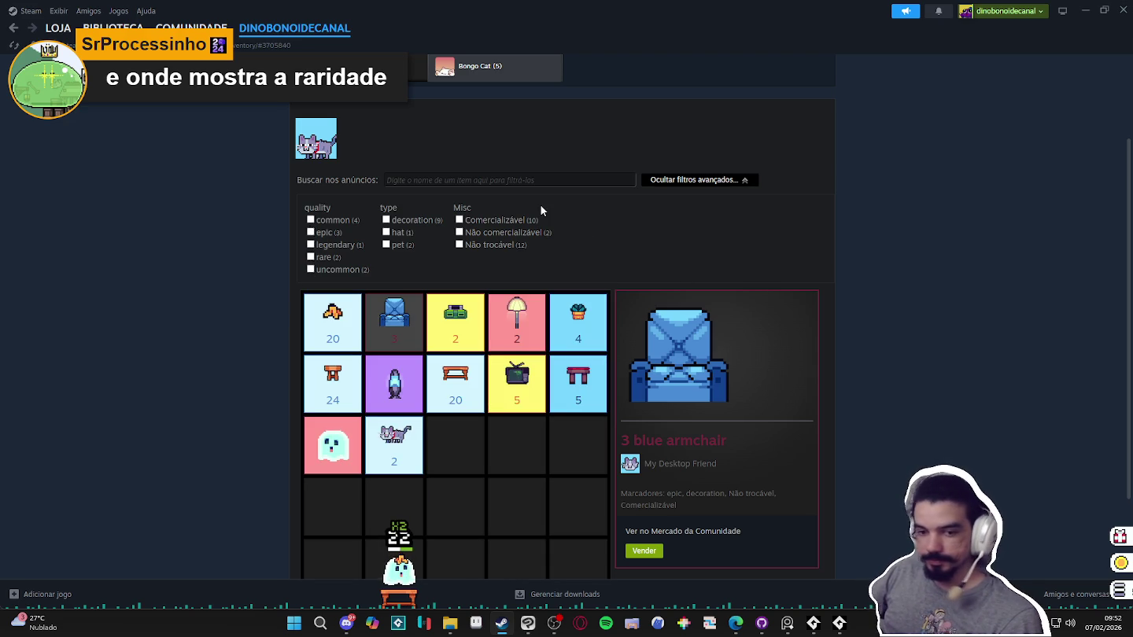
left_click(711, 180)
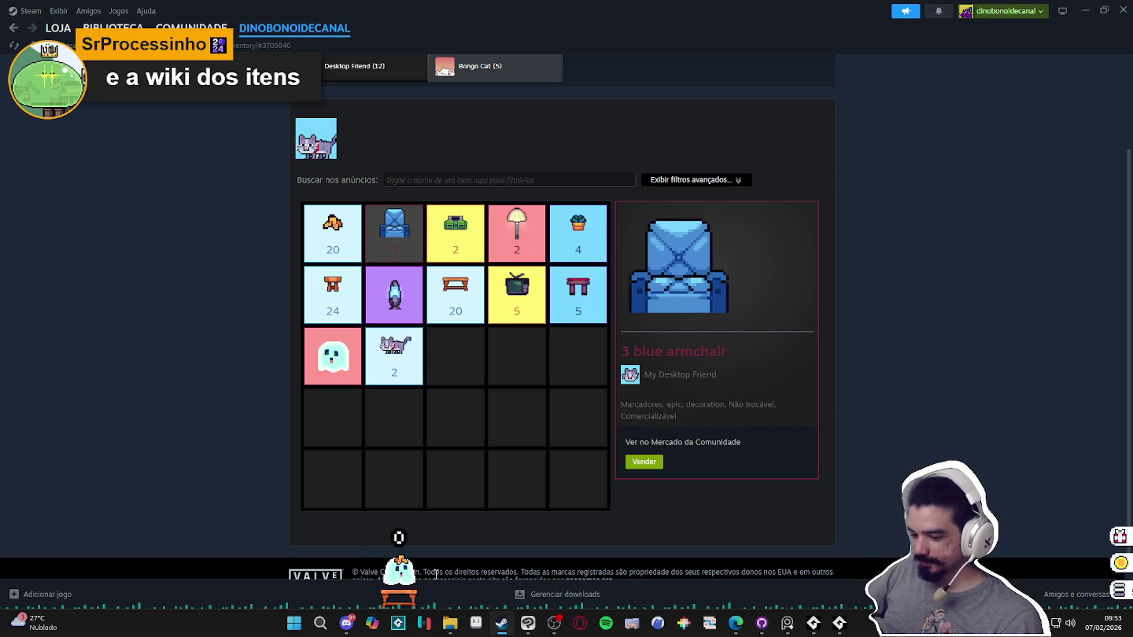
Remove the old wooden table, then place a lamp, a table and the old TV on the left floor
left_click(400, 568)
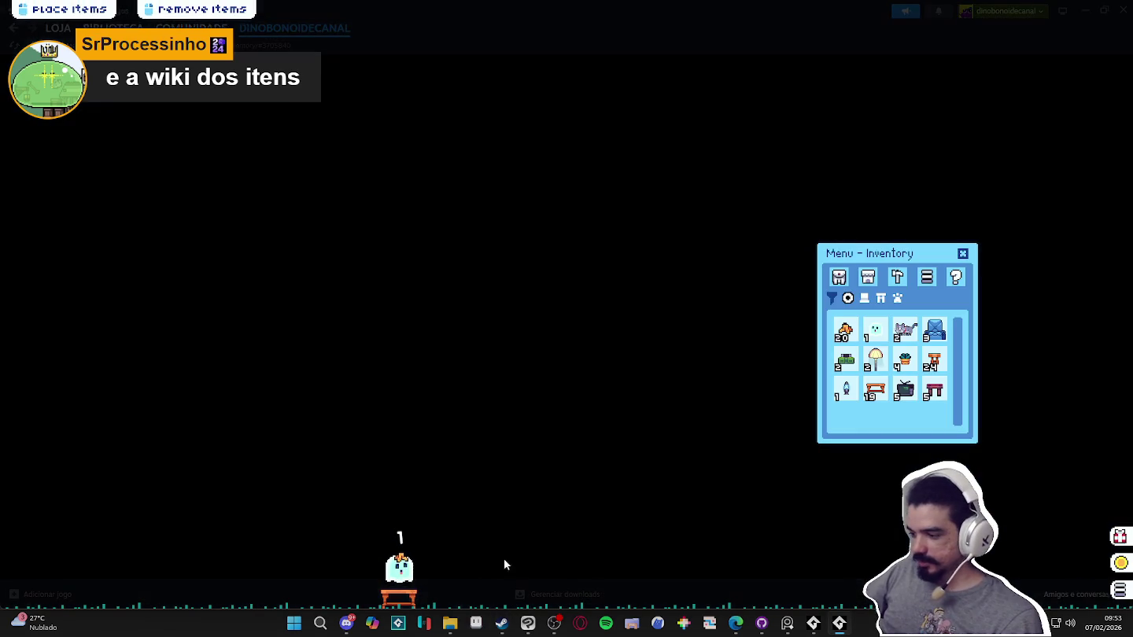
left_click(399, 597)
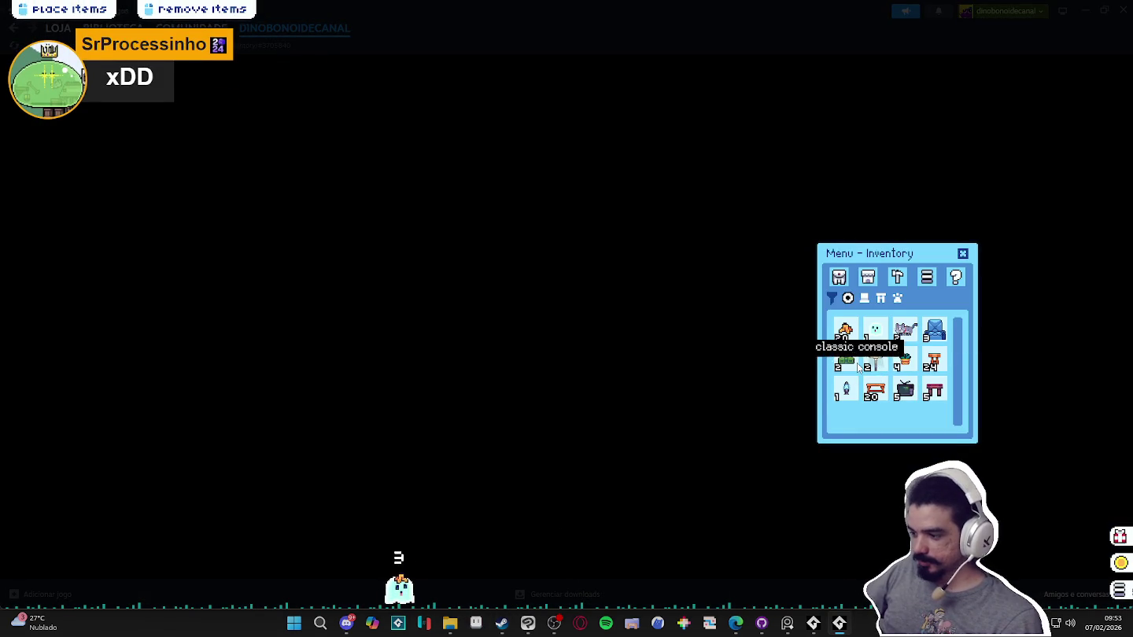
left_click_drag(873, 357, 104, 415)
left_click_drag(869, 401, 126, 533)
mouse_move(904, 387)
left_mouse_down()
mouse_move(282, 439)
mouse_move(133, 465)
left_mouse_up()
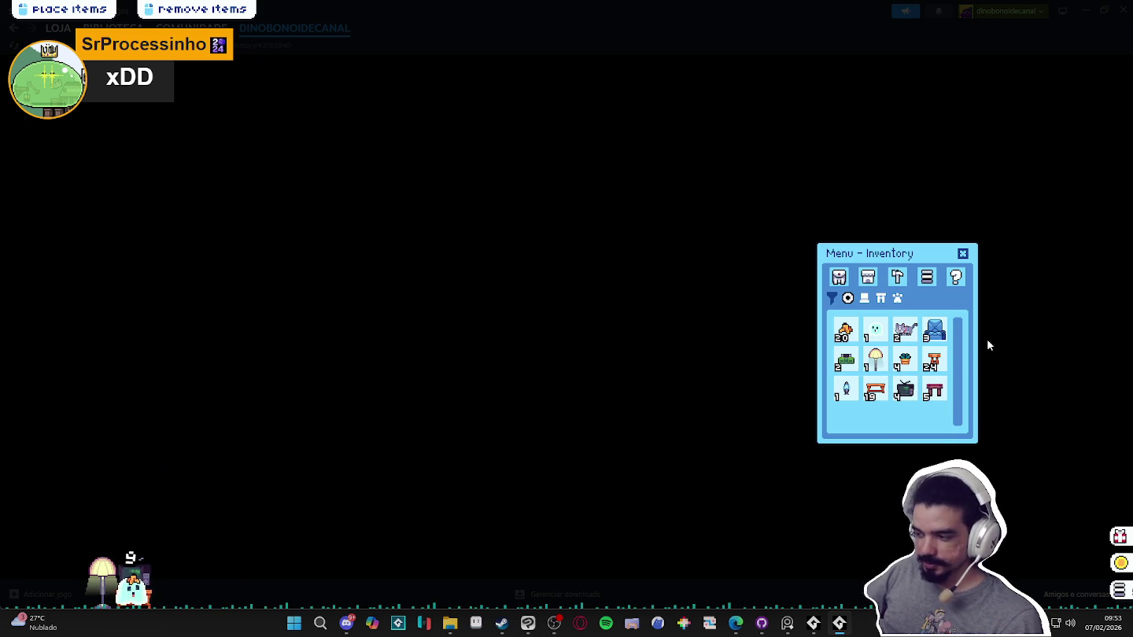
Switch the pet to the grey cat, list only pets, and browse the configuration and guide pages
left_click(905, 330)
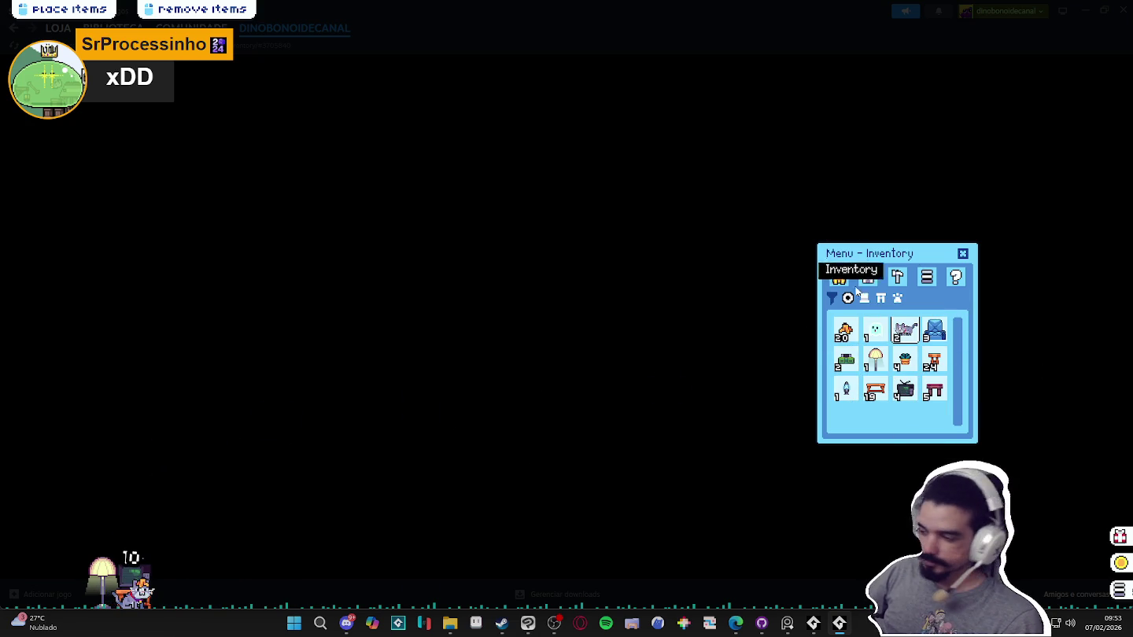
left_click(896, 298)
left_click(962, 253)
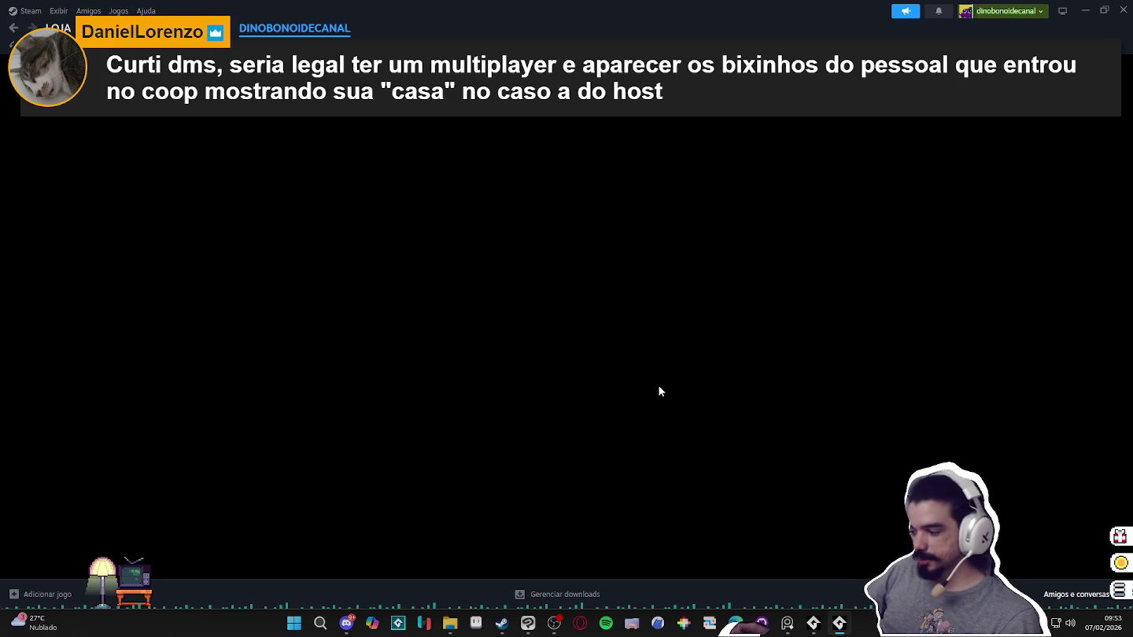
left_click(1113, 591)
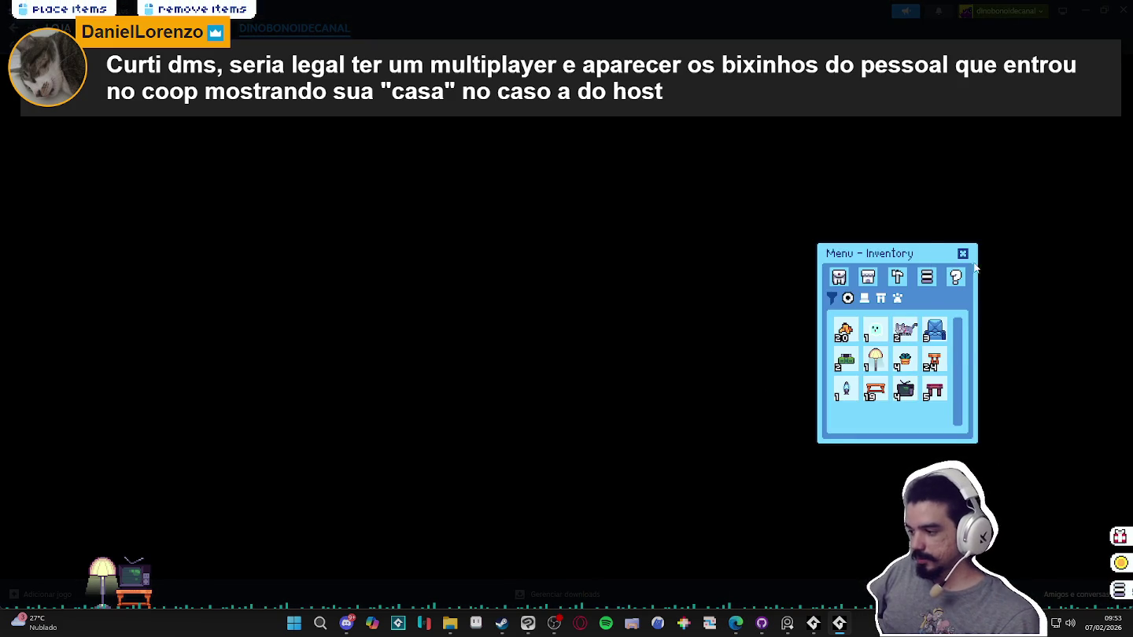
left_click(927, 277)
left_click(955, 277)
left_click(839, 279)
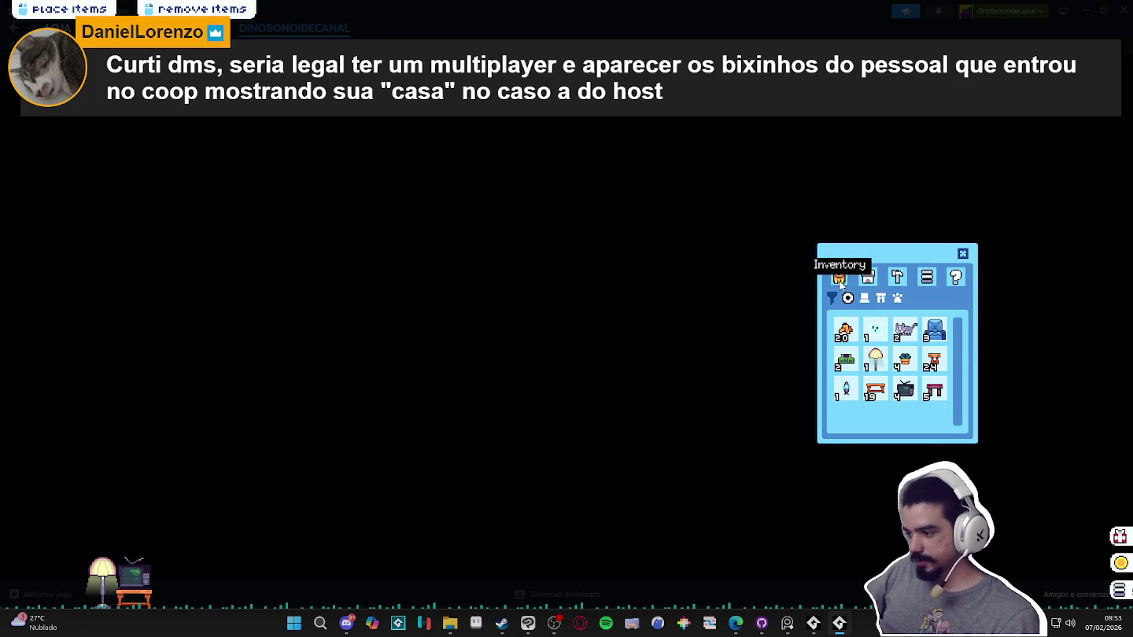
left_click(963, 254)
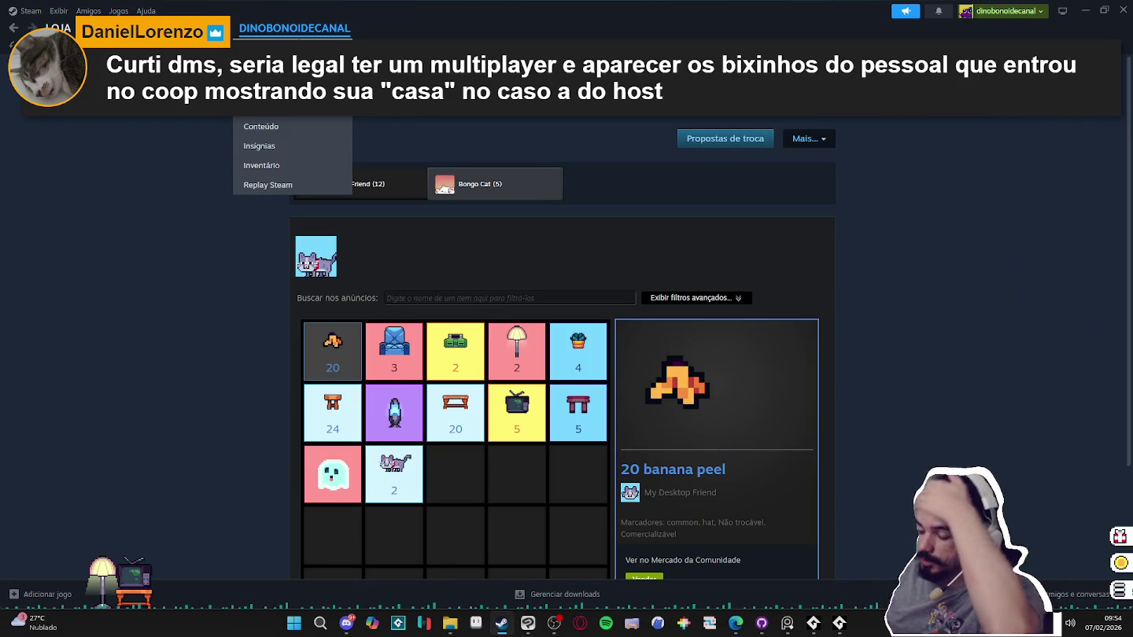
Navigate Explorer up to the desktop_pet folder and open desktop_pet_character in Aseprite
left_click(449, 623)
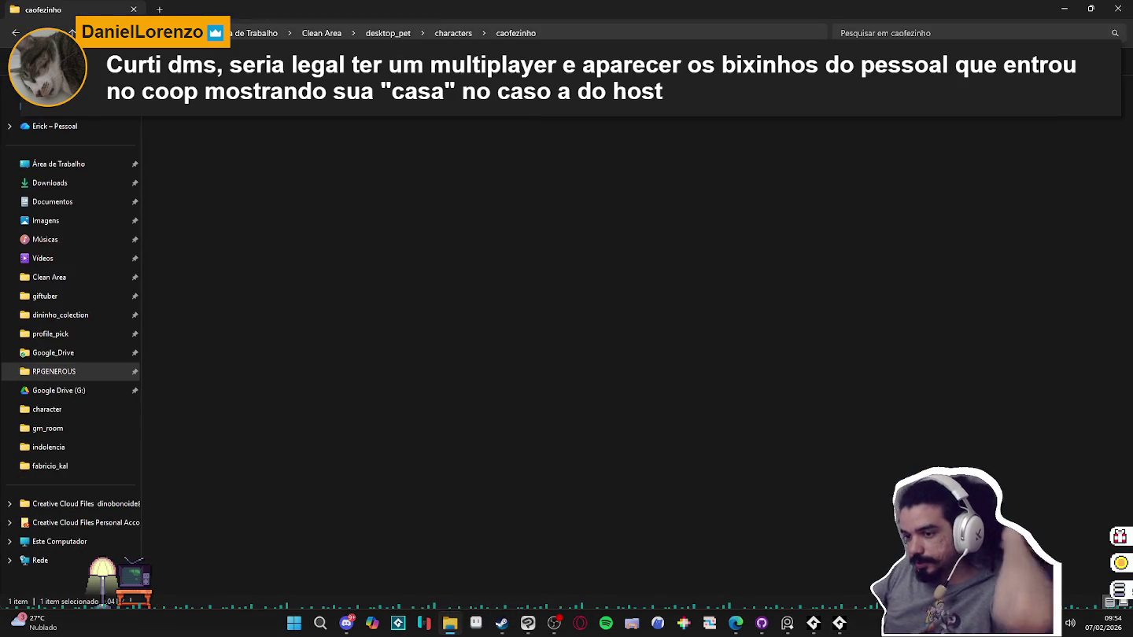
left_click(457, 32)
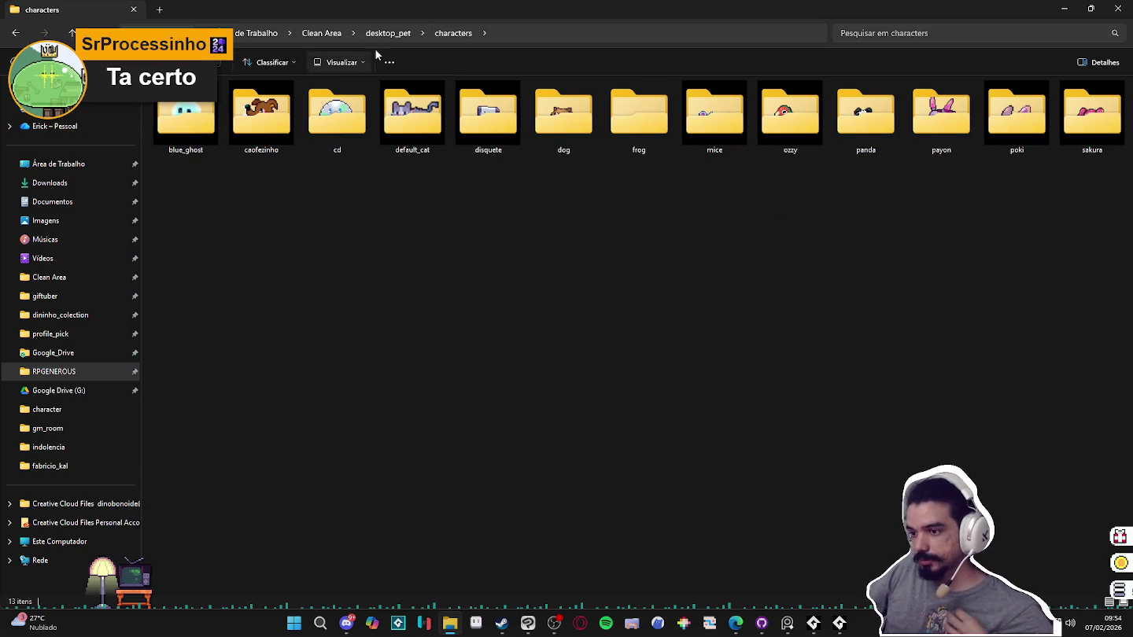
left_click(406, 35)
left_click(930, 144)
double_click(931, 144)
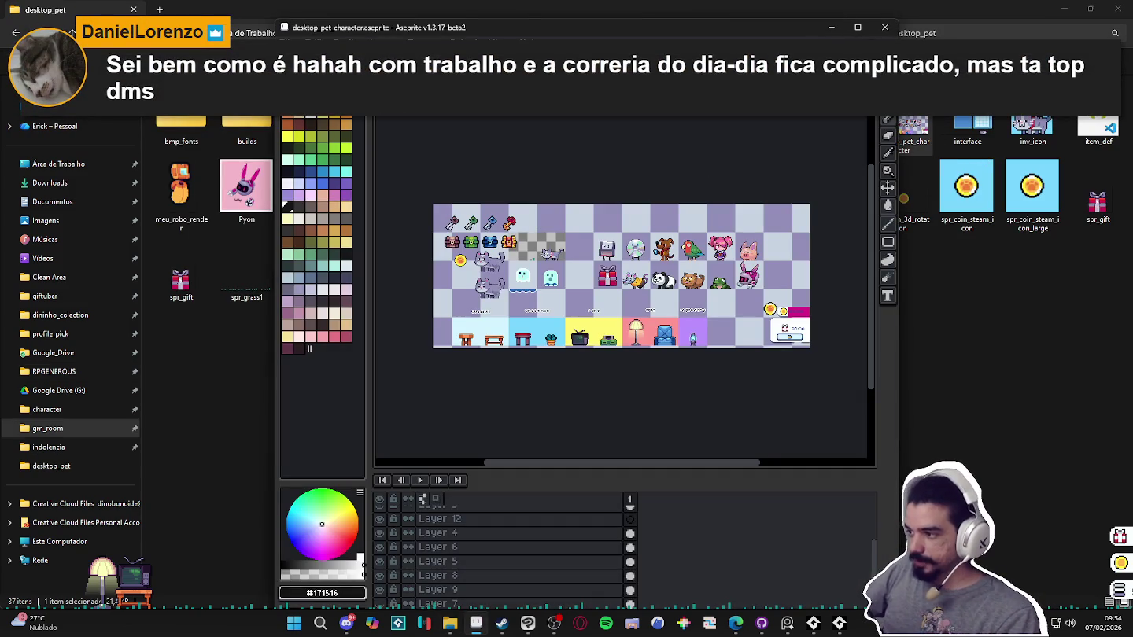
Zoom and pan around the desktop_pet_character sprite sheet to inspect the pet sprites
scroll(667, 237, "up", 3)
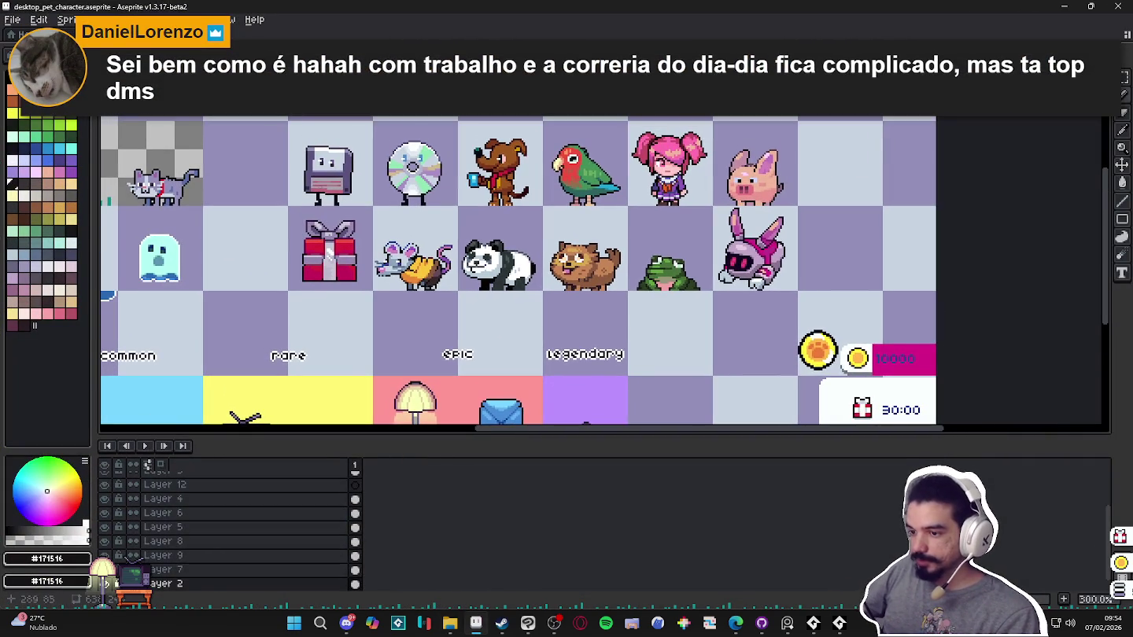
left_click_drag(160, 140, 259, 163)
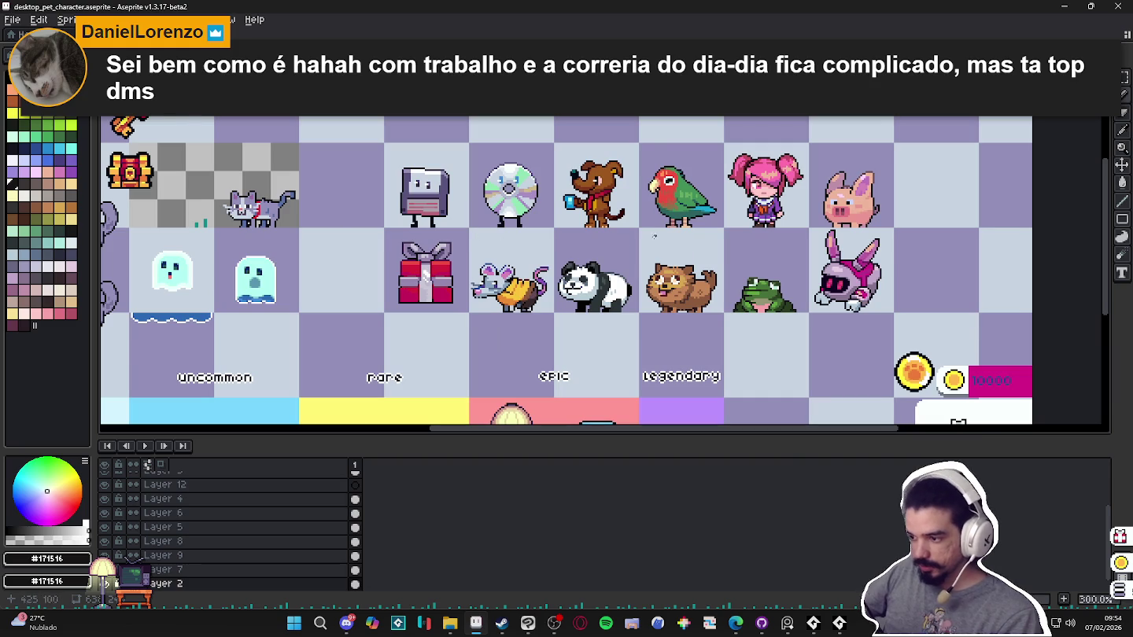
scroll(495, 216, "up", 1)
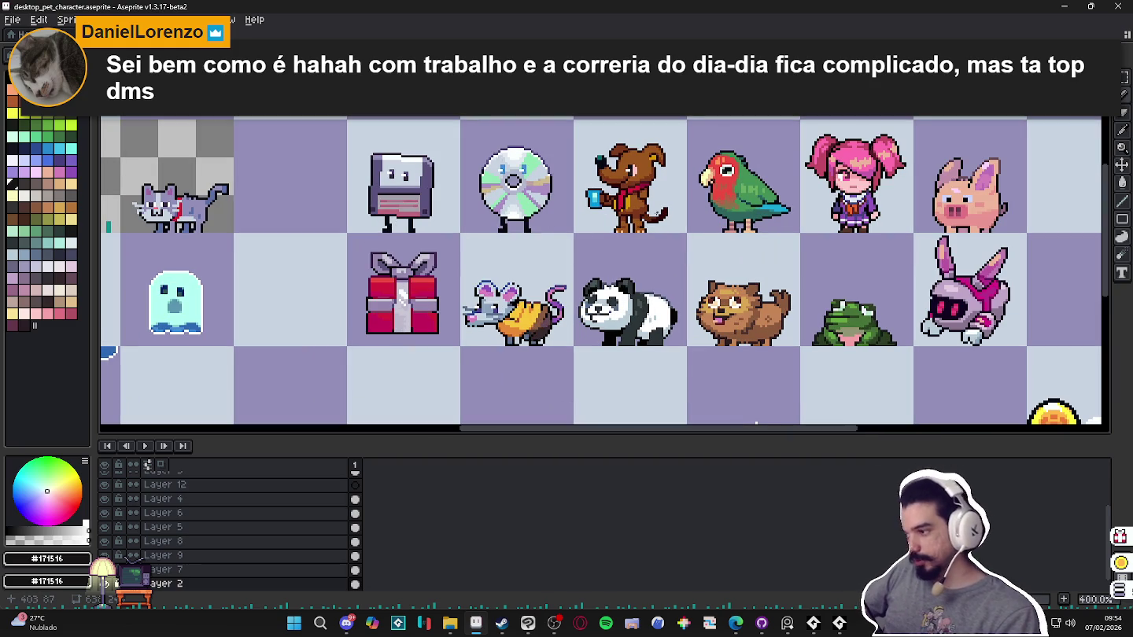
scroll(572, 220, "down", 1)
scroll(572, 220, "up", 1)
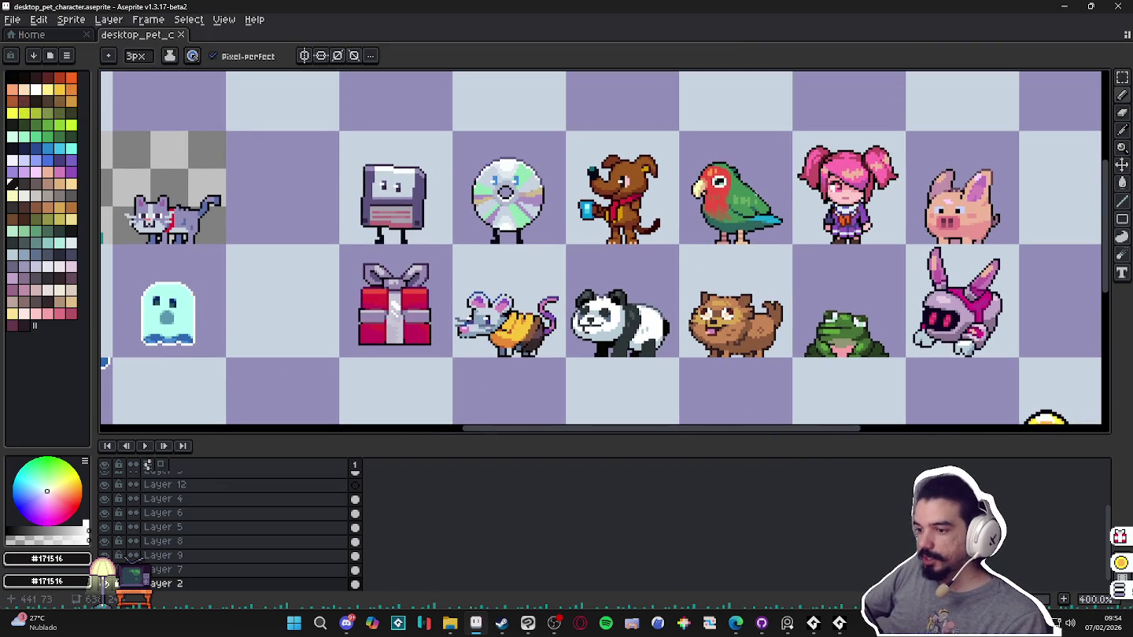
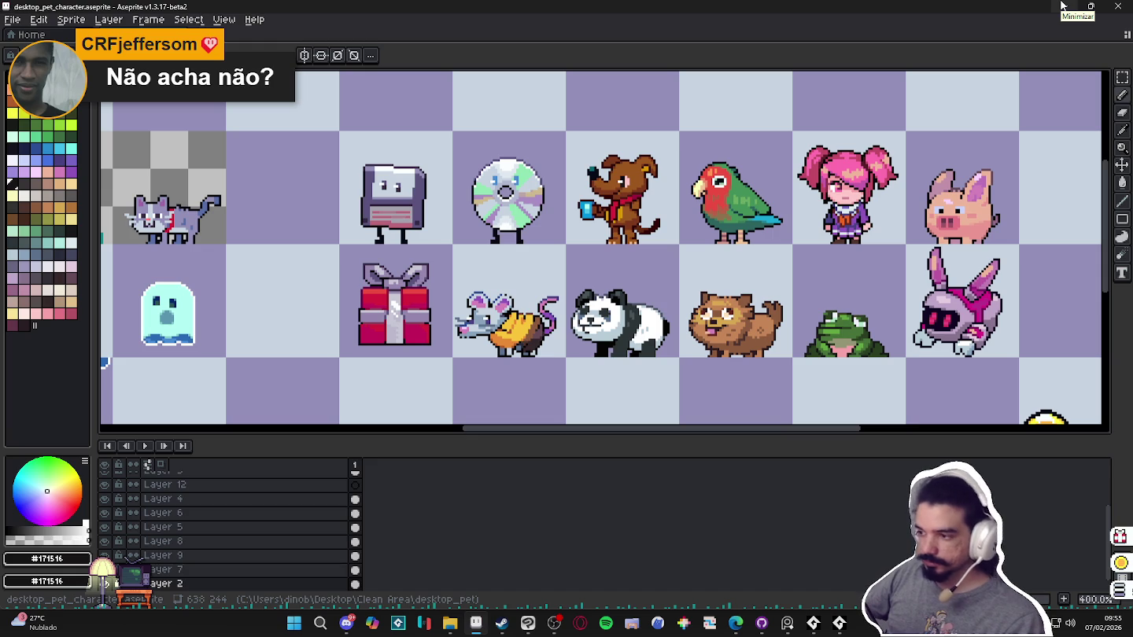
Minimize Aseprite and bring the Steam inventory window to the front
left_click(1062, 5)
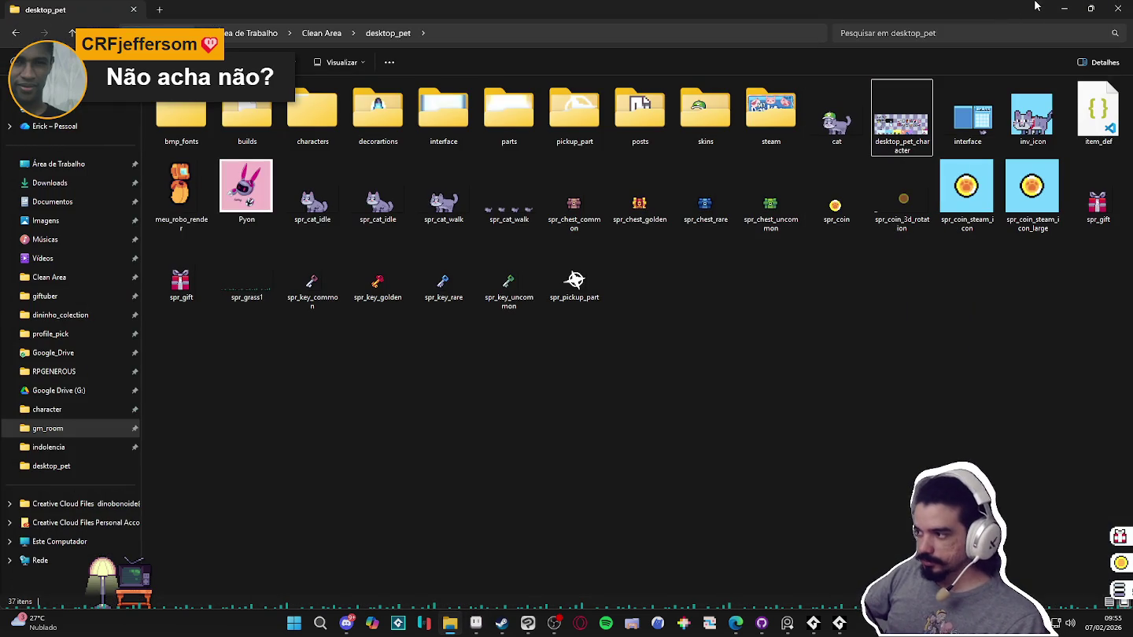
left_click(1062, 5)
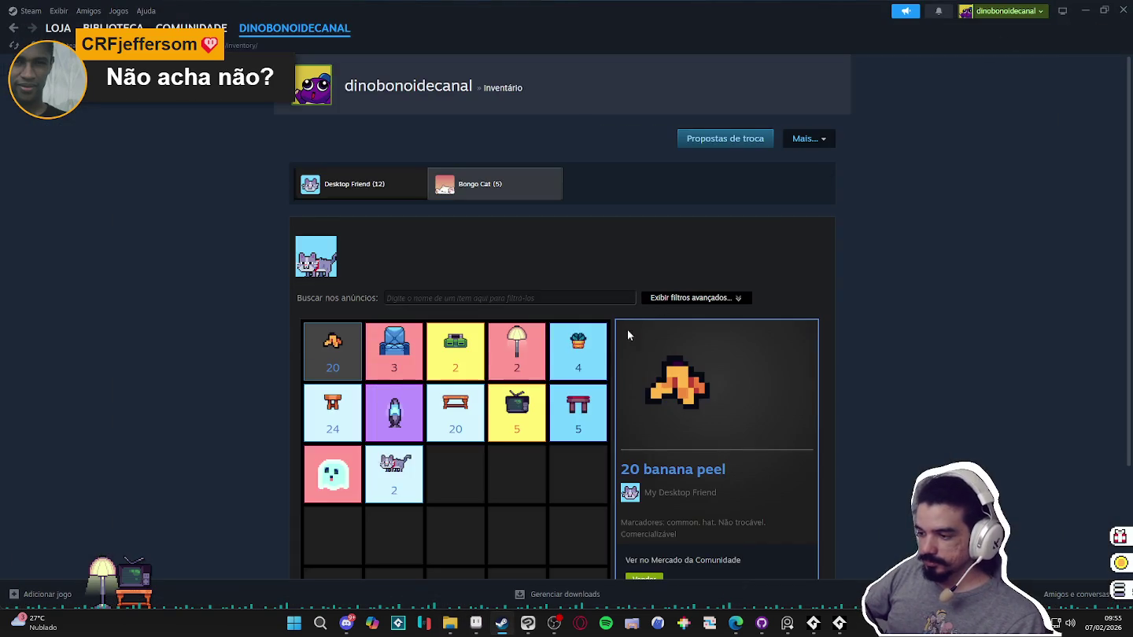
left_click(36, 10)
mouse_move(59, 10)
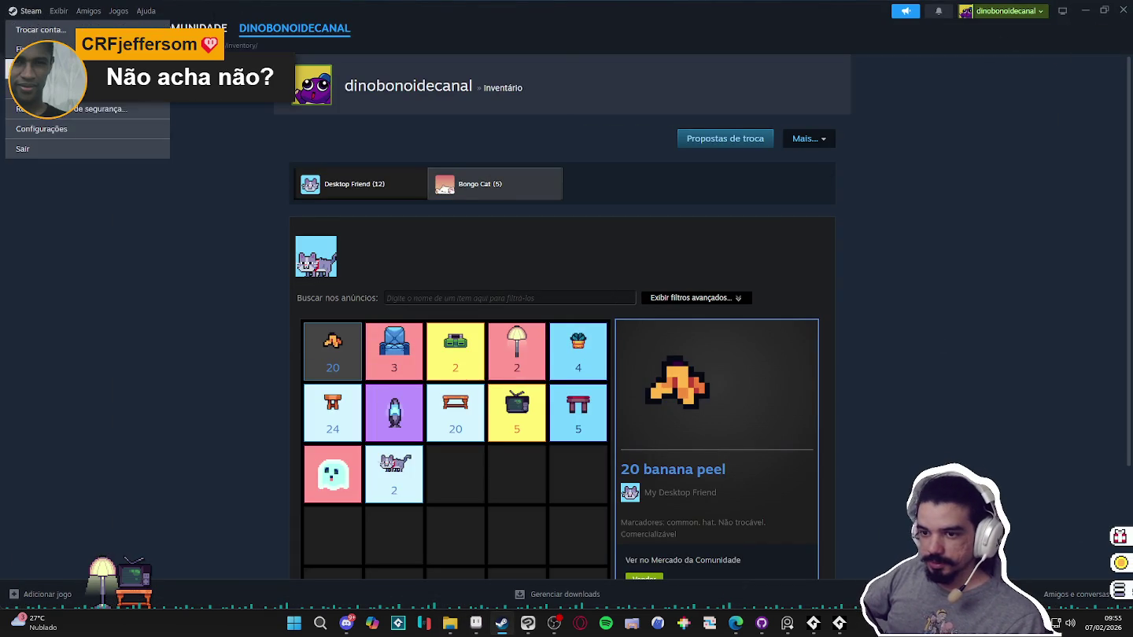
left_click(1087, 596)
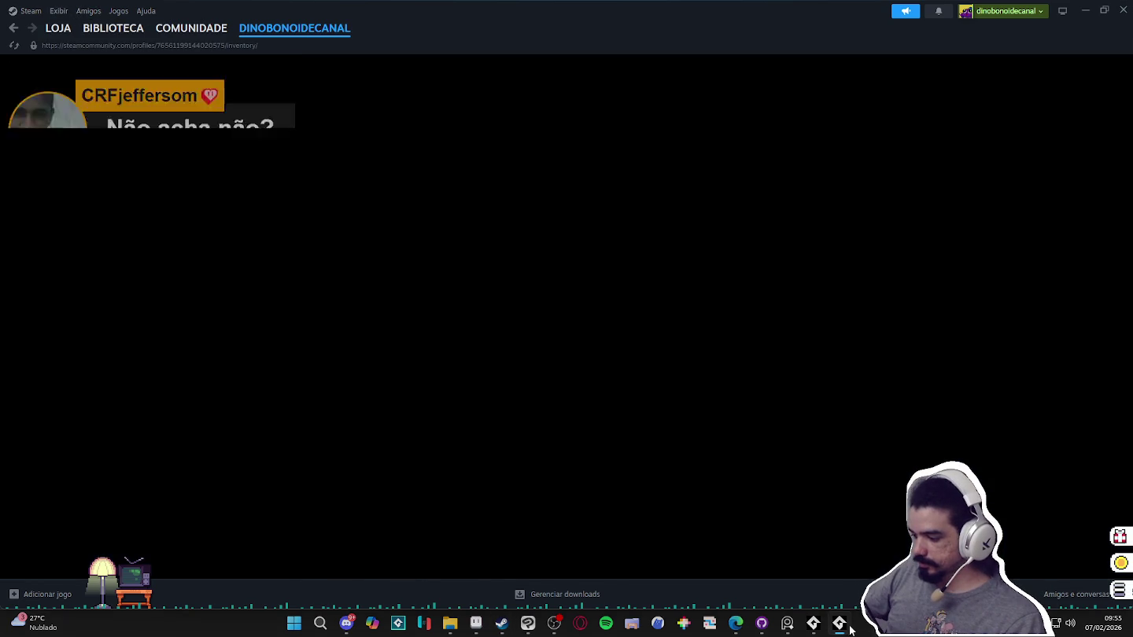
Close Desktop Friend from the taskbar, then choose Steam > Trocar conta
right_click(840, 623)
left_click(811, 585)
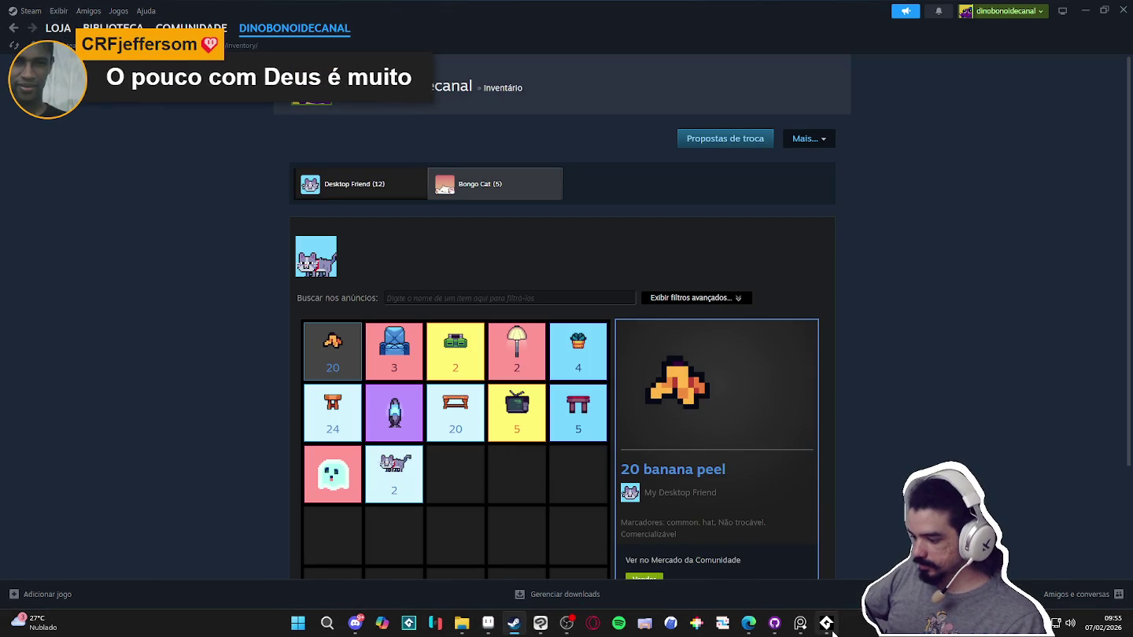
left_click(831, 633)
left_click(826, 623)
left_click(59, 11)
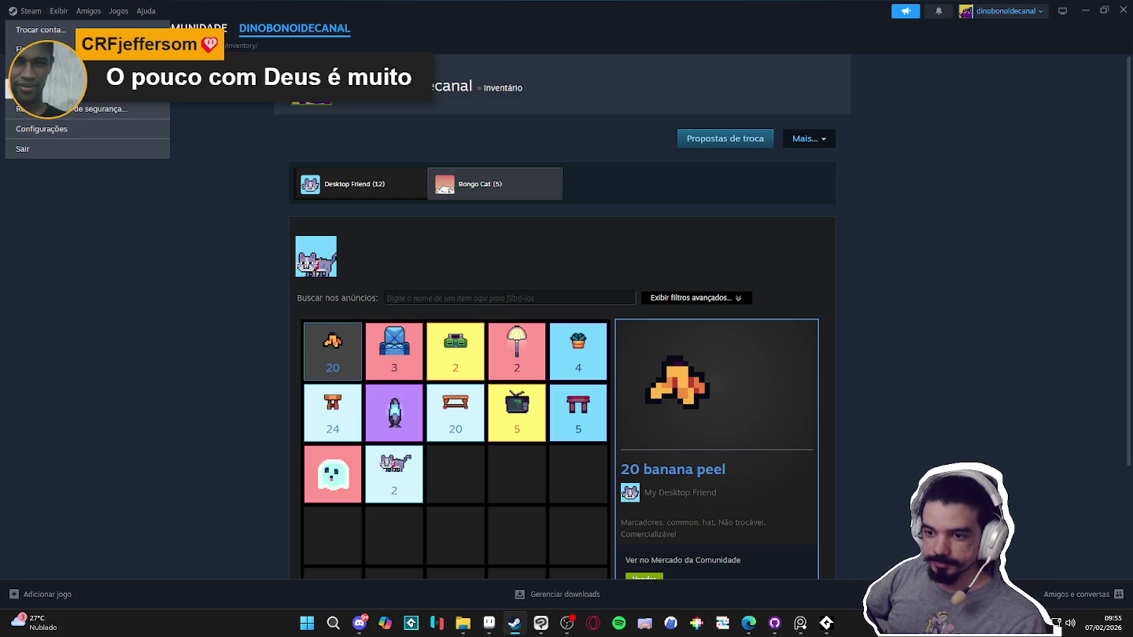
left_click(41, 30)
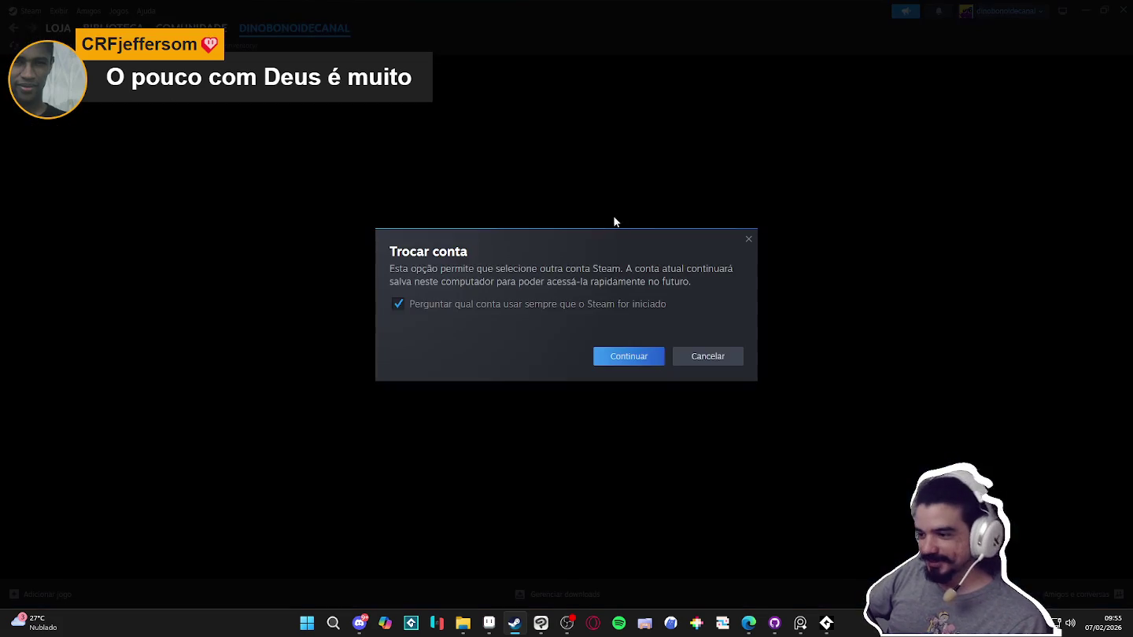
Confirm Continuar, sign in with the second account, minimize Steam and close the festival popup
left_click(620, 364)
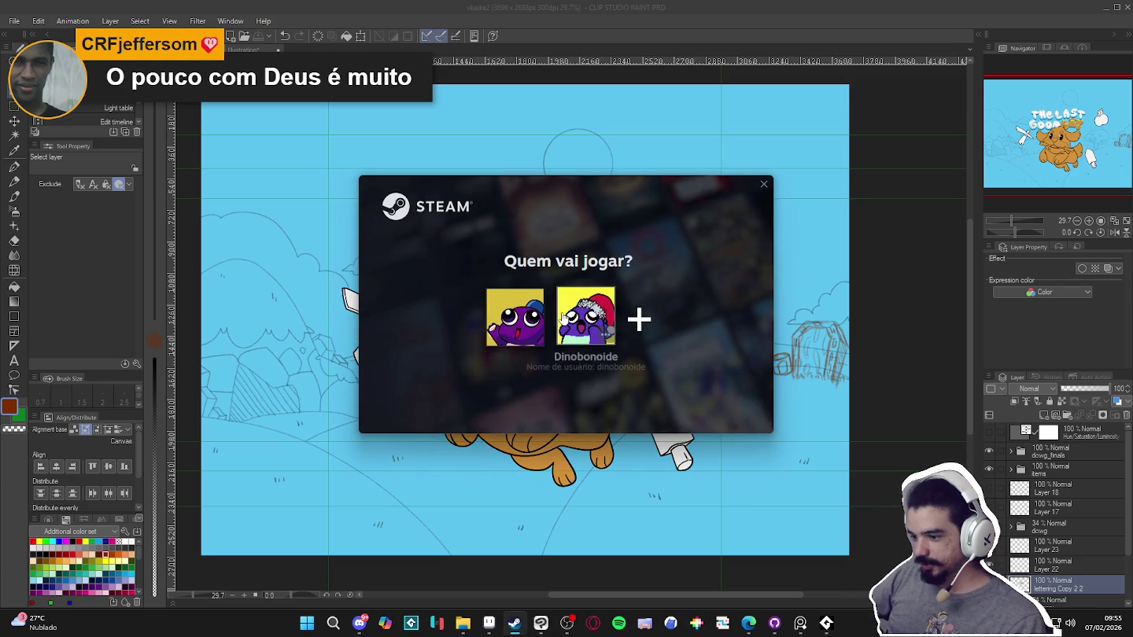
left_click(583, 324)
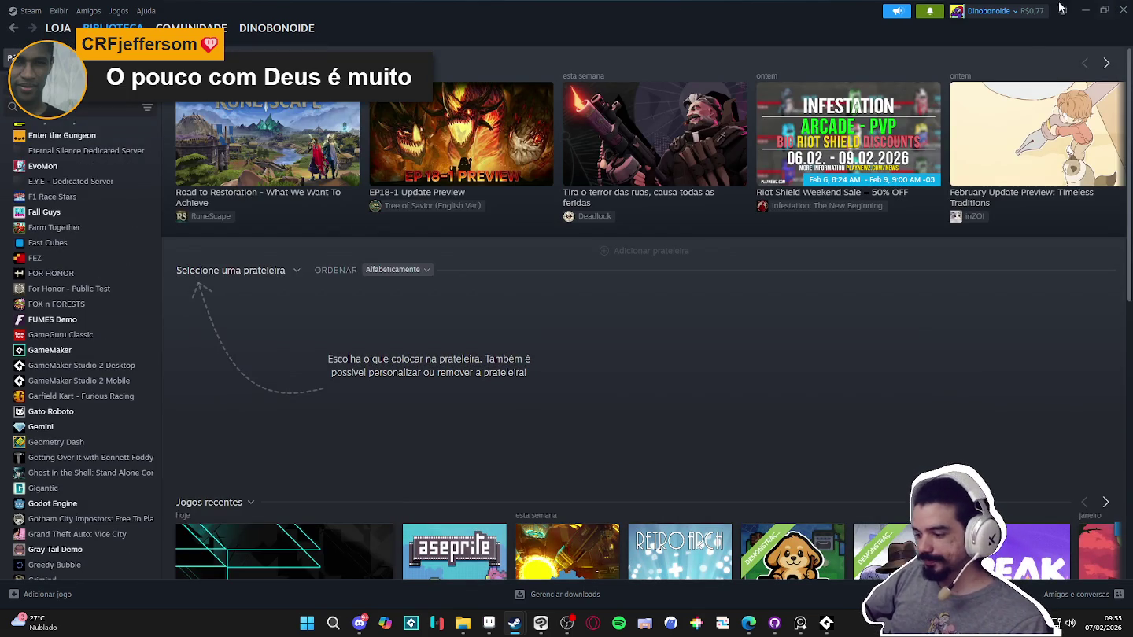
left_click(1086, 11)
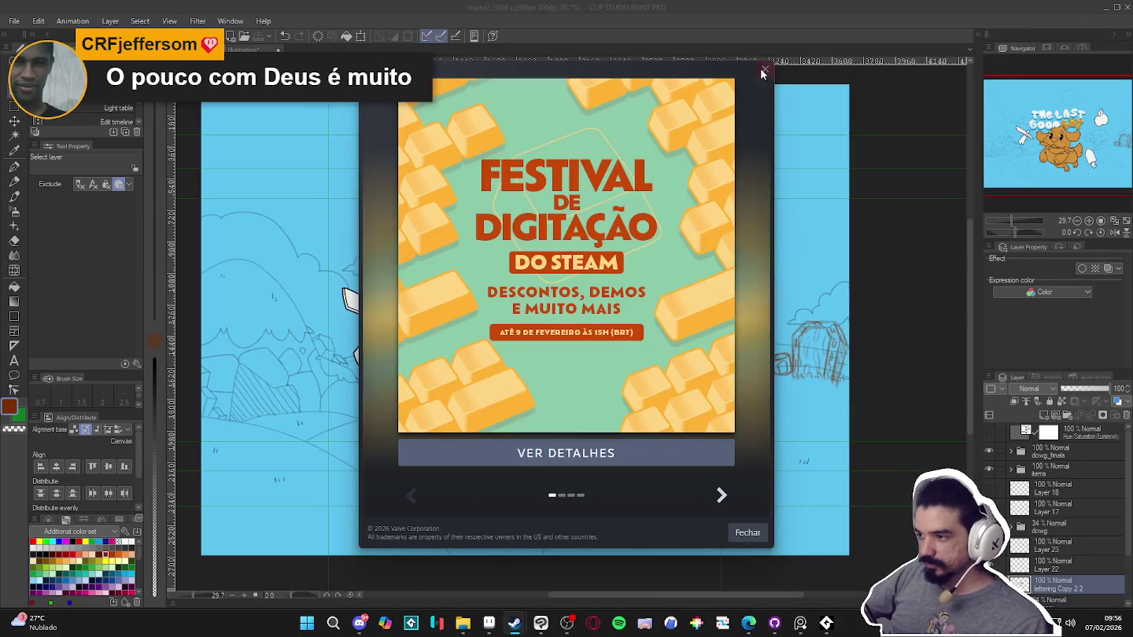
left_click(754, 74)
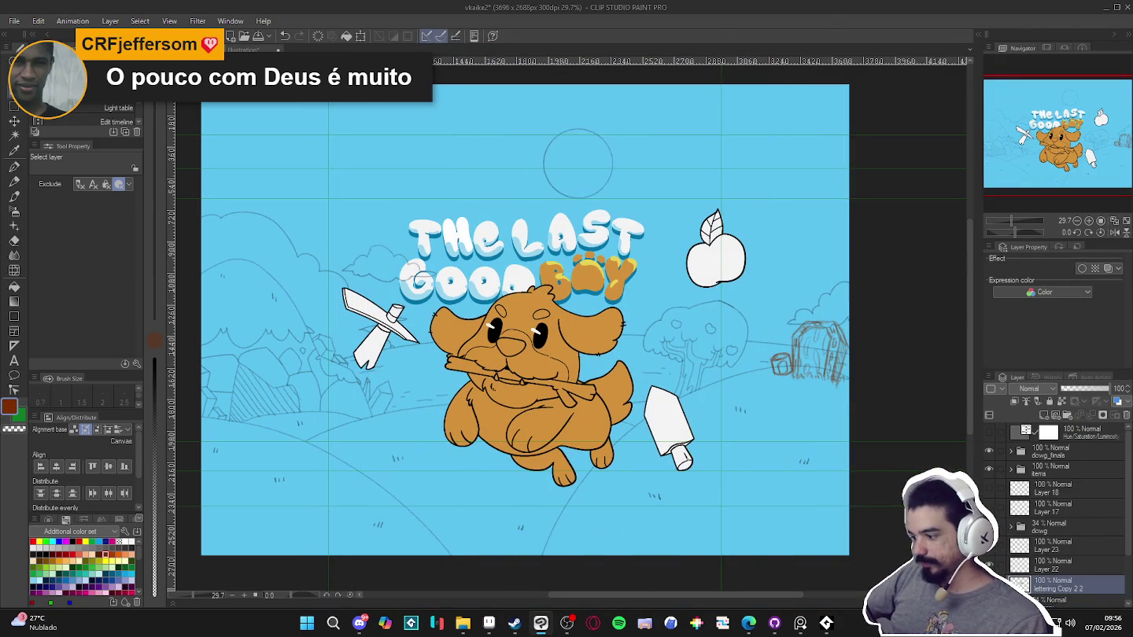
Toggle the background sketch layer off and on, select Layer 23, and dismiss the console window
left_click(989, 566)
left_click(990, 566)
left_click(1040, 551)
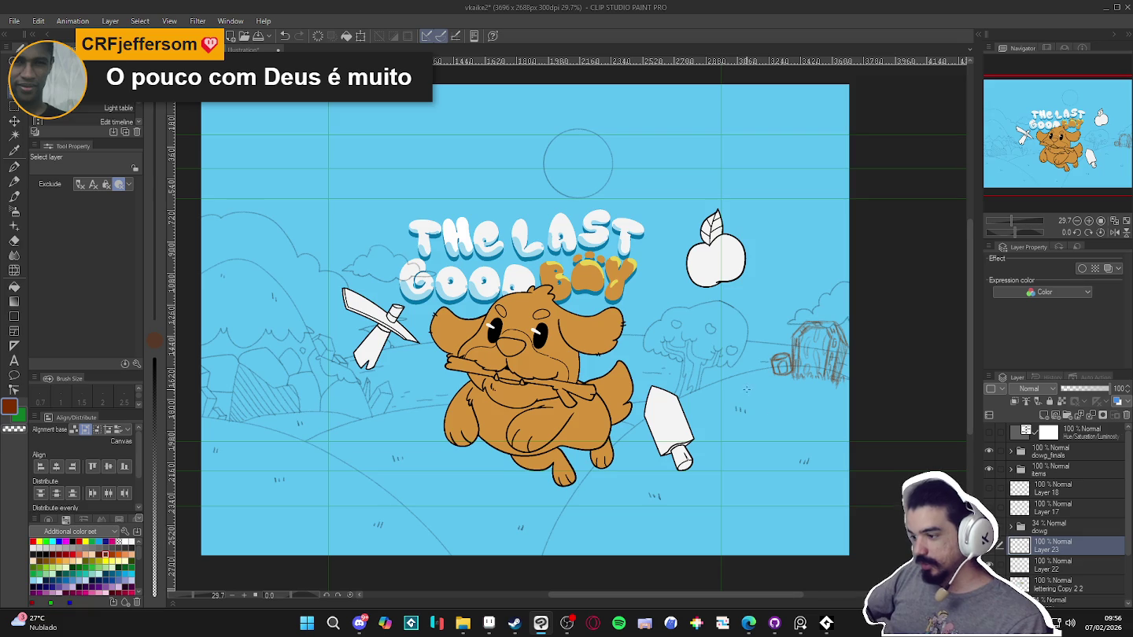
scroll(745, 389, "up", 2)
scroll(696, 393, "up", 2)
left_click(826, 623)
left_click(825, 623)
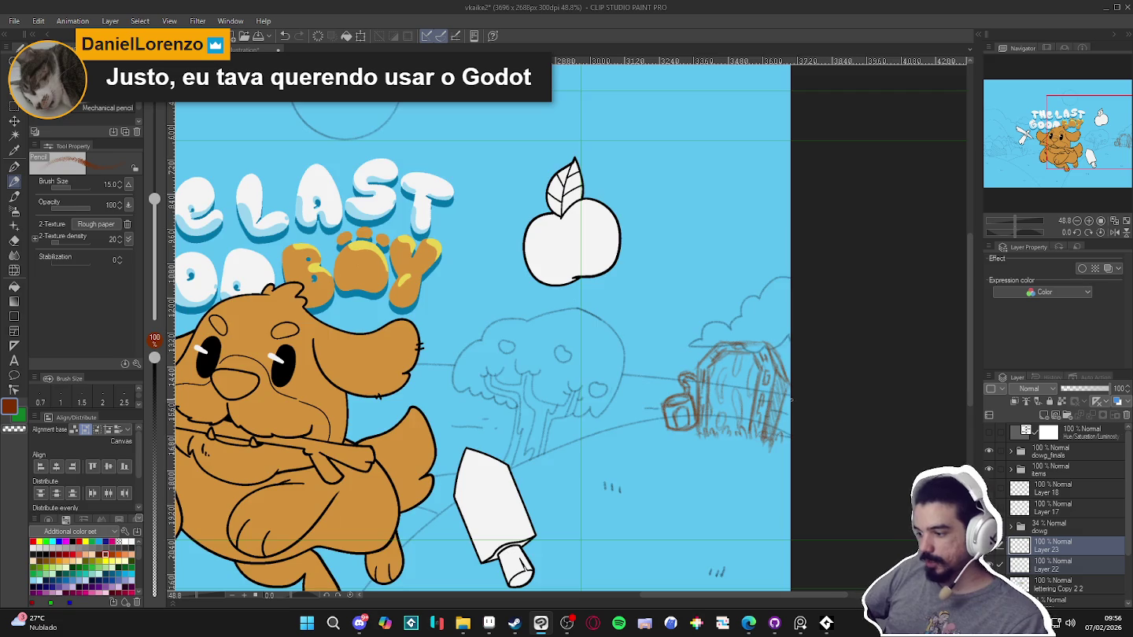
Zoom in on the well and switch to the freehand Lasso selection tool
scroll(731, 396, "down", 1)
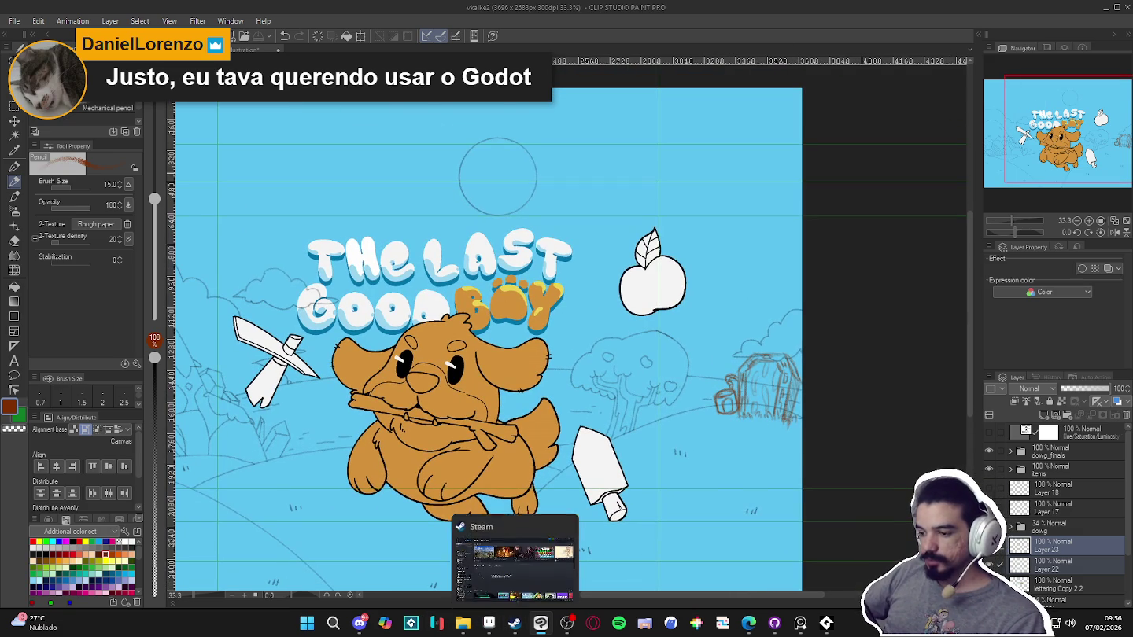
scroll(566, 339, "down", 1)
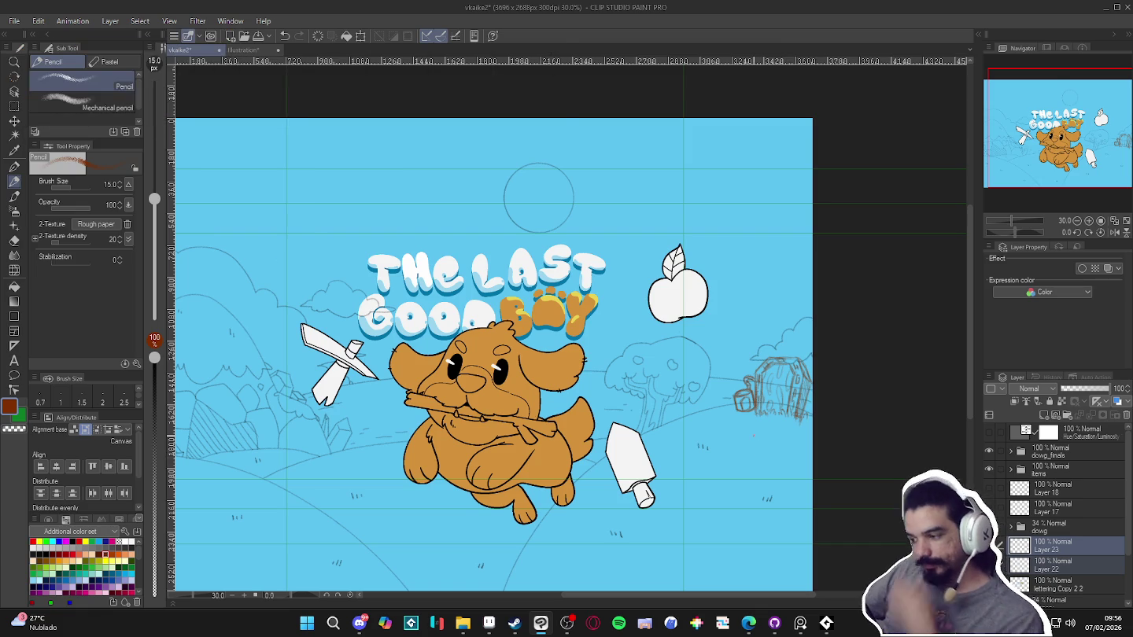
scroll(738, 391, "up", 2)
scroll(737, 391, "up", 2)
key("m")
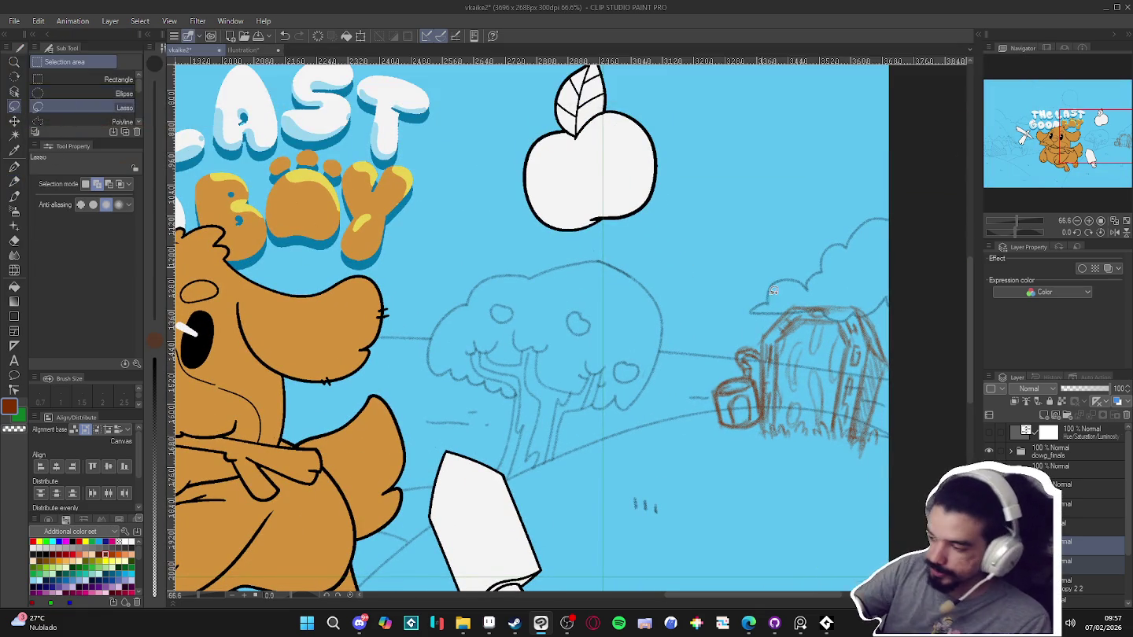
Lasso the bucket sketch beside the well and rotate it slightly
left_click_drag(762, 400, 746, 374)
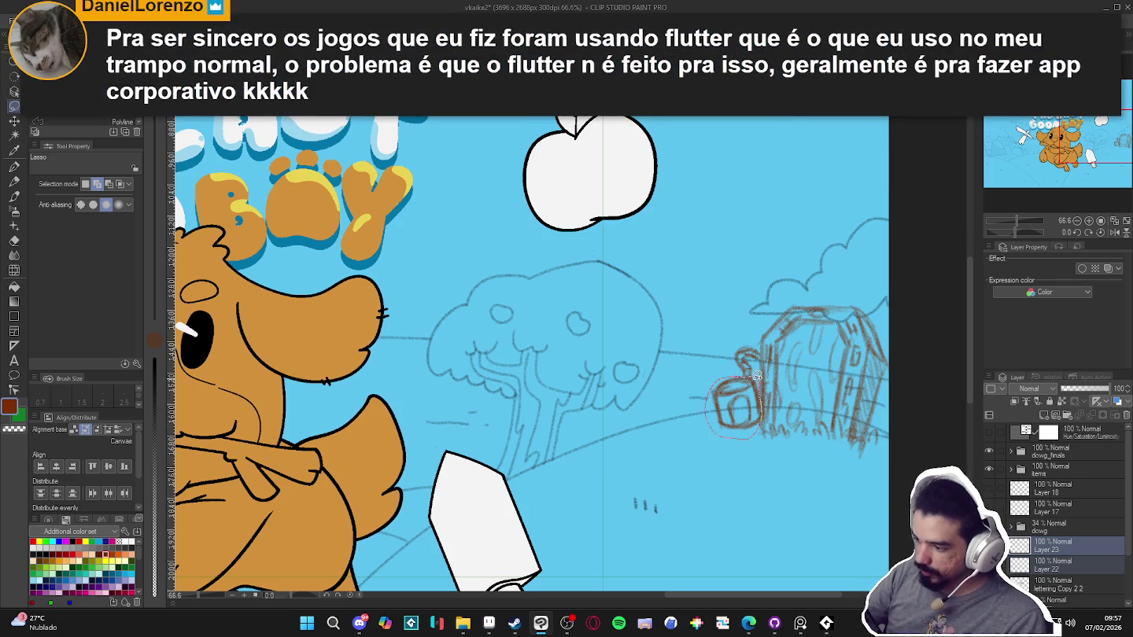
key("ctrl+t")
left_click_drag(760, 425, 801, 380)
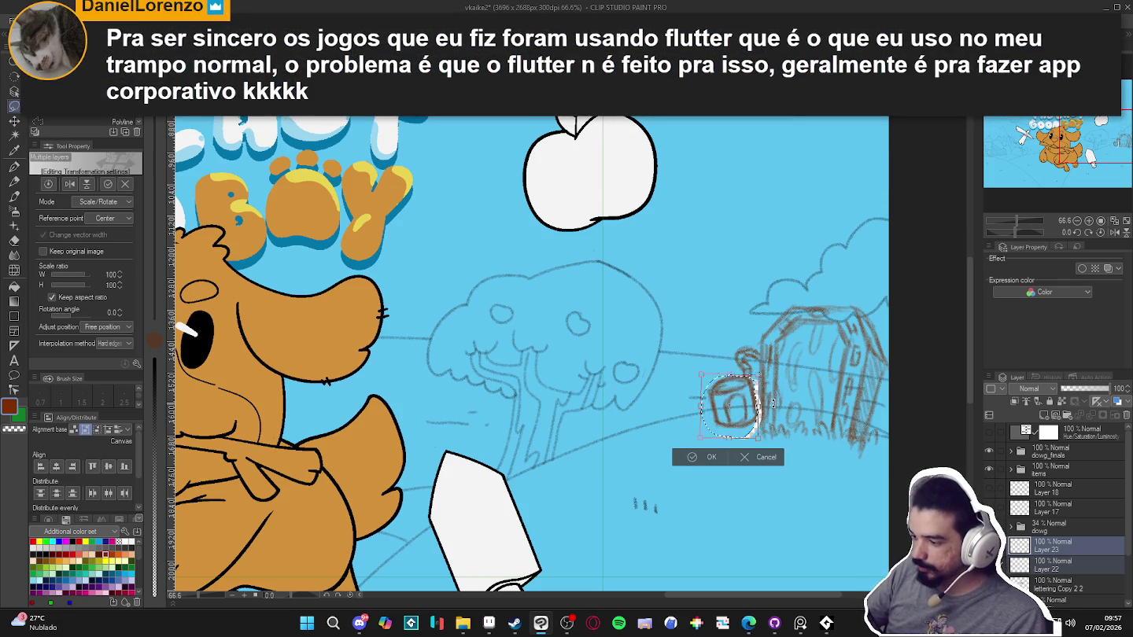
key("Return")
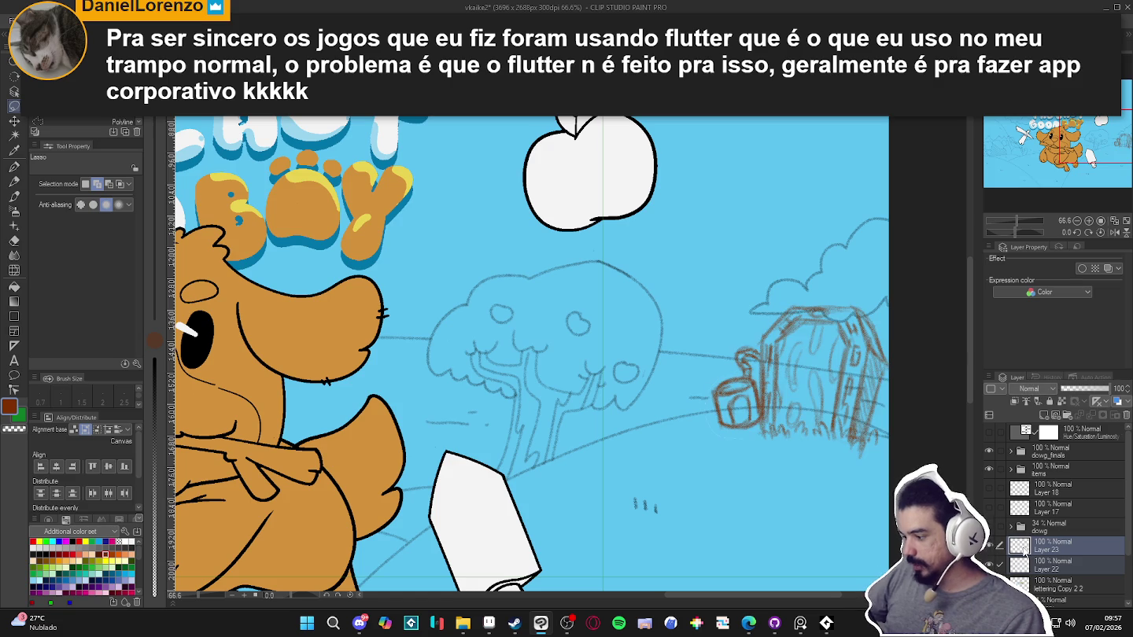
Nudge the bucket a little left and tilt it slightly clockwise
scroll(762, 399, "up", 1)
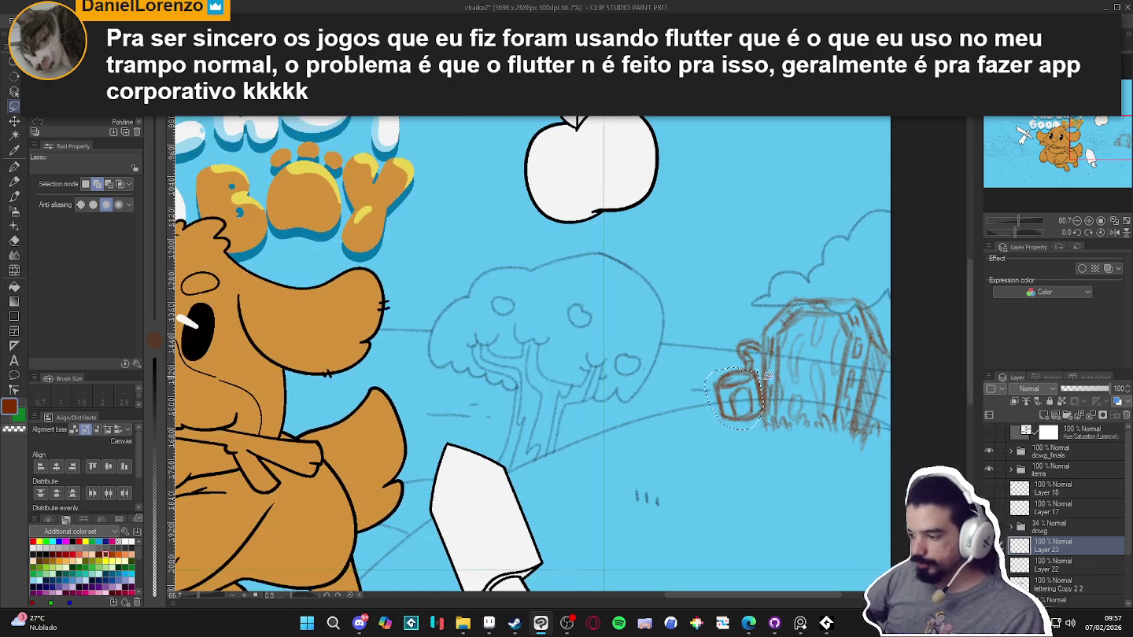
key("ctrl+t")
left_click_drag(761, 401, 751, 400)
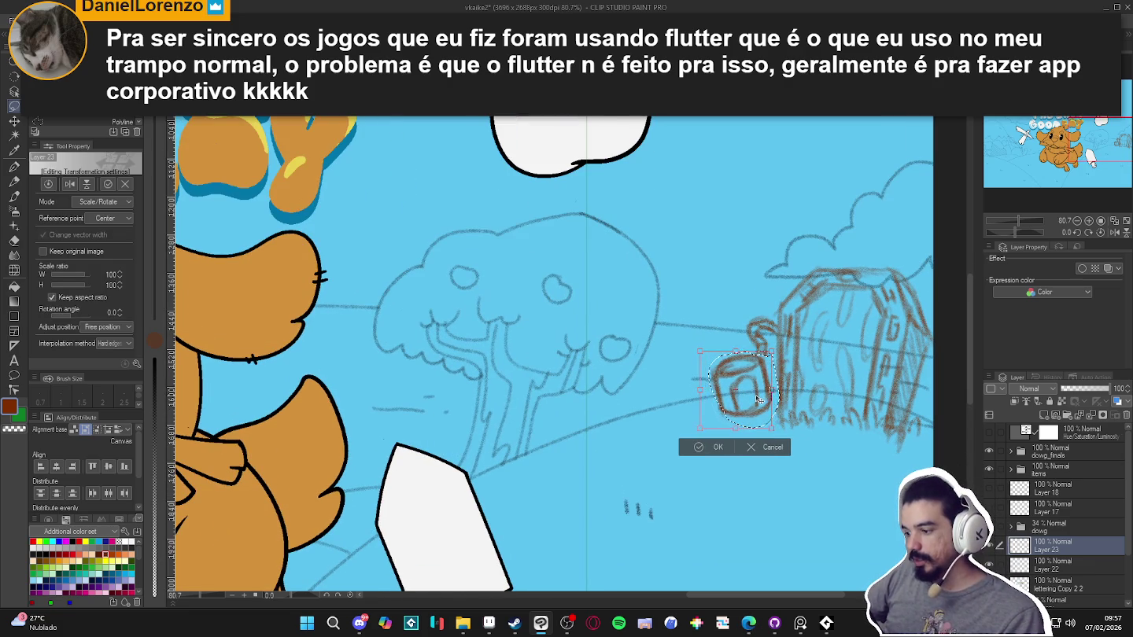
left_click_drag(795, 350, 800, 356)
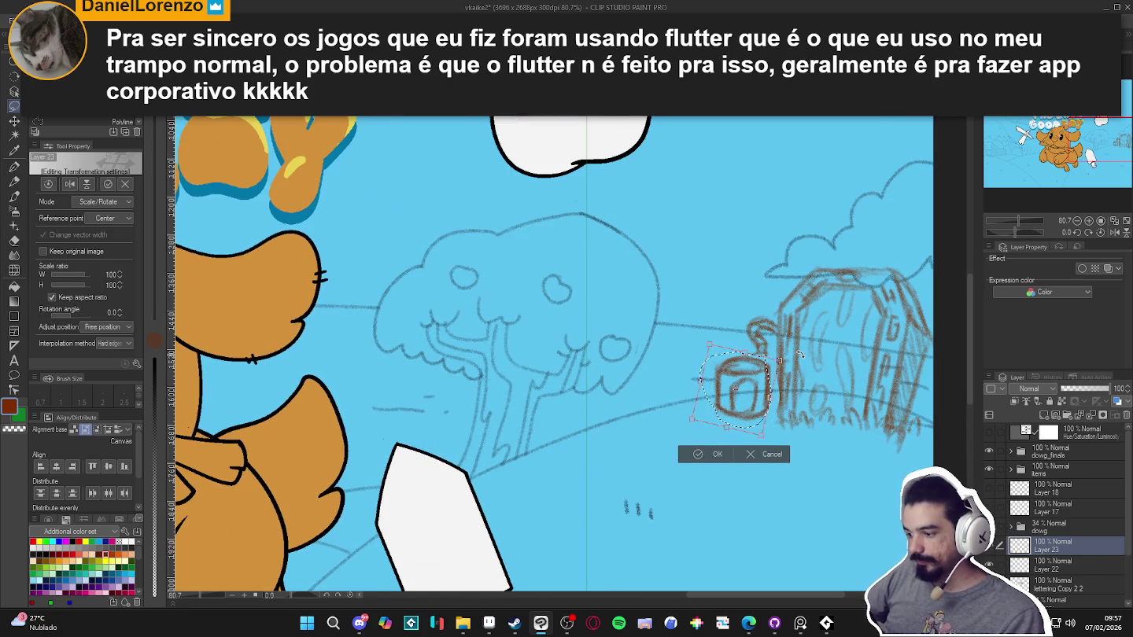
key("Return")
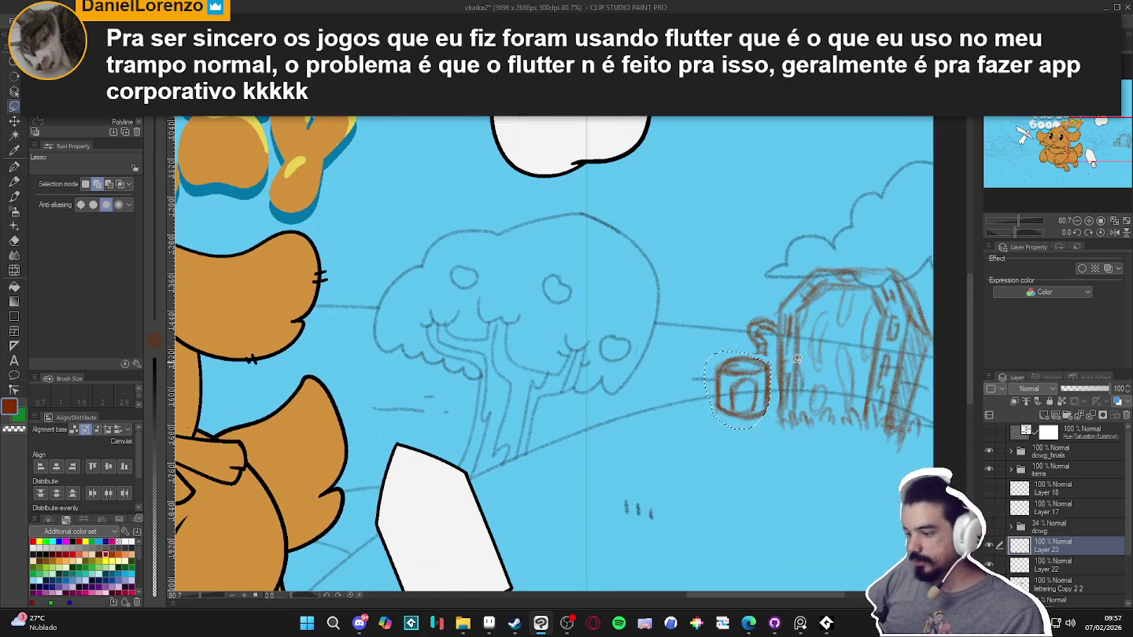
Switch back to the Pencil and adjust the zoom around the well
scroll(786, 369, "up", 2)
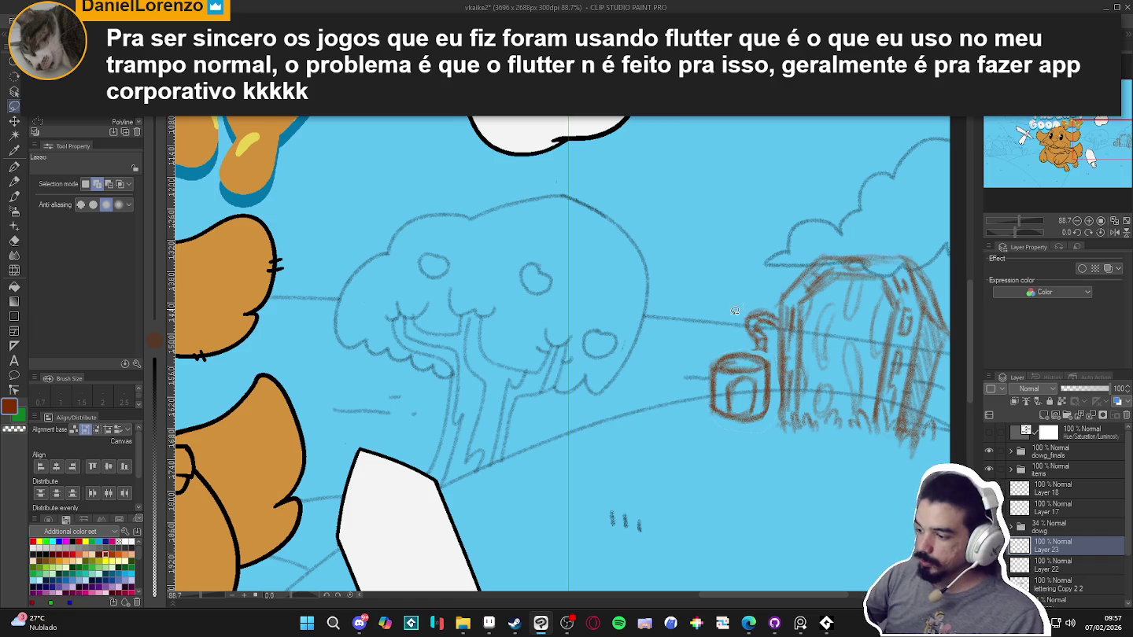
key("p")
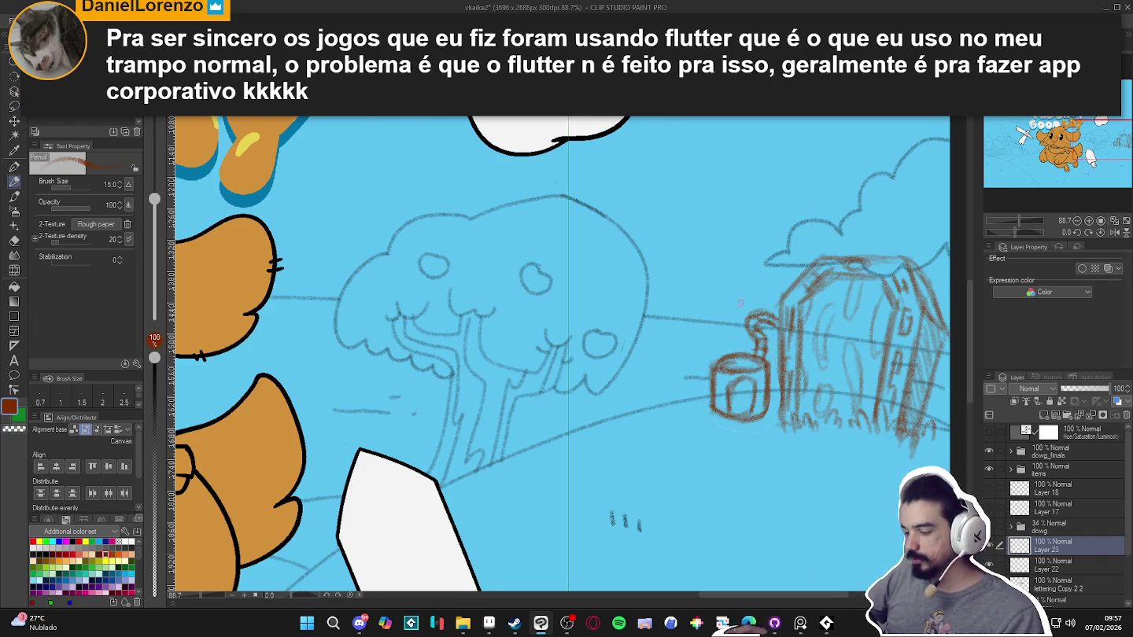
scroll(785, 308, "down", 2)
scroll(690, 452, "down", 2)
scroll(691, 401, "up", 1)
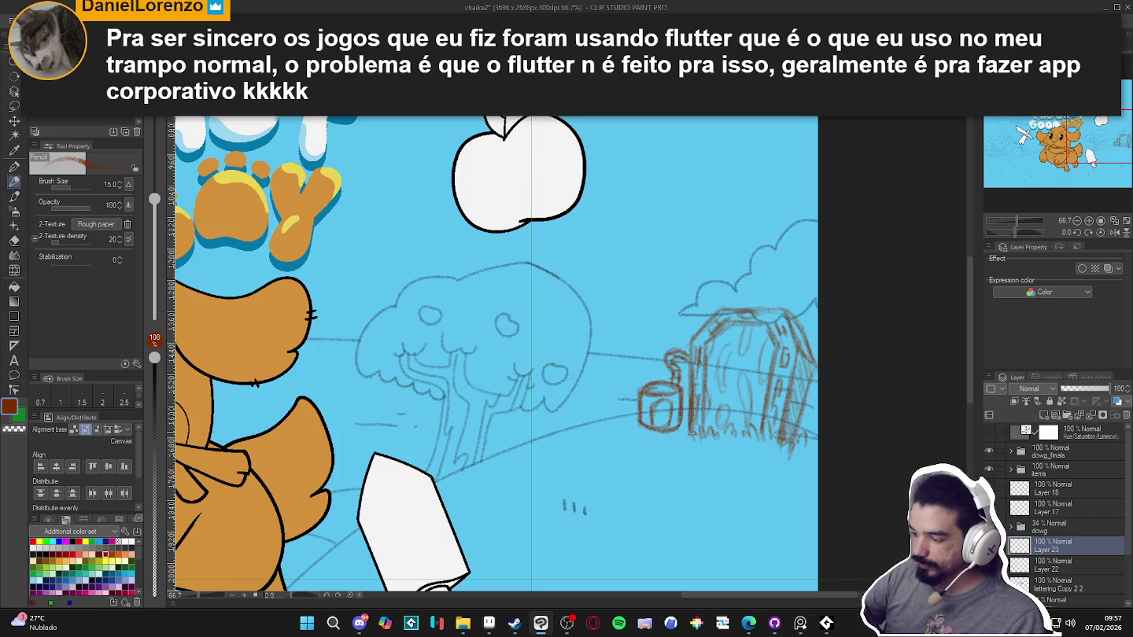
scroll(692, 431, "down", 1)
scroll(692, 431, "down", 2)
scroll(692, 431, "down", 1)
left_click(990, 553)
scroll(744, 464, "down", 1)
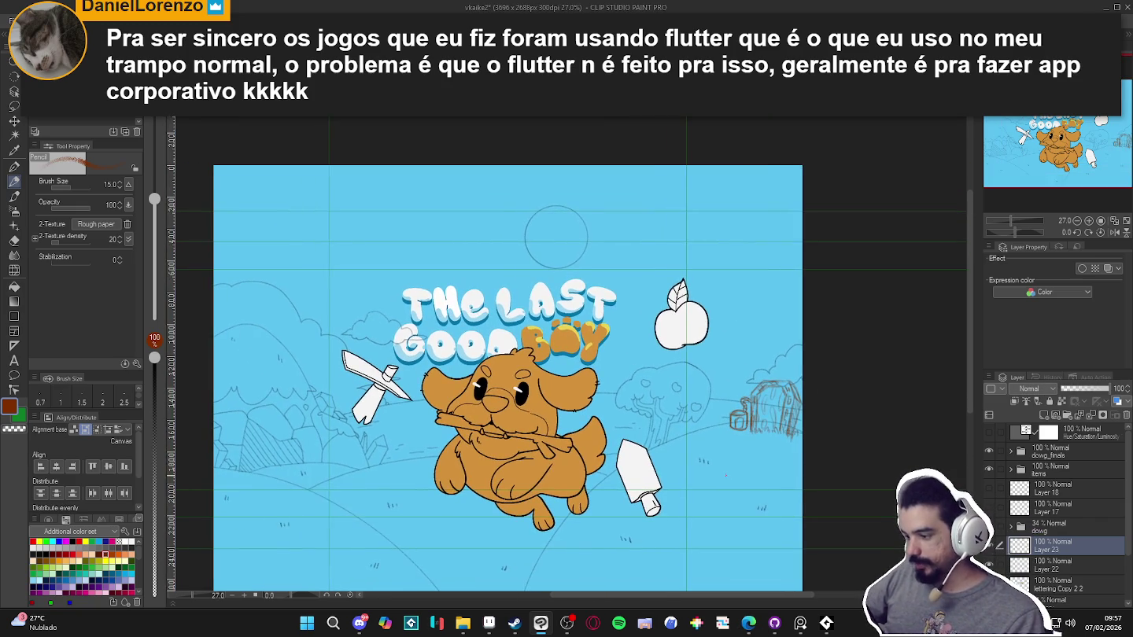
scroll(729, 446, "up", 1)
scroll(729, 445, "up", 1)
scroll(744, 463, "up", 1)
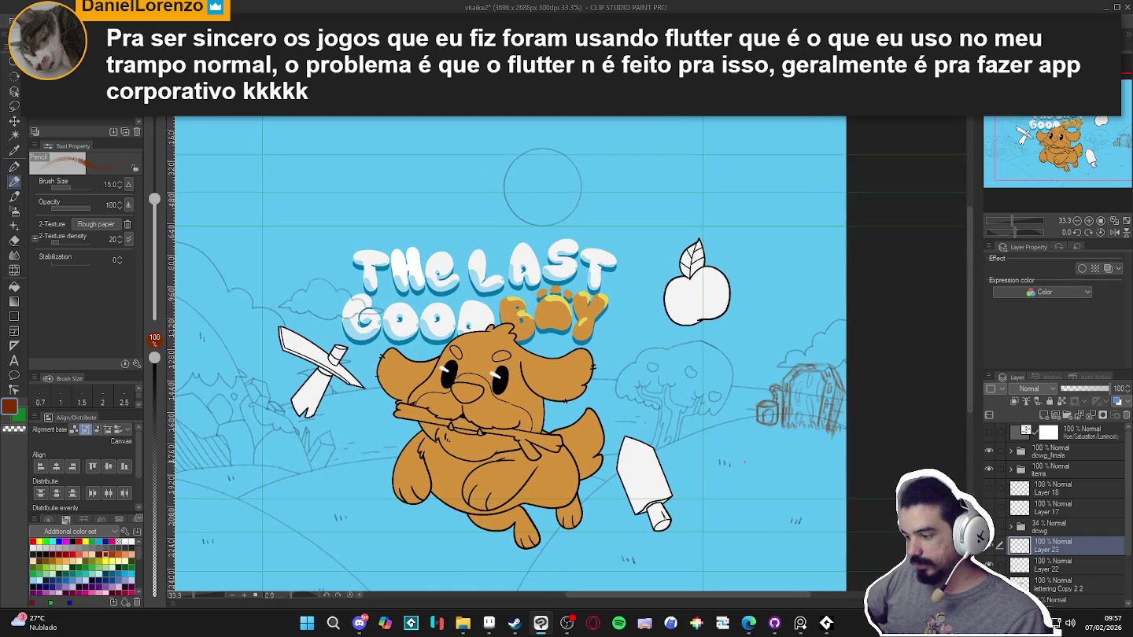
scroll(744, 462, "down", 1)
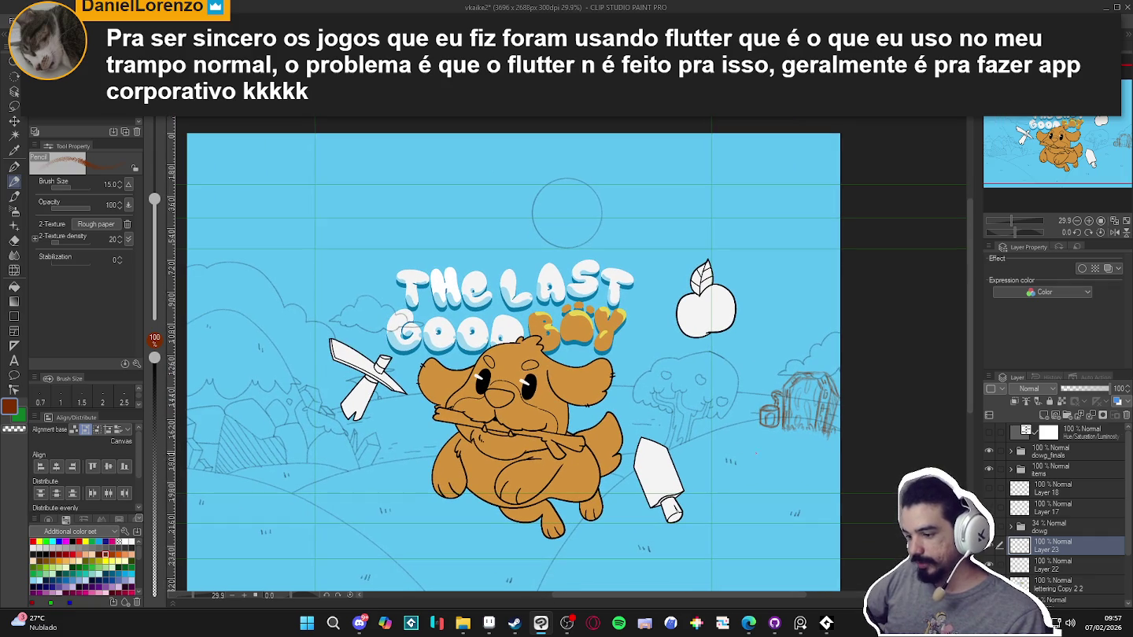
scroll(795, 415, "up", 2)
scroll(795, 415, "down", 3)
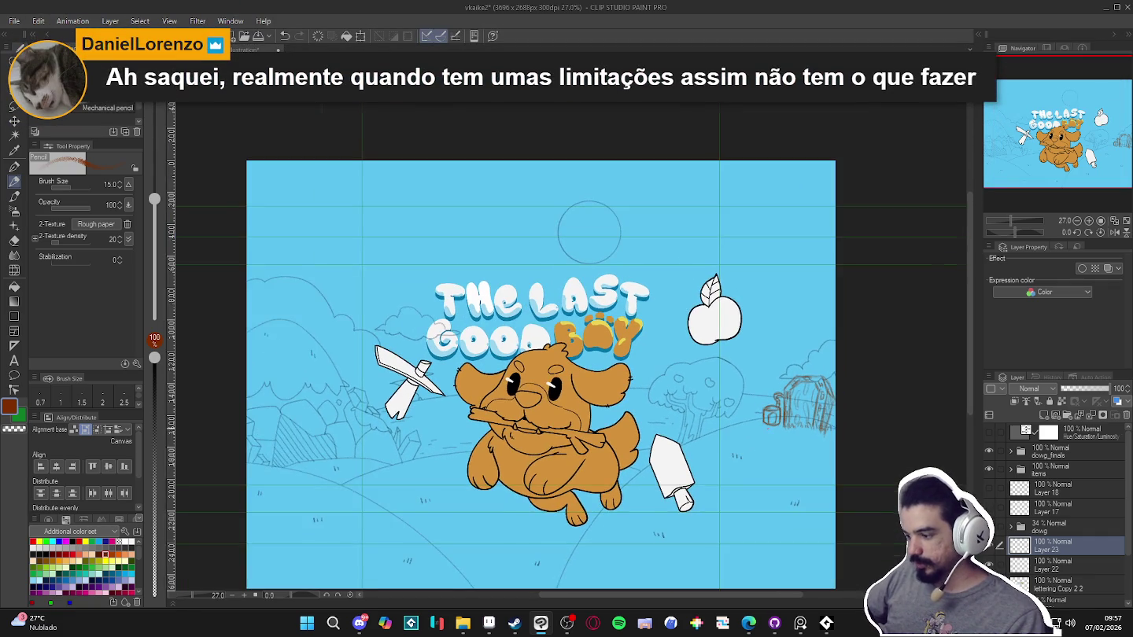
scroll(757, 443, "up", 1)
scroll(757, 442, "up", 2)
scroll(756, 442, "down", 2)
scroll(757, 443, "down", 1)
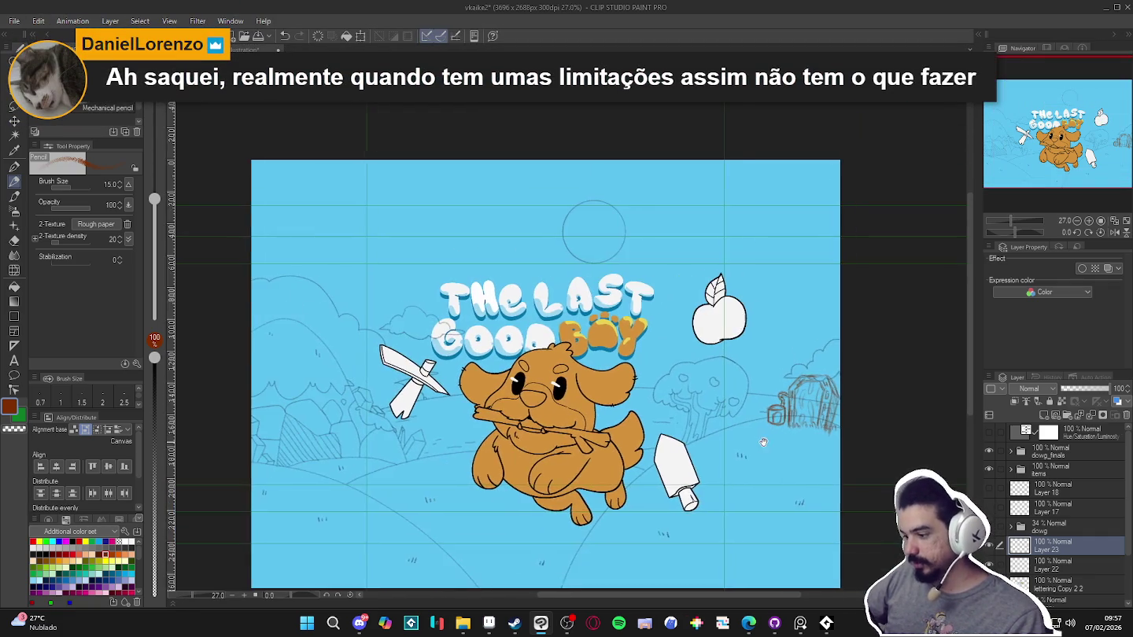
scroll(757, 442, "up", 2)
scroll(787, 447, "up", 2)
scroll(818, 453, "up", 1)
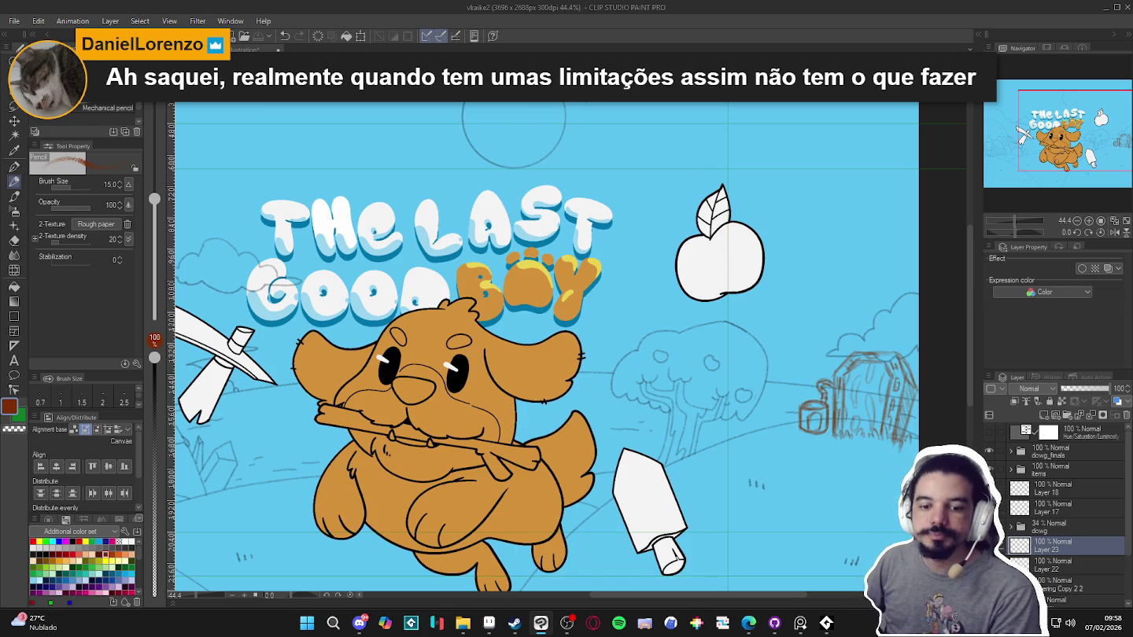
key("ctrl+minus")
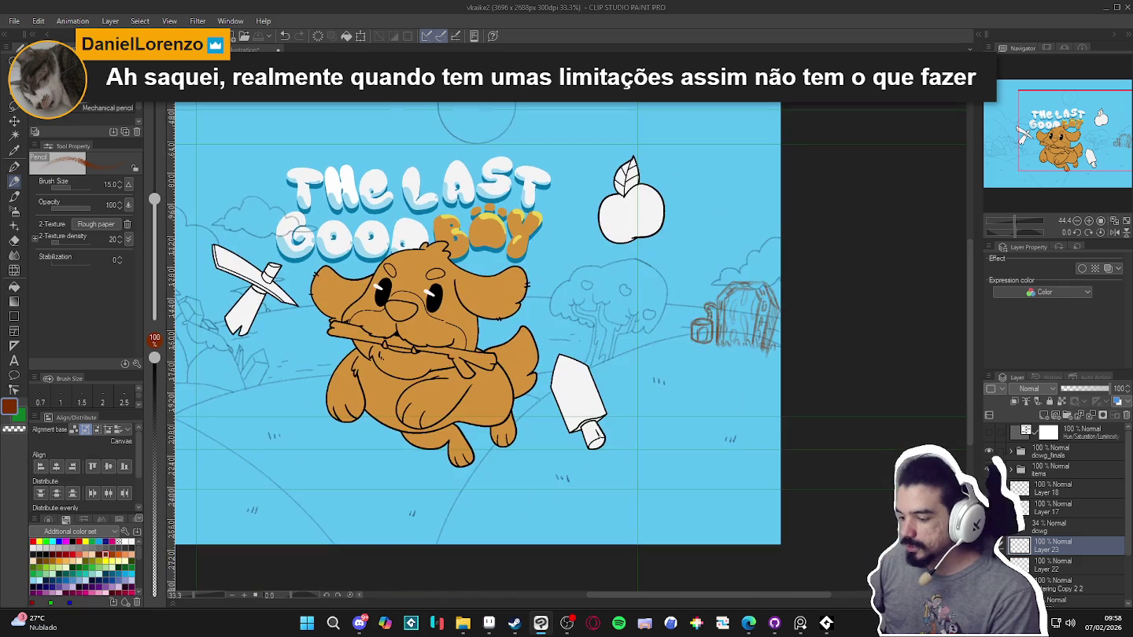
Fade Layer 23 to 29% opacity, add a new layer, and pick black
left_click_drag(703, 380, 779, 388)
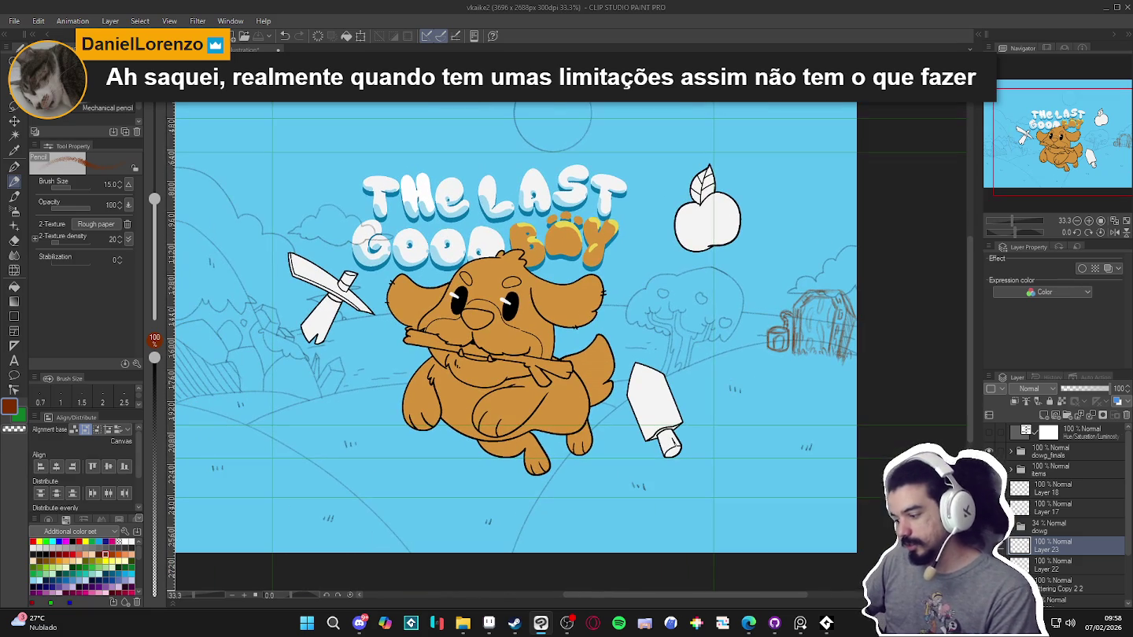
left_click_drag(1083, 389, 1074, 387)
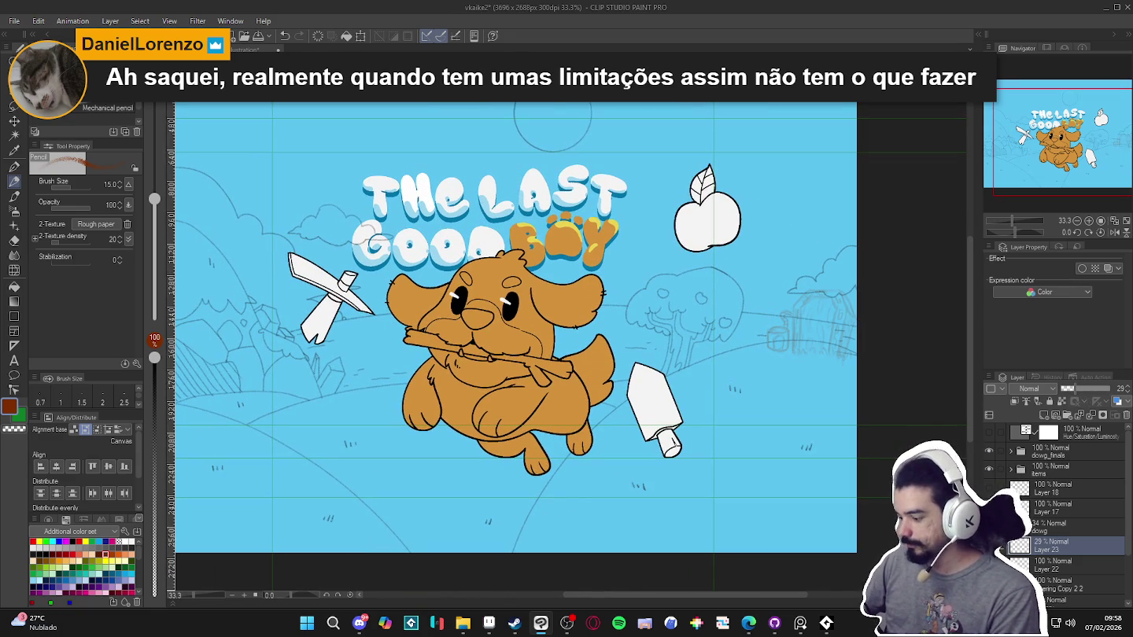
scroll(904, 259, "up", 2)
scroll(905, 260, "up", 2)
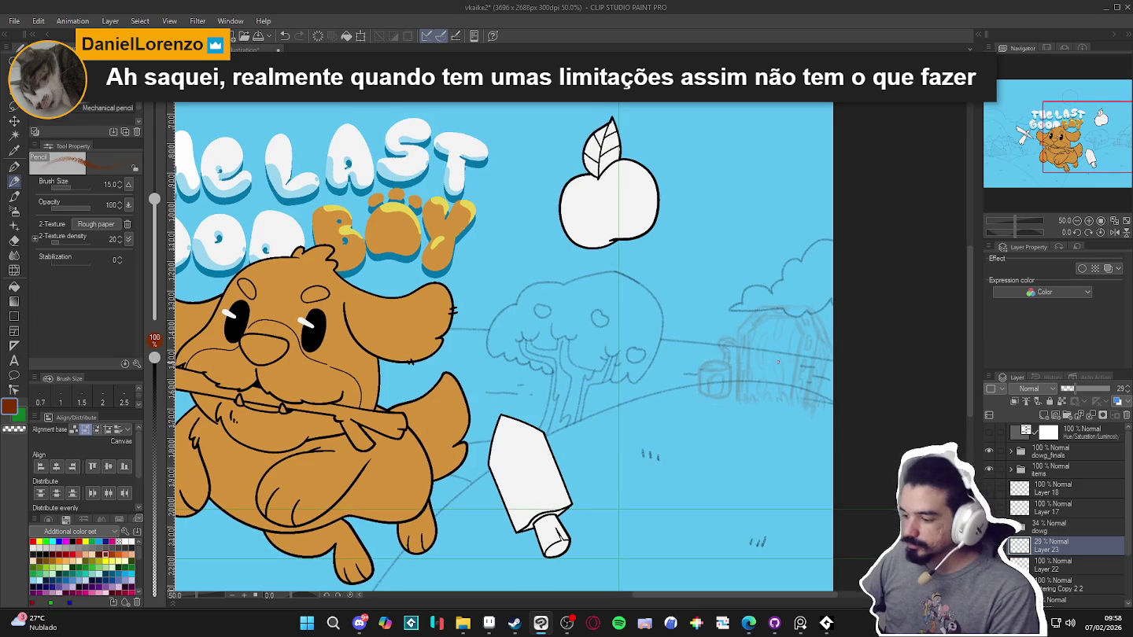
key("ctrl+shift+n")
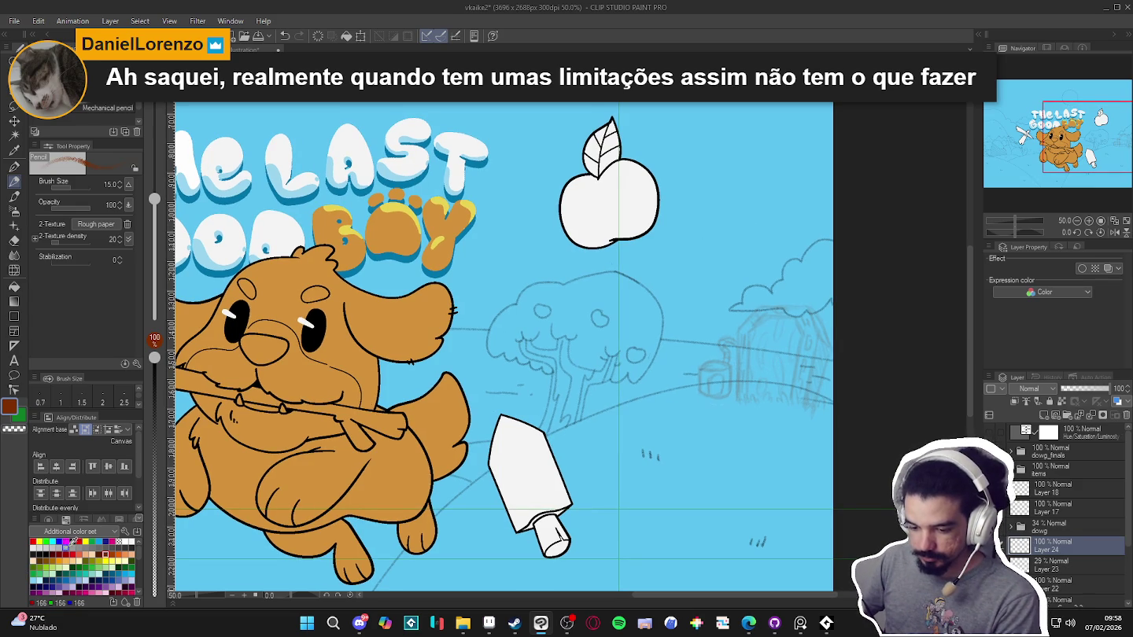
left_click(46, 553)
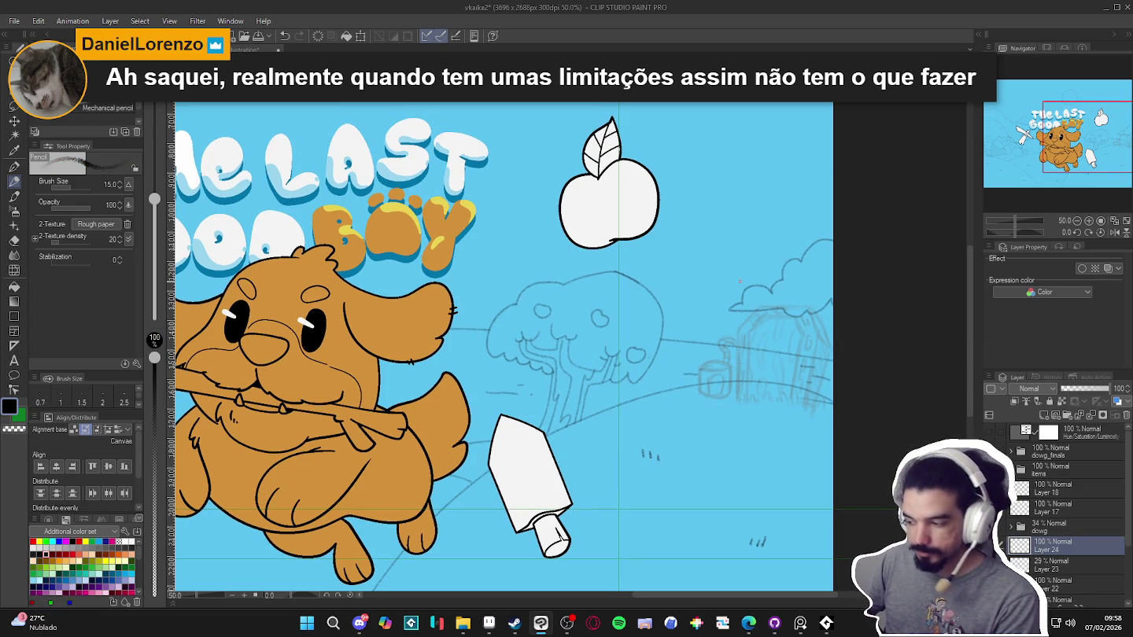
Trace the barn's right roof edge, right wall and roof top in black pencil
scroll(821, 315, "up", 2)
left_click_drag(850, 400, 812, 405)
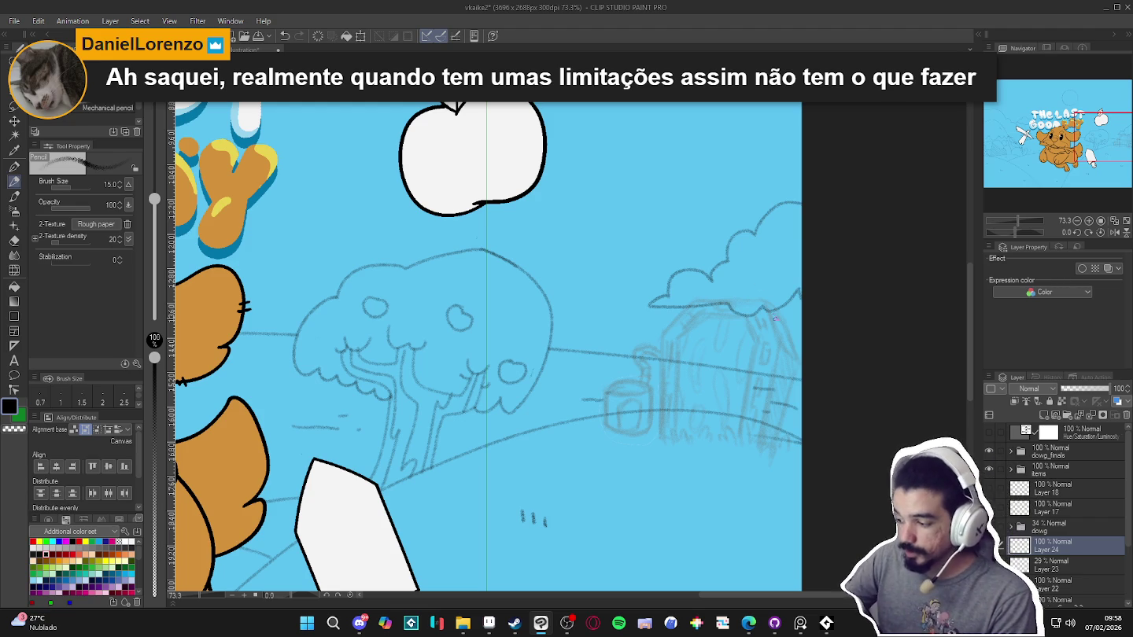
left_click_drag(769, 304, 791, 353)
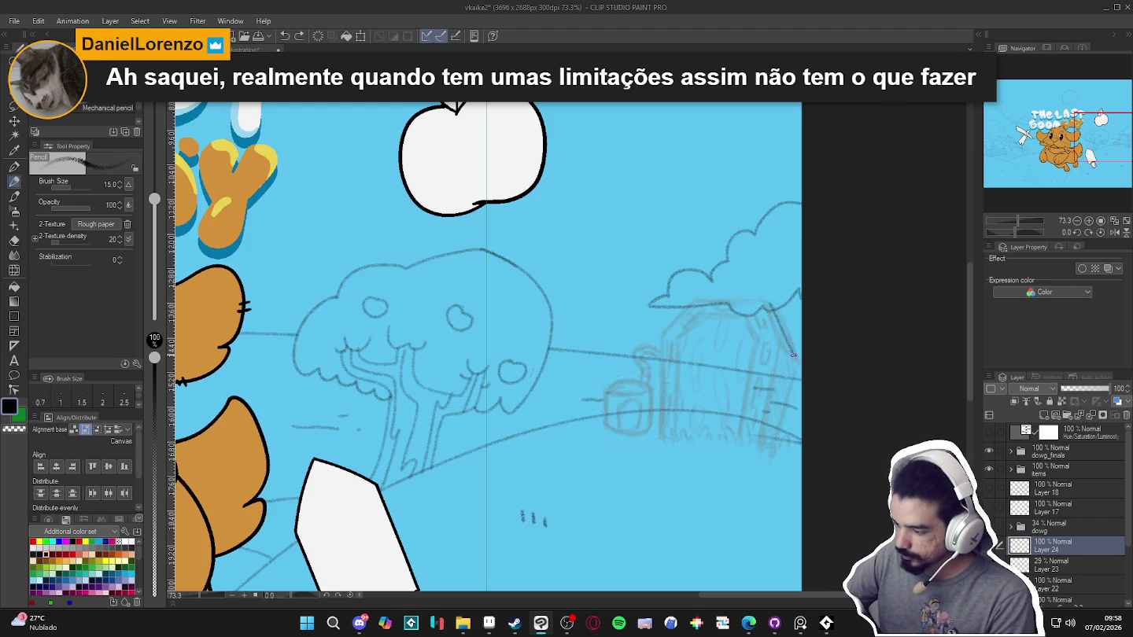
key("ctrl+z")
mouse_move(768, 302)
left_mouse_down()
mouse_move(796, 358)
mouse_move(775, 442)
left_mouse_up()
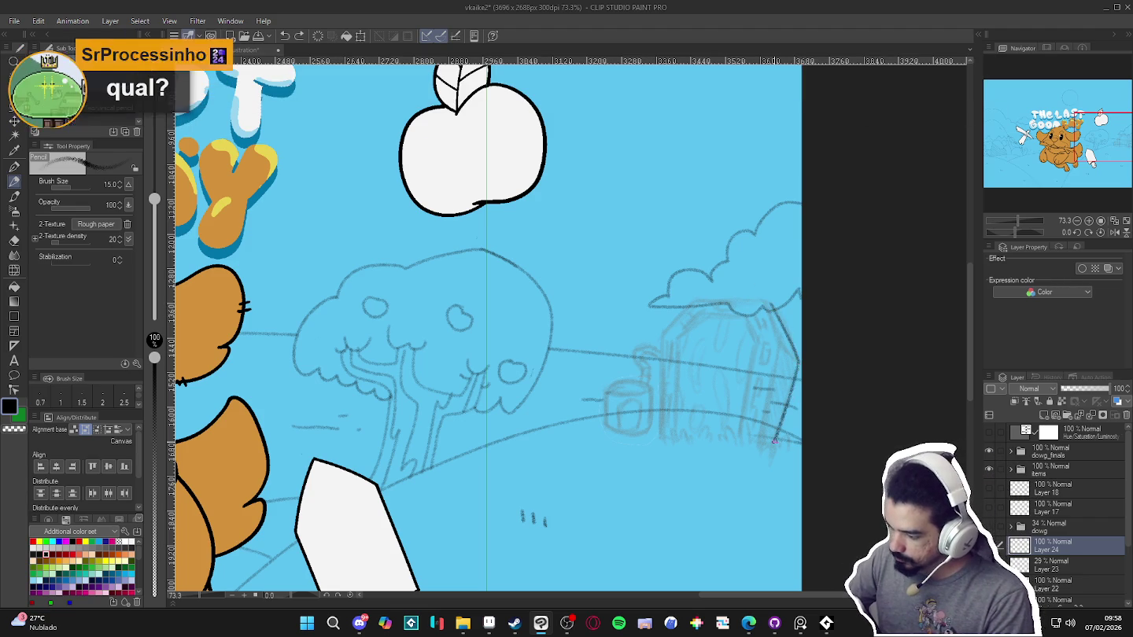
mouse_move(772, 301)
left_mouse_down()
mouse_move(698, 302)
mouse_move(663, 337)
mouse_move(658, 441)
left_mouse_up()
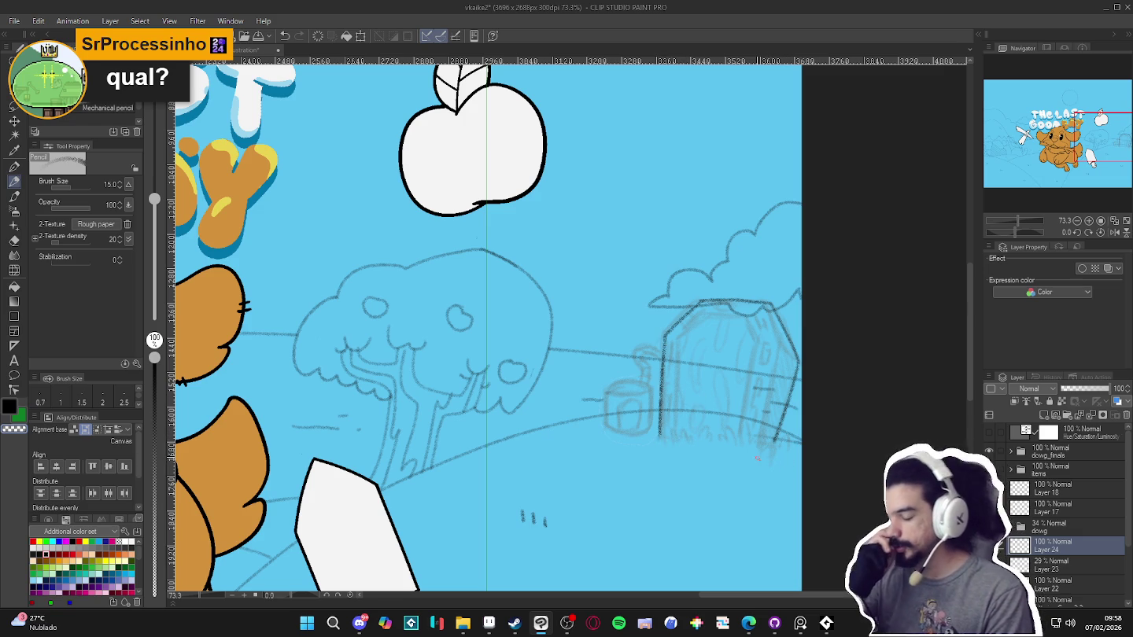
Rotate the view and draw a clean line along the barn's side
left_click_drag(756, 457, 694, 298)
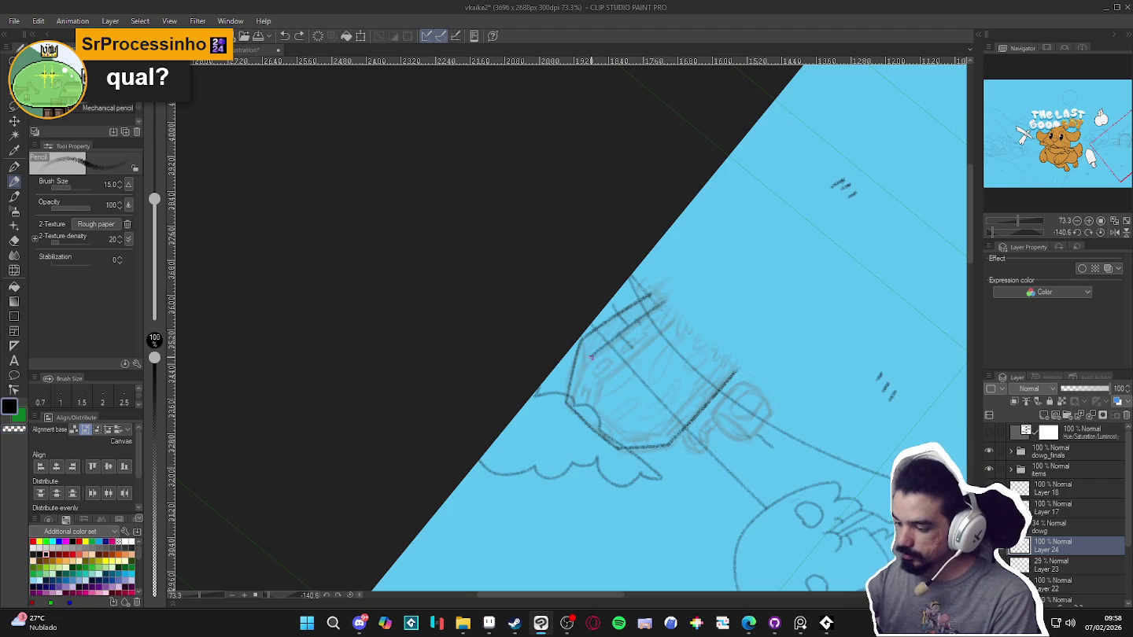
mouse_move(650, 313)
left_mouse_down()
mouse_move(590, 361)
mouse_move(570, 403)
left_mouse_up()
key("ctrl+z")
key("ctrl+z")
left_click_drag(653, 309, 598, 353)
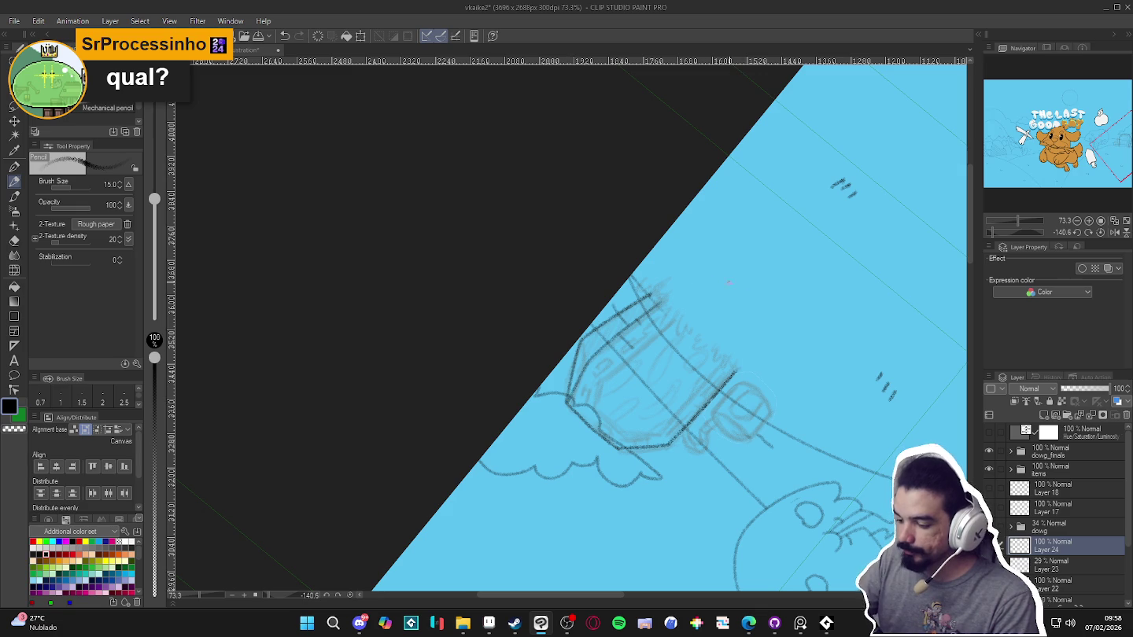
left_click_drag(712, 281, 511, 502)
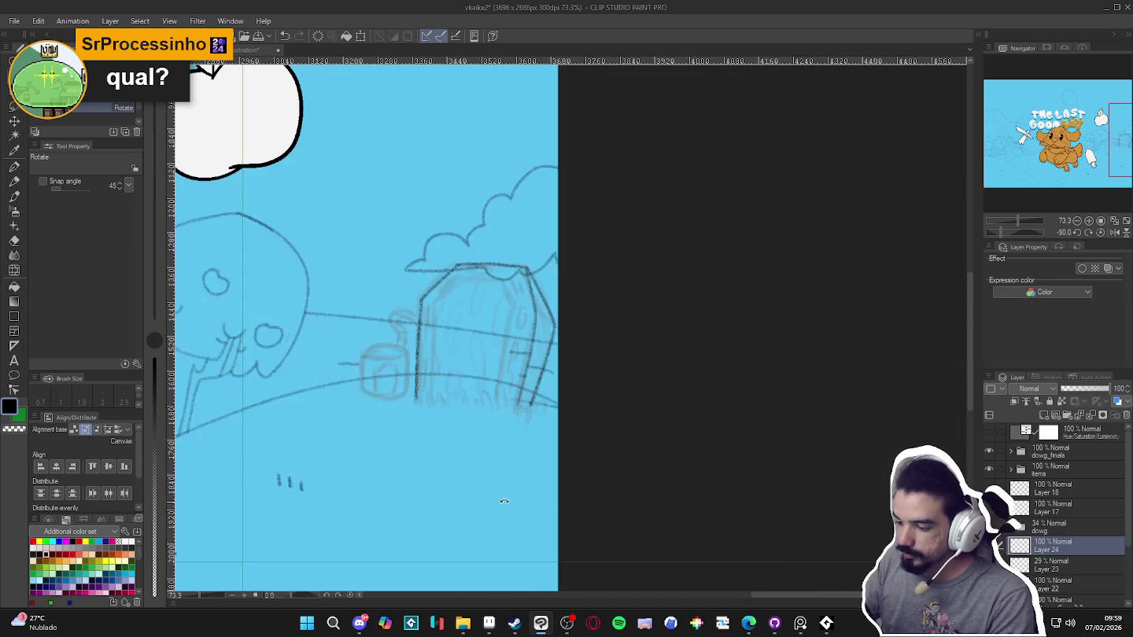
left_click_drag(594, 464, 626, 464)
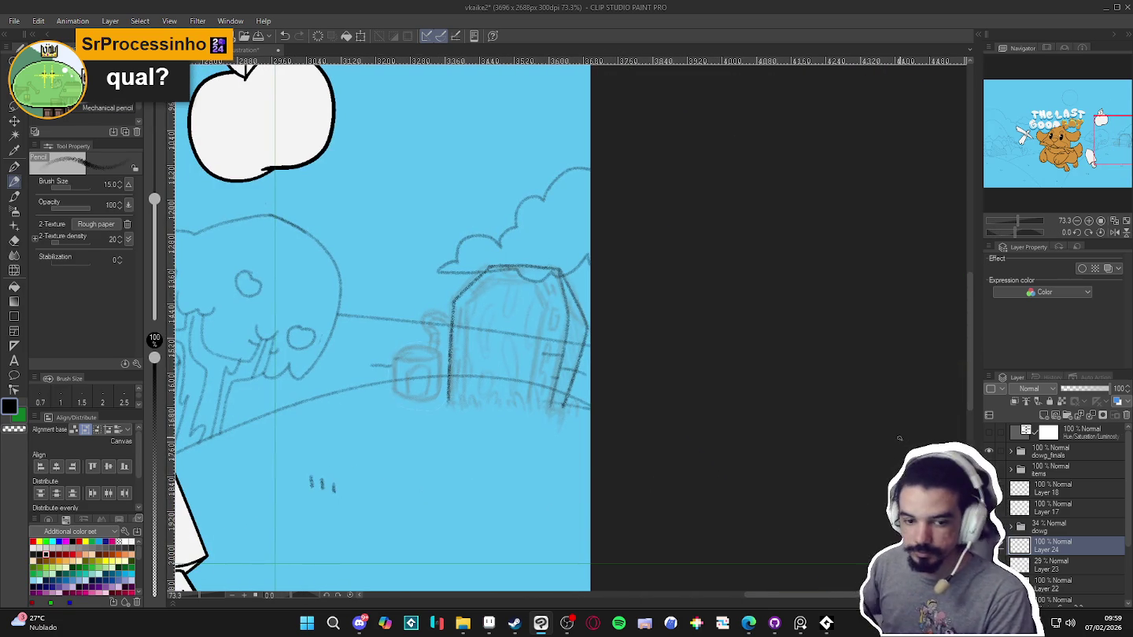
Dismiss the console window and trace the barn's right wall line
left_click(779, 622)
left_click(1065, 7)
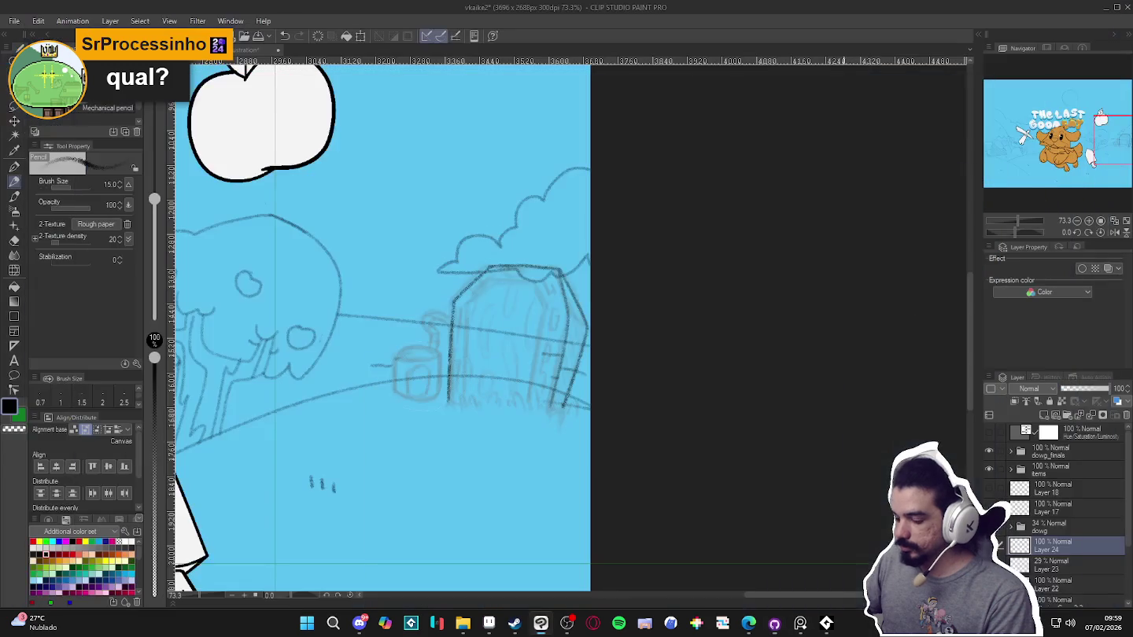
left_click(826, 622)
left_click(826, 624)
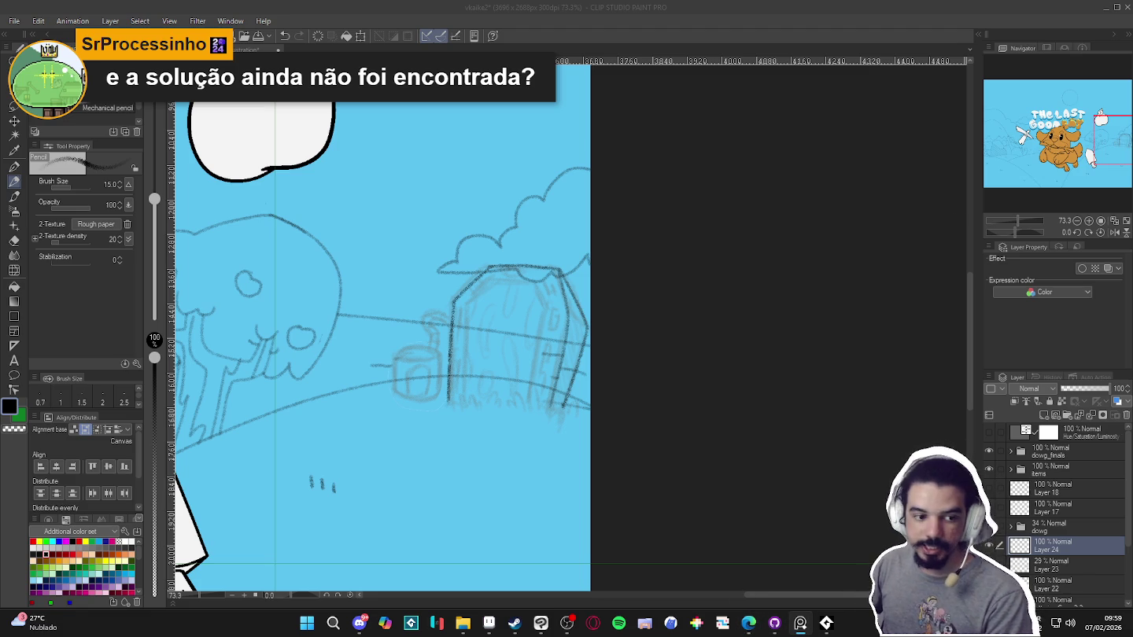
left_click(655, 315)
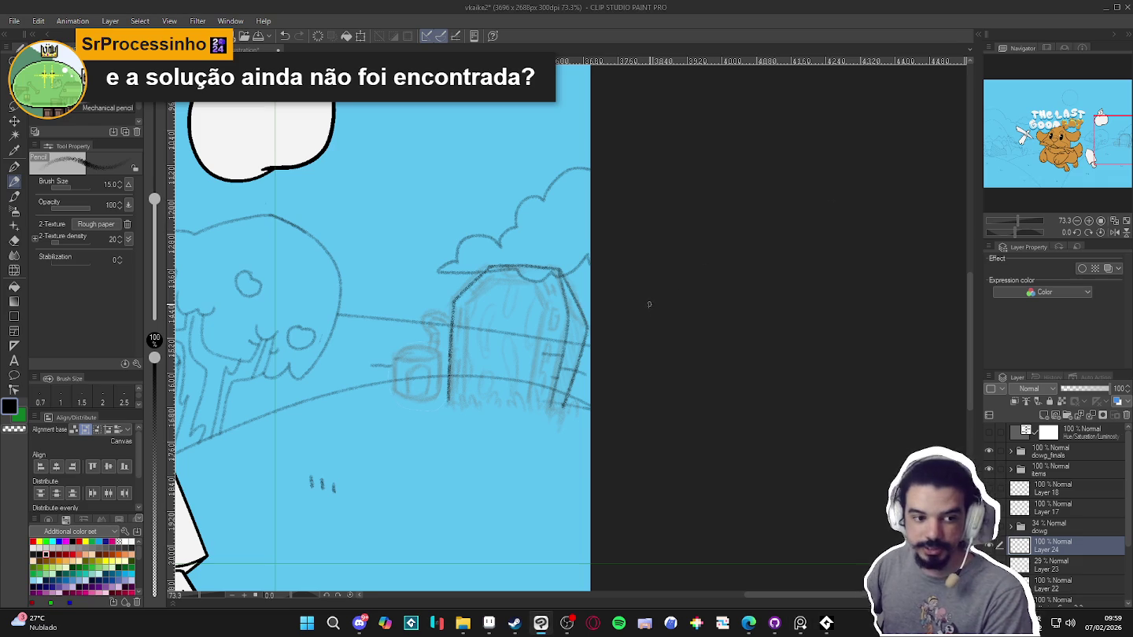
scroll(648, 304, "up", 2)
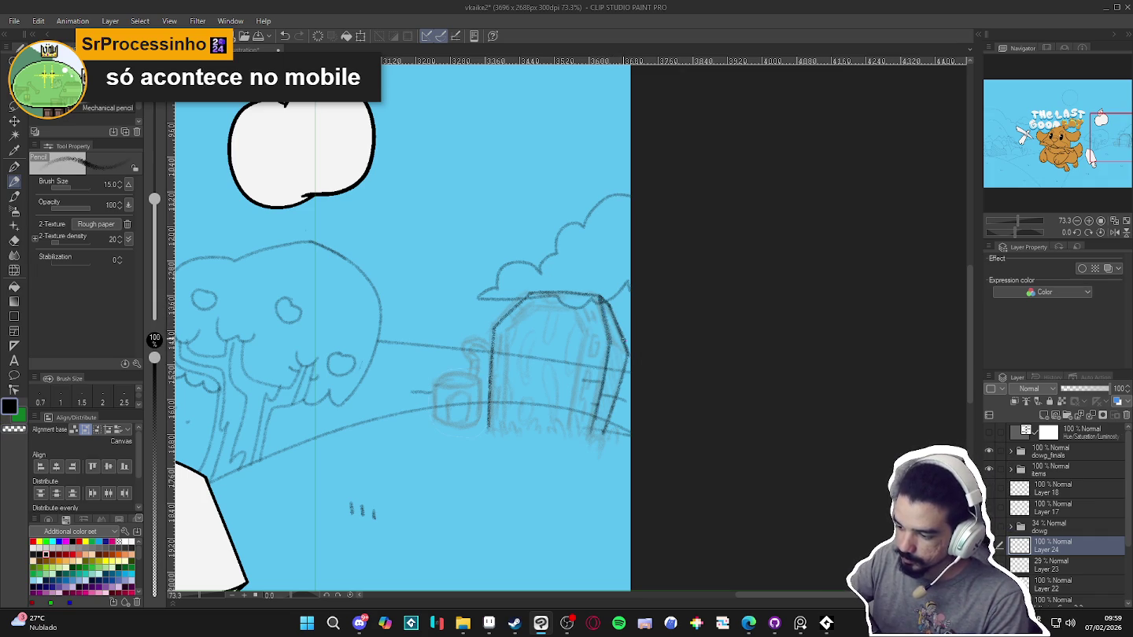
left_click_drag(622, 371, 602, 434)
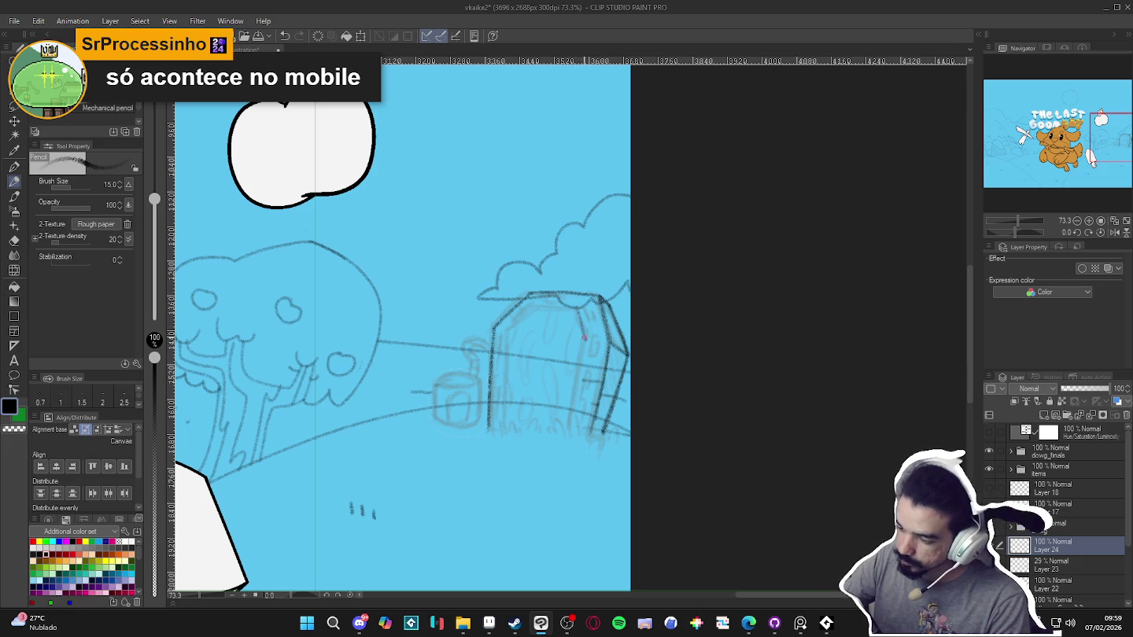
Draw two vertical pencil lines down through the barn, then rotate the view about 45°
left_click_drag(584, 309, 568, 433)
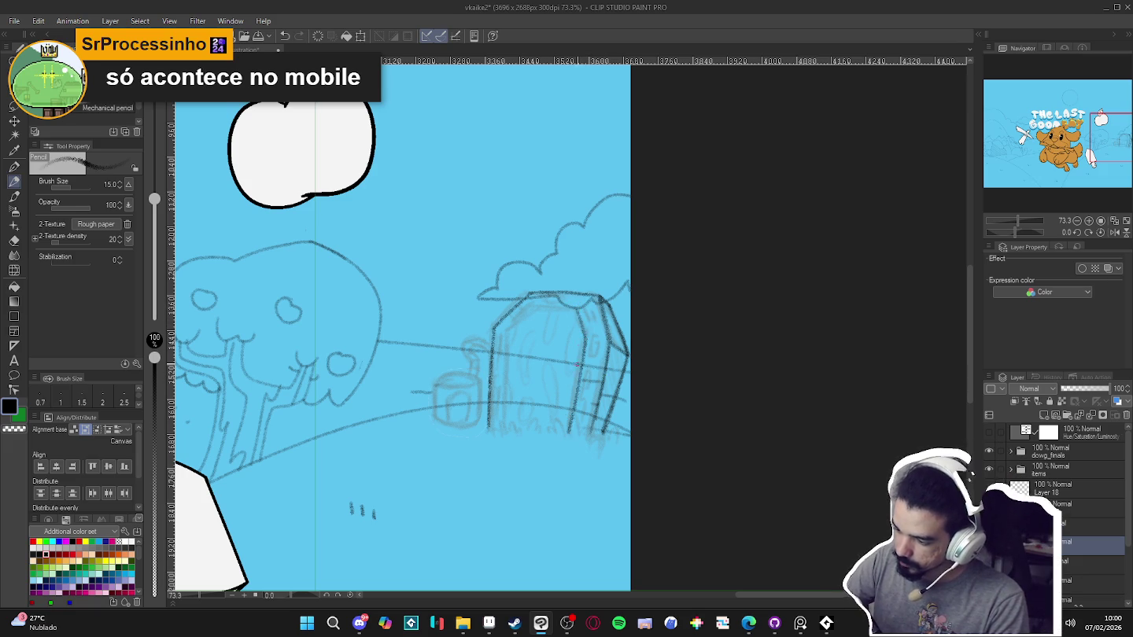
left_click_drag(584, 338, 571, 433)
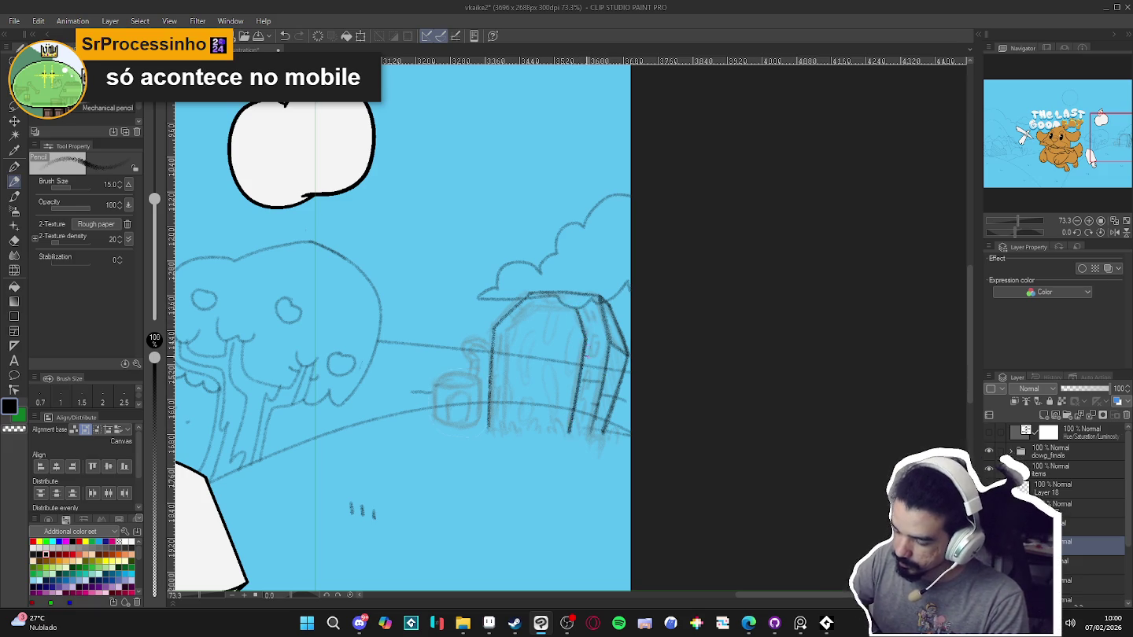
key("r")
mouse_move(658, 329)
left_mouse_down()
mouse_move(732, 194)
mouse_move(593, 243)
left_mouse_up()
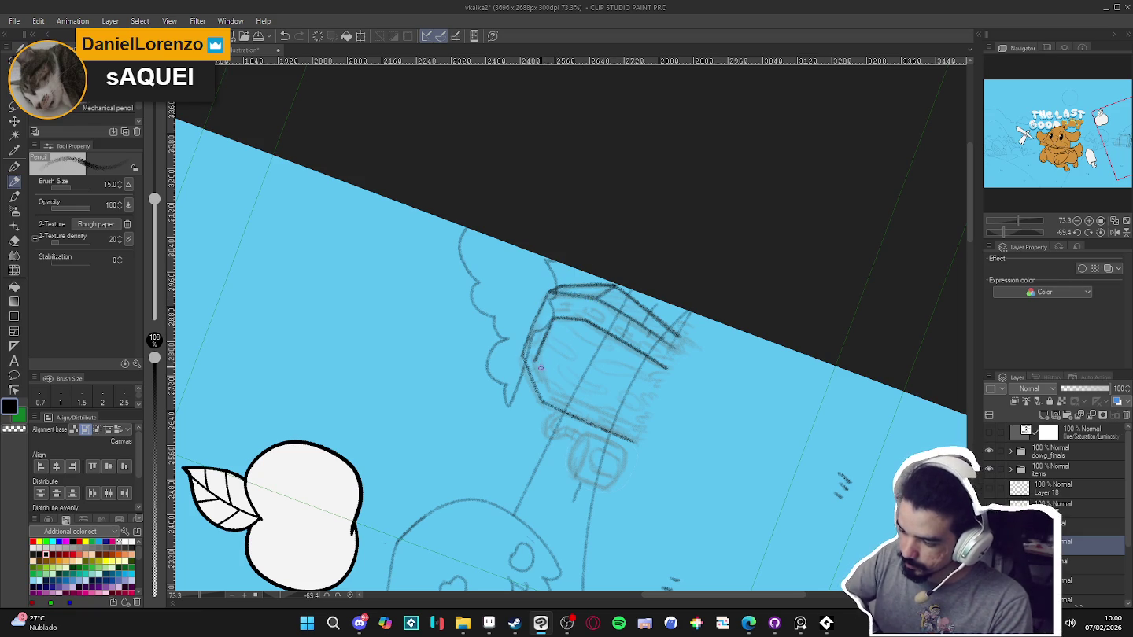
Redraw the gate's left edge with several dark strokes, replacing a bad one
mouse_move(548, 393)
left_mouse_down()
mouse_move(512, 334)
mouse_move(471, 425)
left_mouse_up()
key("ctrl+z")
left_click_drag(499, 322, 477, 421)
left_click_drag(502, 320, 482, 403)
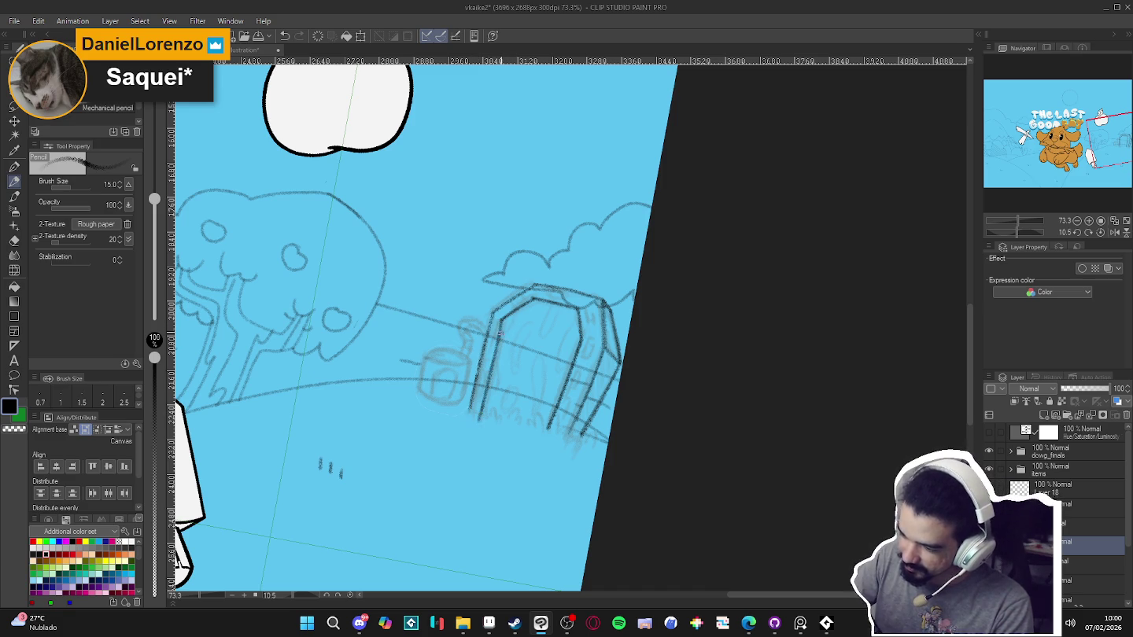
left_click_drag(502, 327, 478, 422)
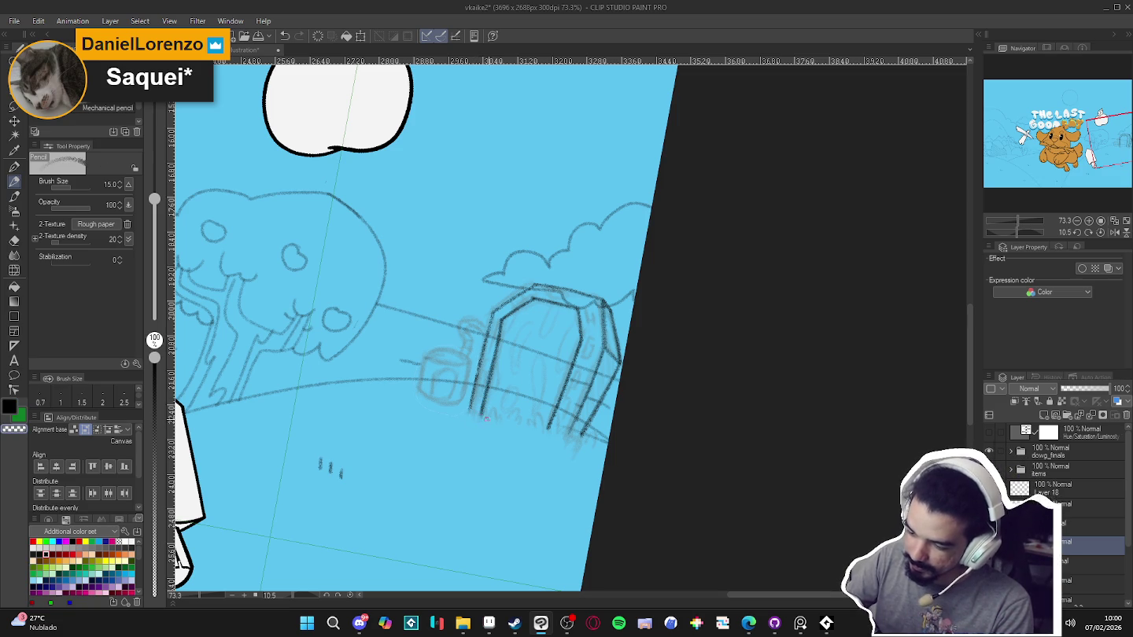
Turn the view upright and darken the gate's left post once more
mouse_move(732, 471)
left_mouse_down()
mouse_move(839, 379)
mouse_move(760, 475)
mouse_move(778, 464)
mouse_move(572, 321)
mouse_move(572, 302)
left_mouse_up()
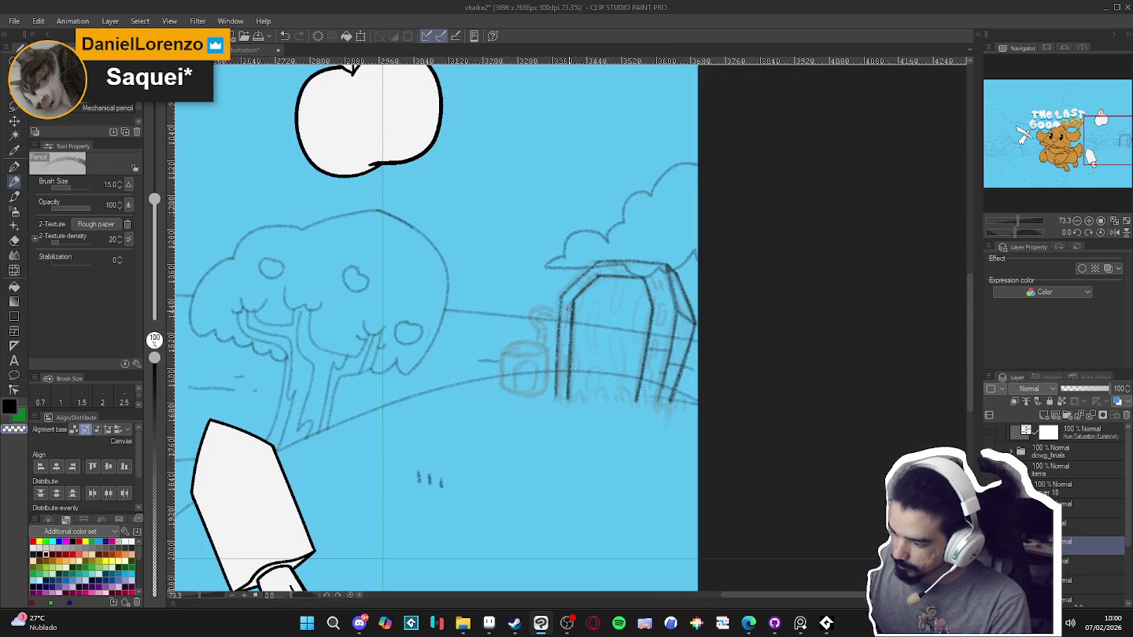
left_click_drag(572, 330, 565, 398)
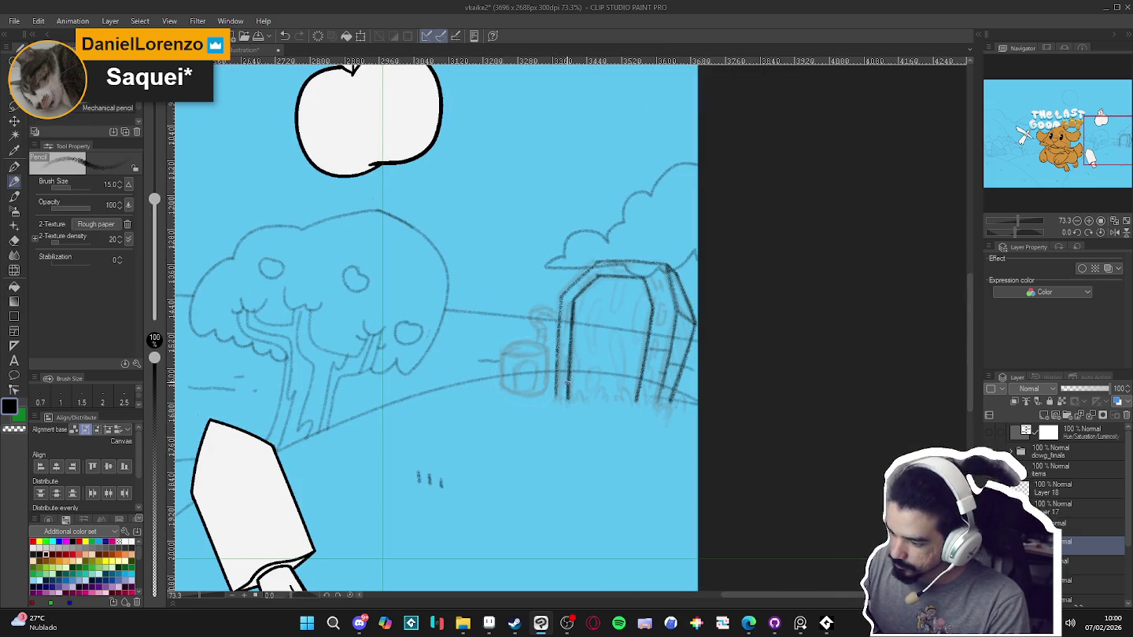
left_click_drag(754, 445, 763, 460)
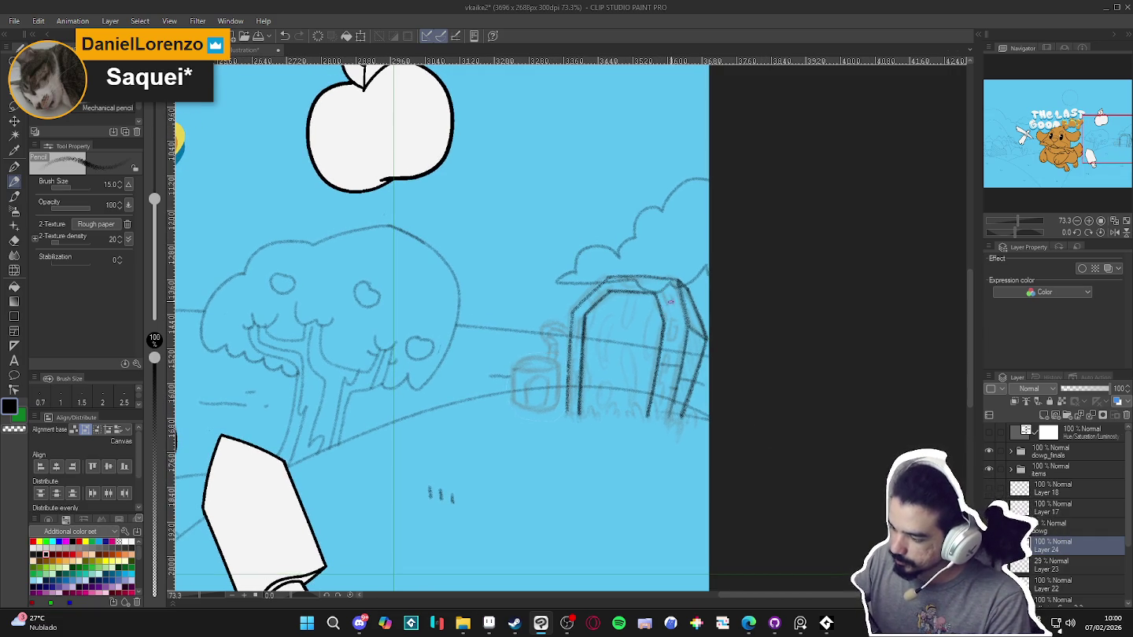
Add small detail marks and short vertical strokes on the gate's posts
left_click_drag(668, 298, 674, 305)
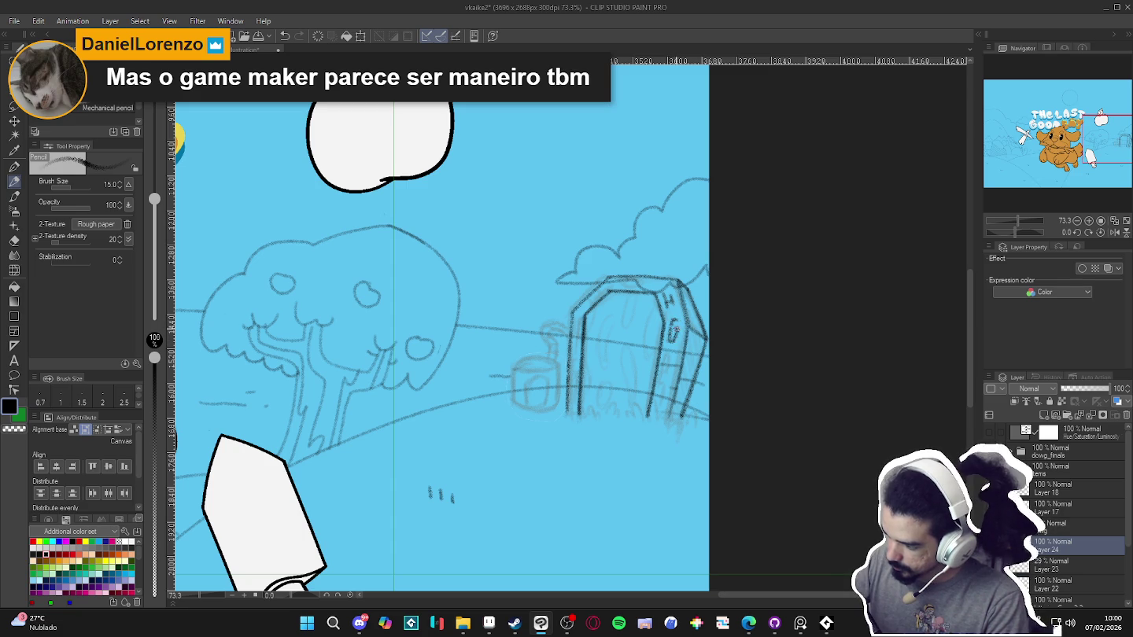
left_click_drag(671, 321, 674, 340)
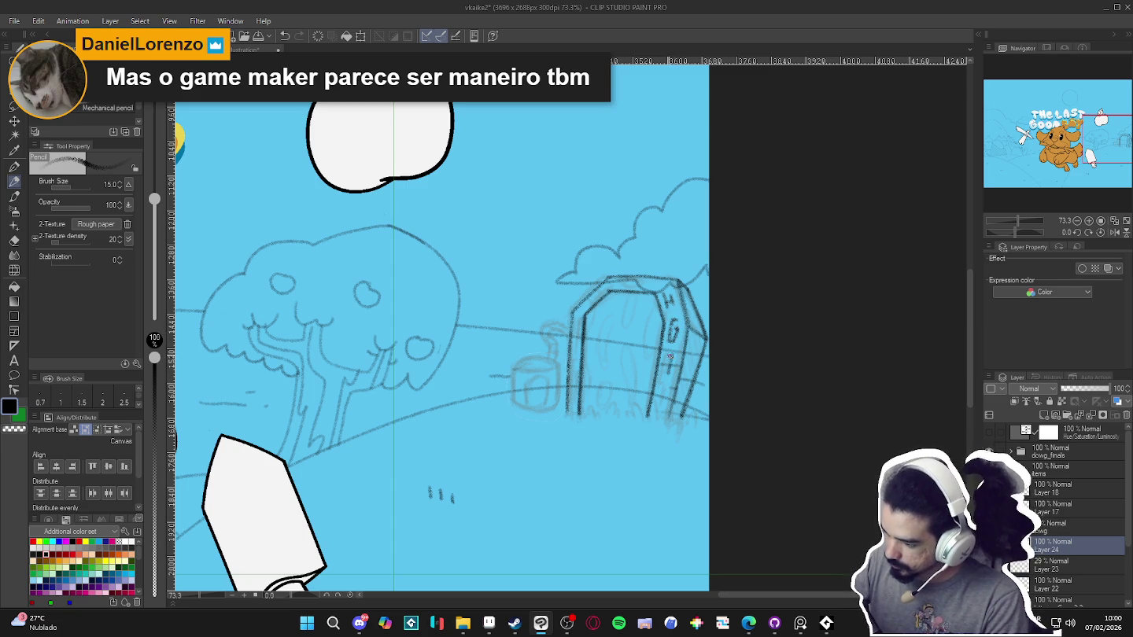
left_click_drag(666, 357, 662, 395)
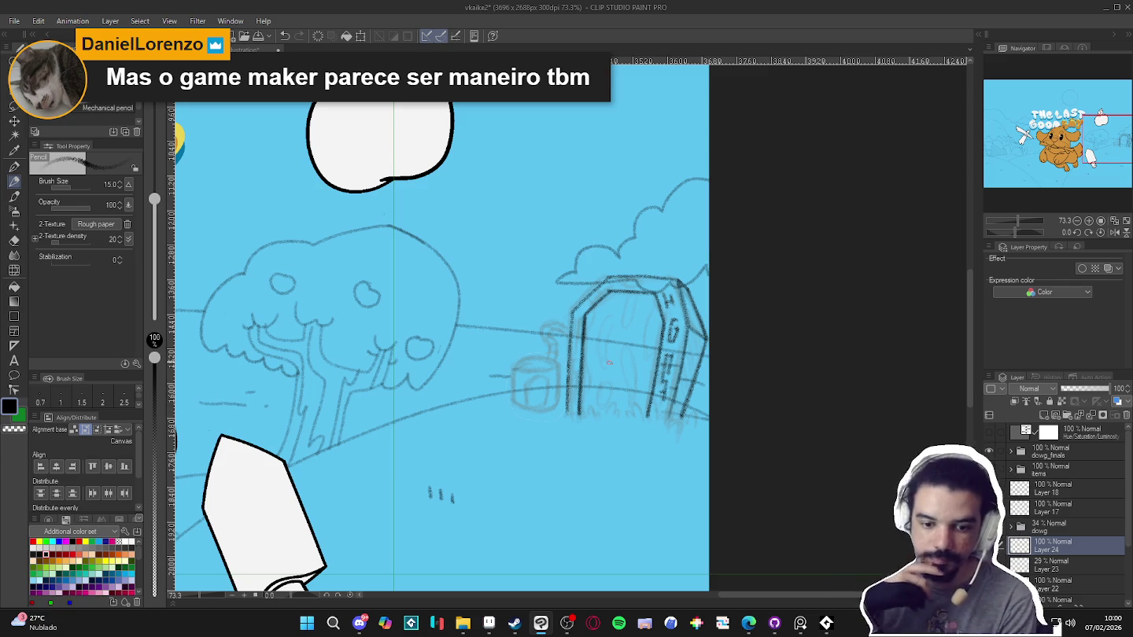
left_click_drag(683, 260, 707, 286)
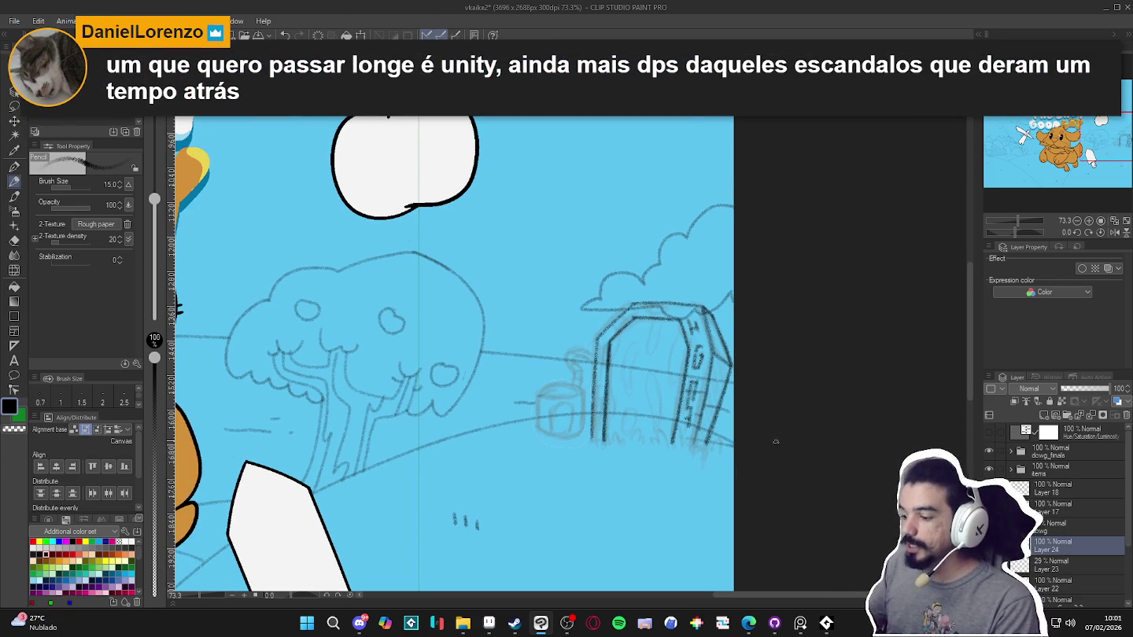
Draw grass tufts along the gate's base, tilting the canvas as needed
key("p")
left_click_drag(659, 445, 599, 331)
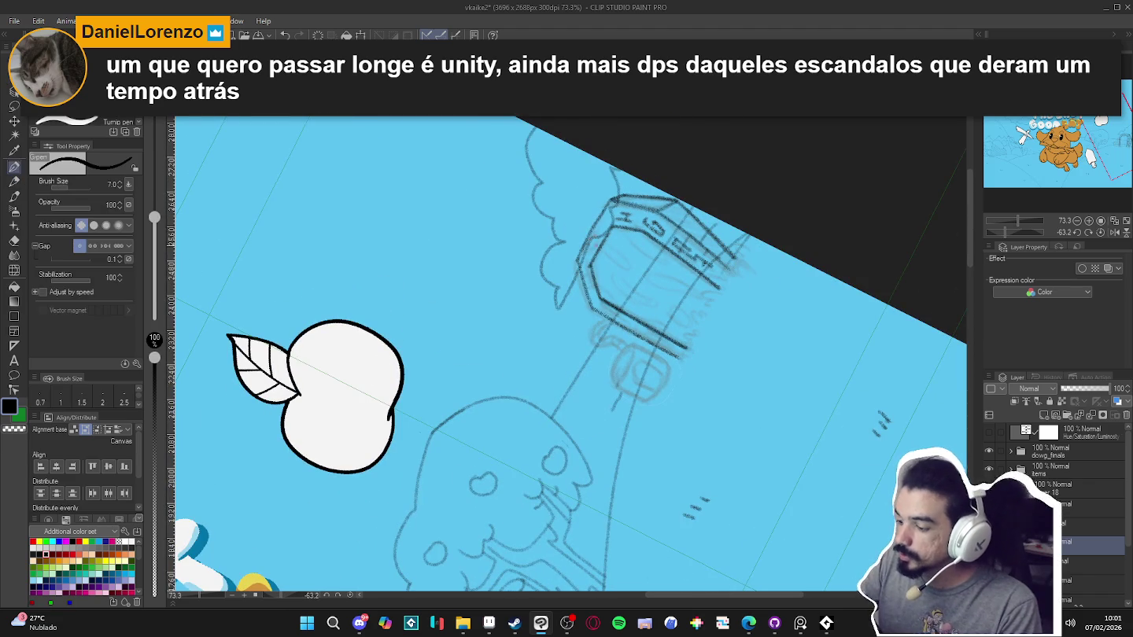
key("p")
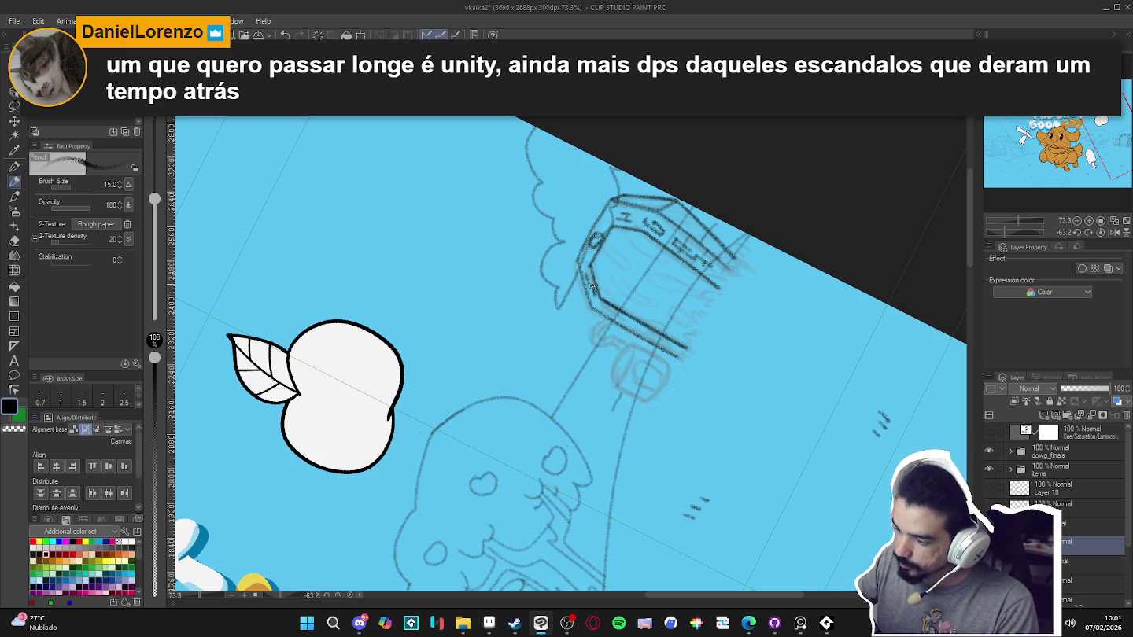
left_click_drag(674, 336, 584, 322)
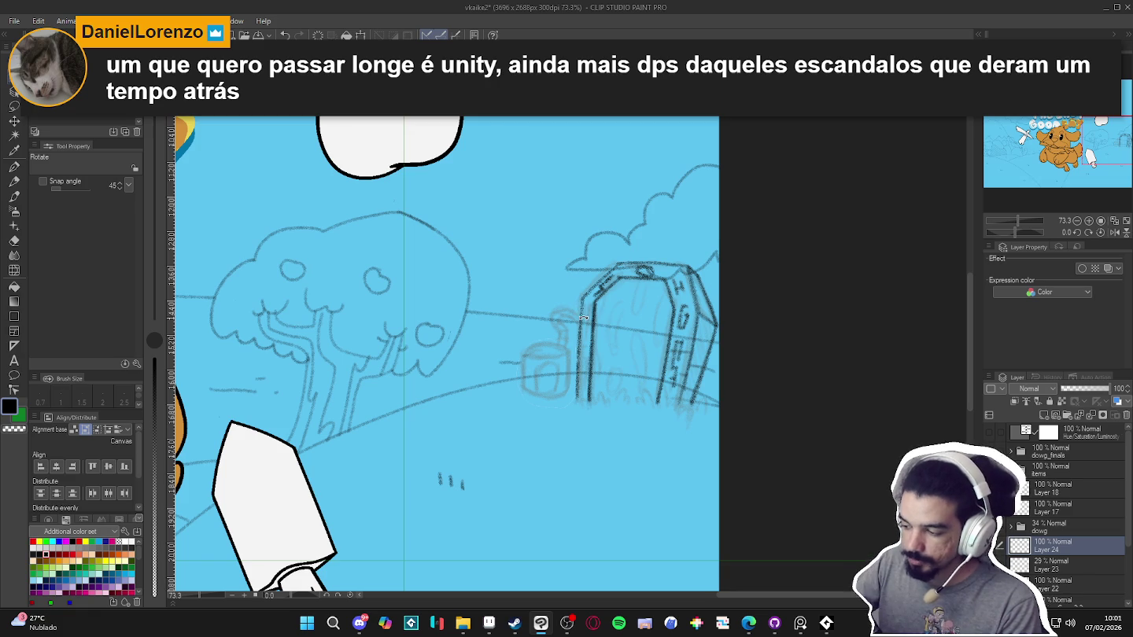
key("p")
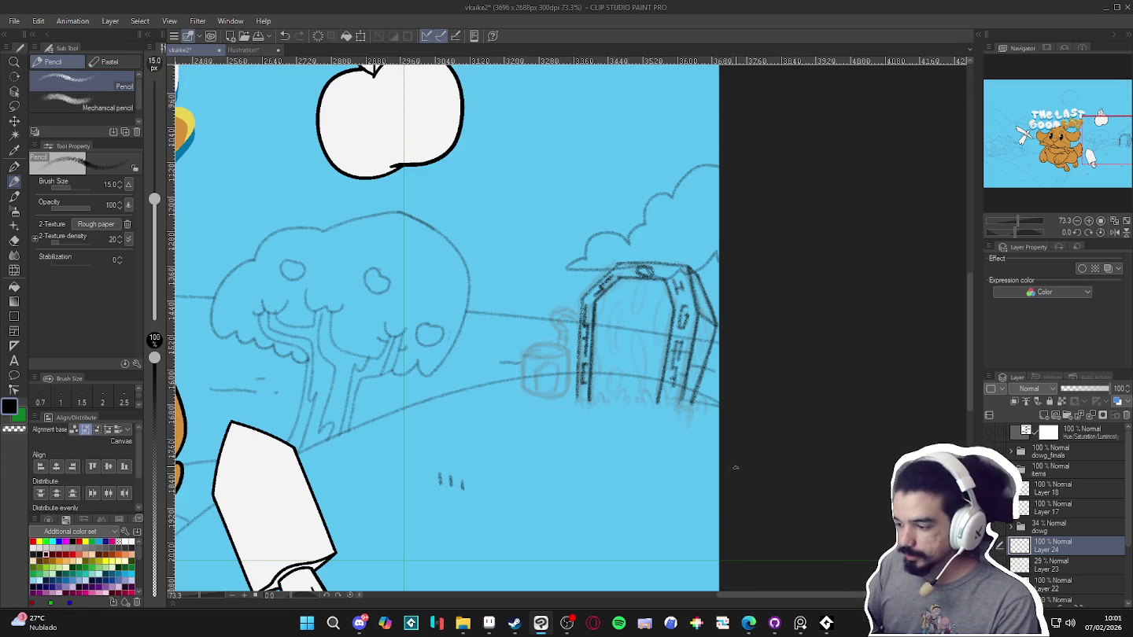
left_click_drag(734, 468, 779, 267)
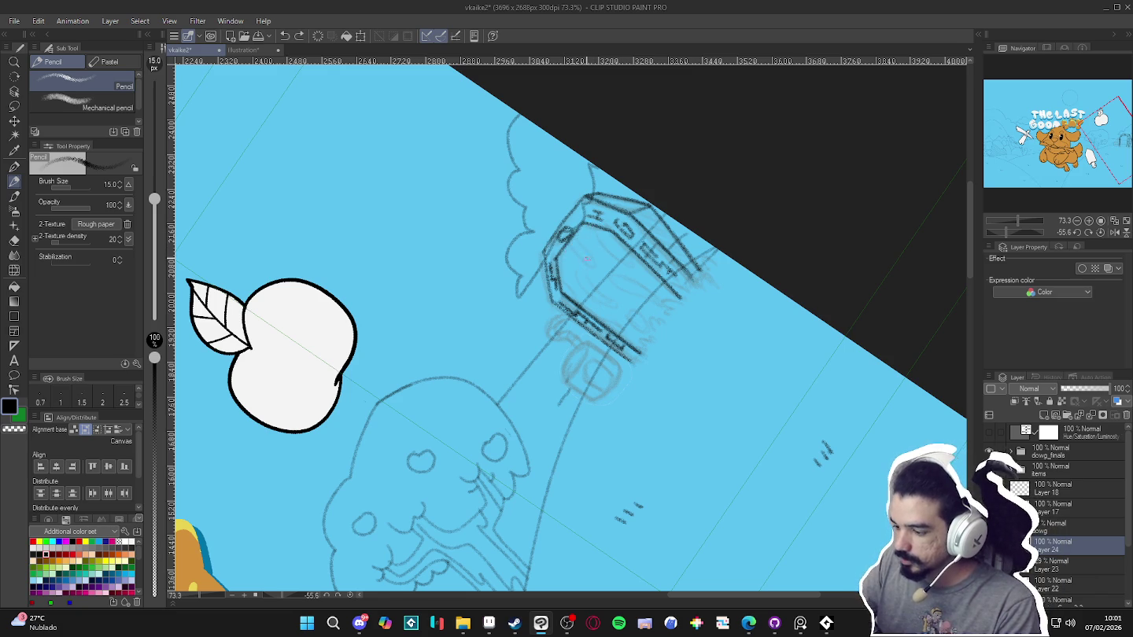
left_click_drag(808, 307, 707, 495)
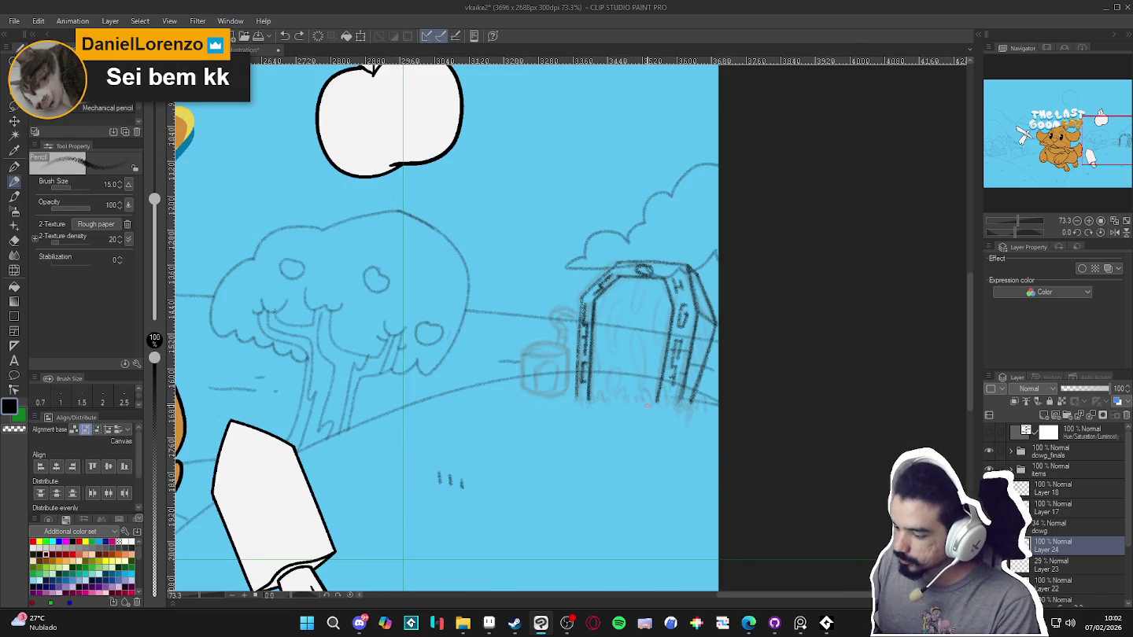
mouse_move(643, 403)
left_mouse_down()
mouse_move(660, 391)
mouse_move(691, 401)
left_mouse_up()
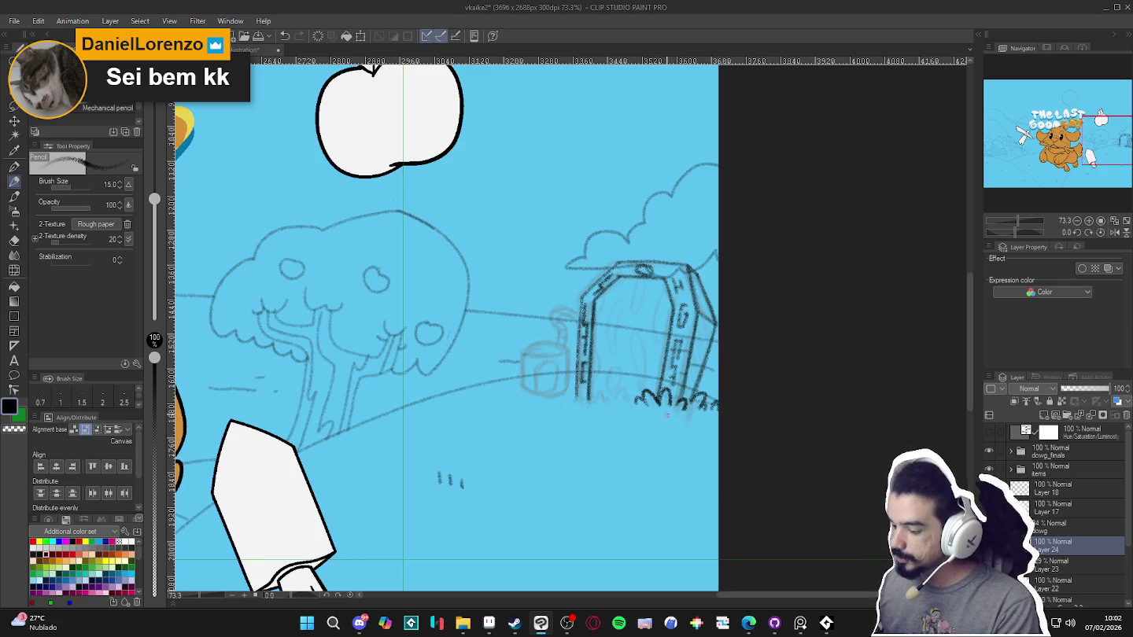
Add grass blades at the door's bottom-left and darken its right edge, removing a stray line
left_click_drag(594, 399, 590, 408)
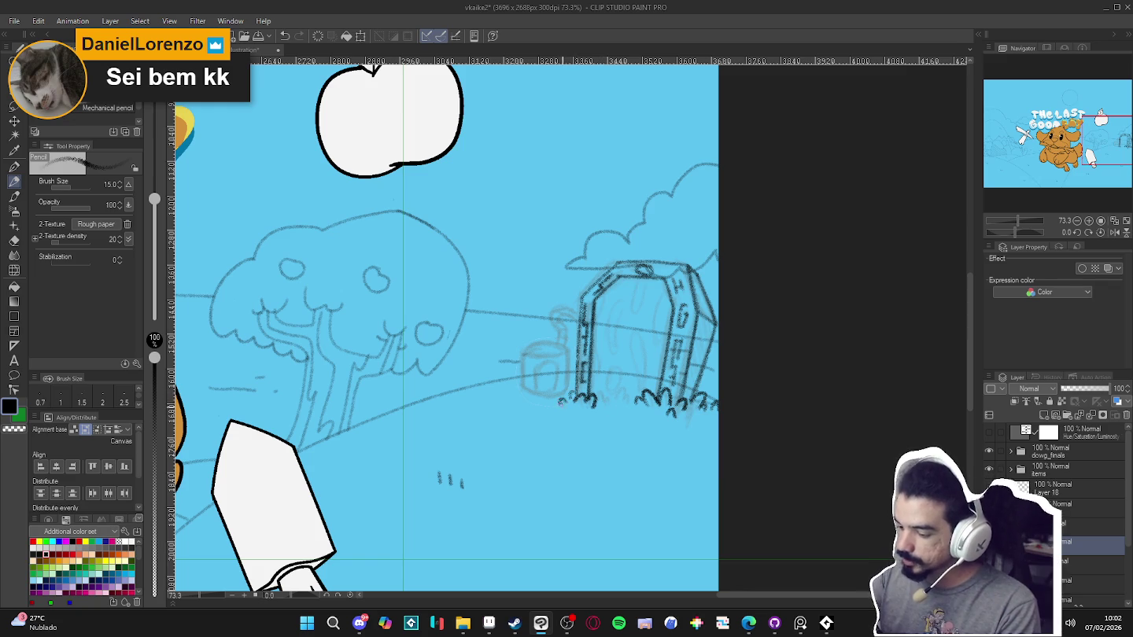
left_click_drag(741, 473, 747, 489)
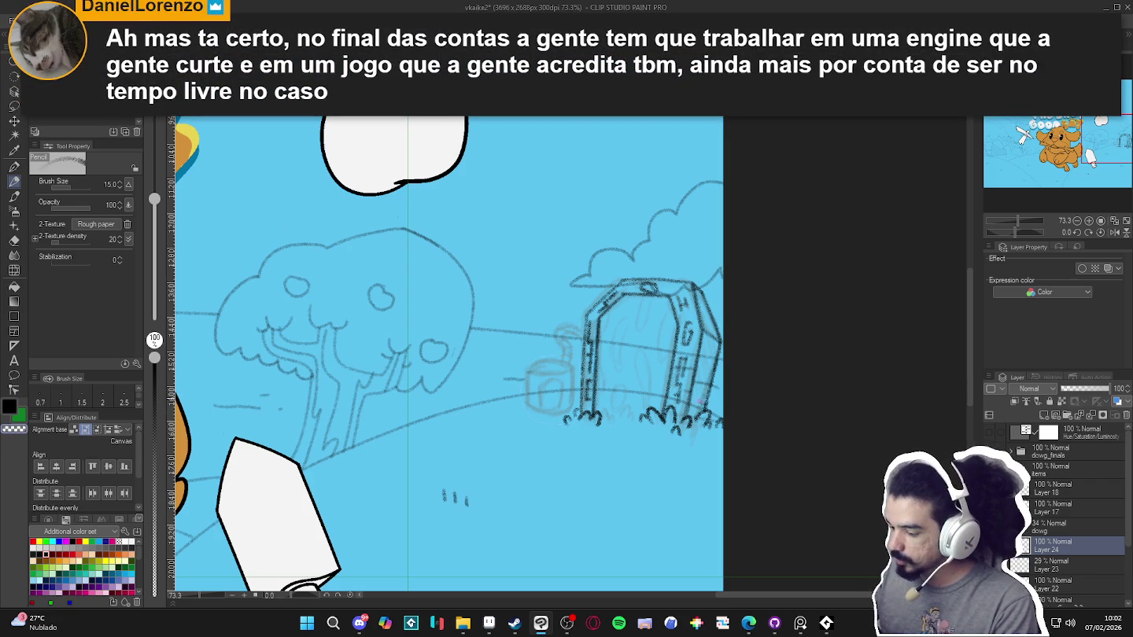
left_click_drag(714, 343, 704, 401)
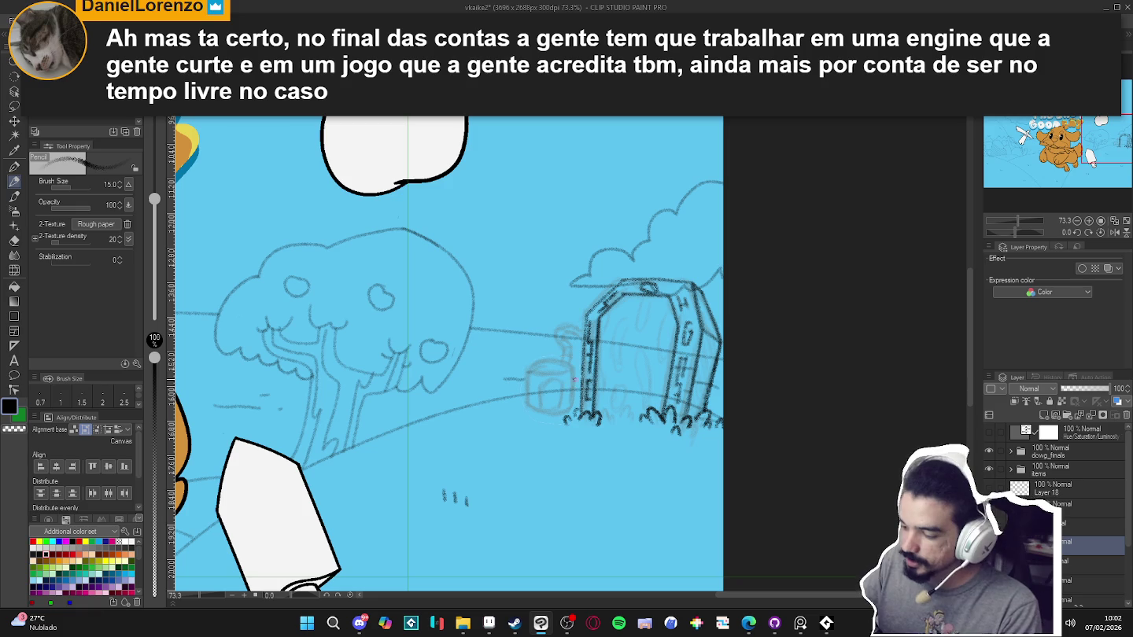
key("ctrl+z")
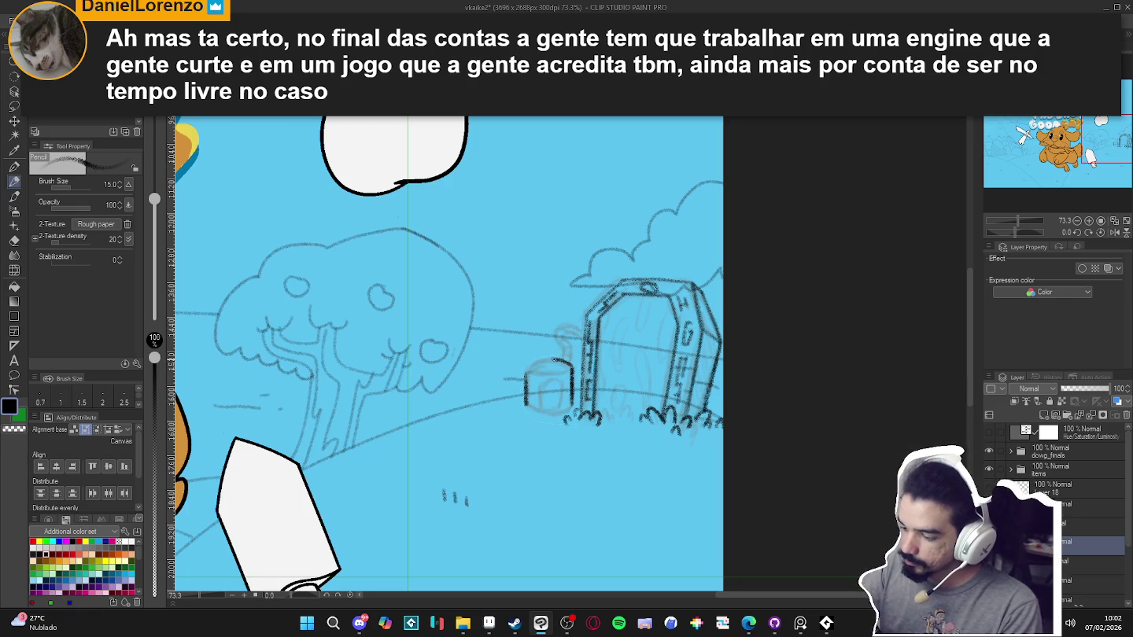
Replace the arched stroke by closing the small oval's right side, then reset rotation
key("ctrl+z")
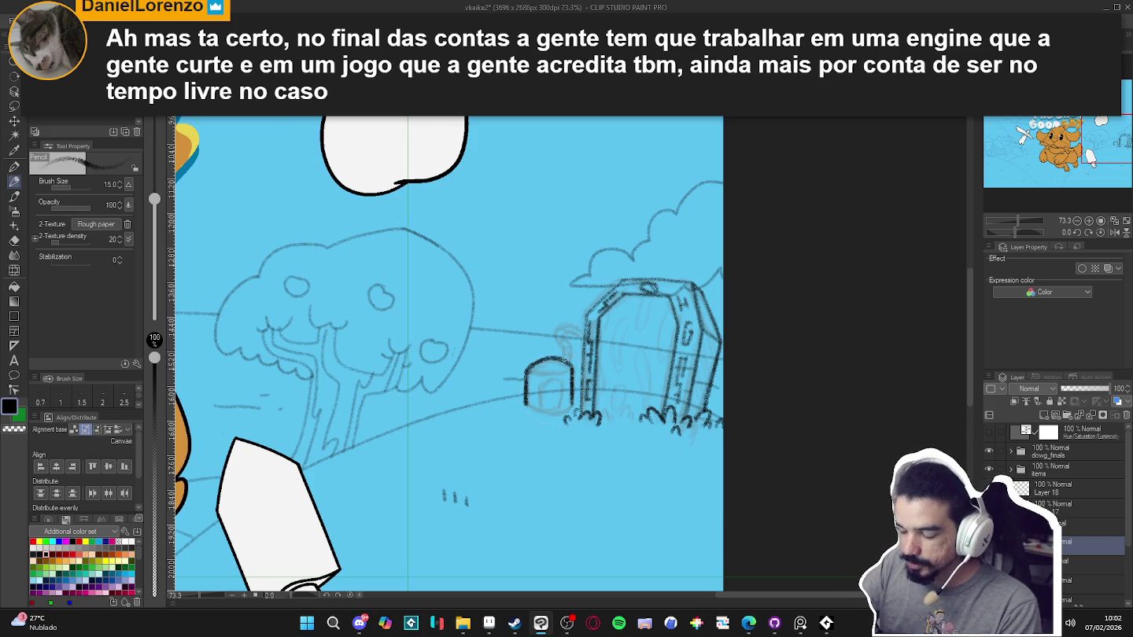
left_click_drag(566, 354, 701, 265)
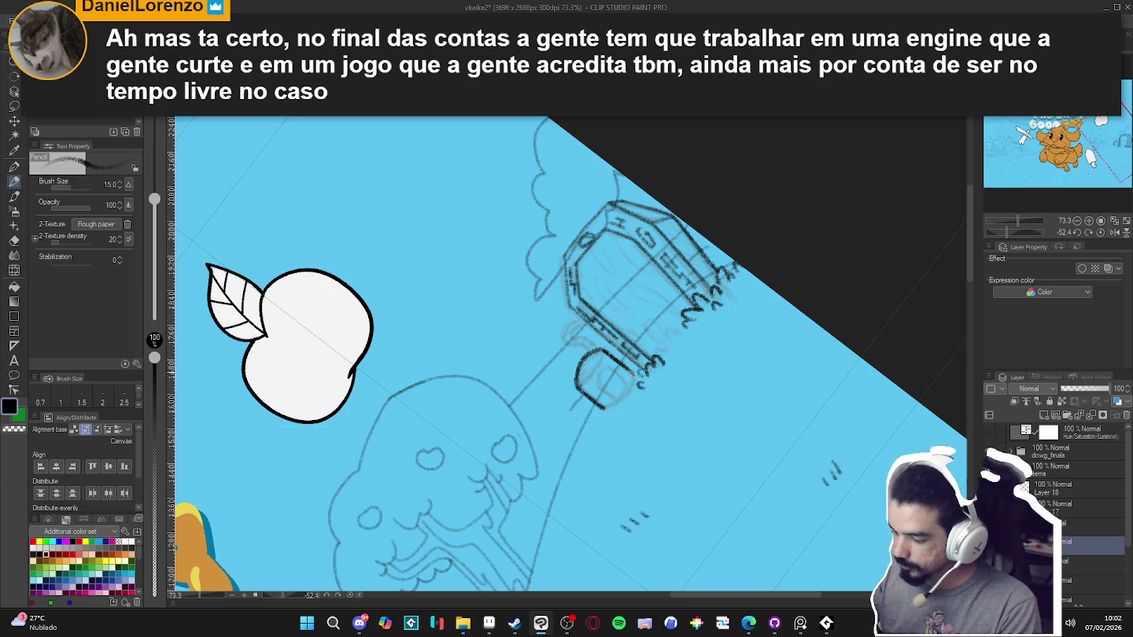
mouse_move(630, 371)
left_mouse_down()
mouse_move(613, 405)
mouse_move(674, 496)
mouse_move(671, 512)
left_mouse_up()
key("r")
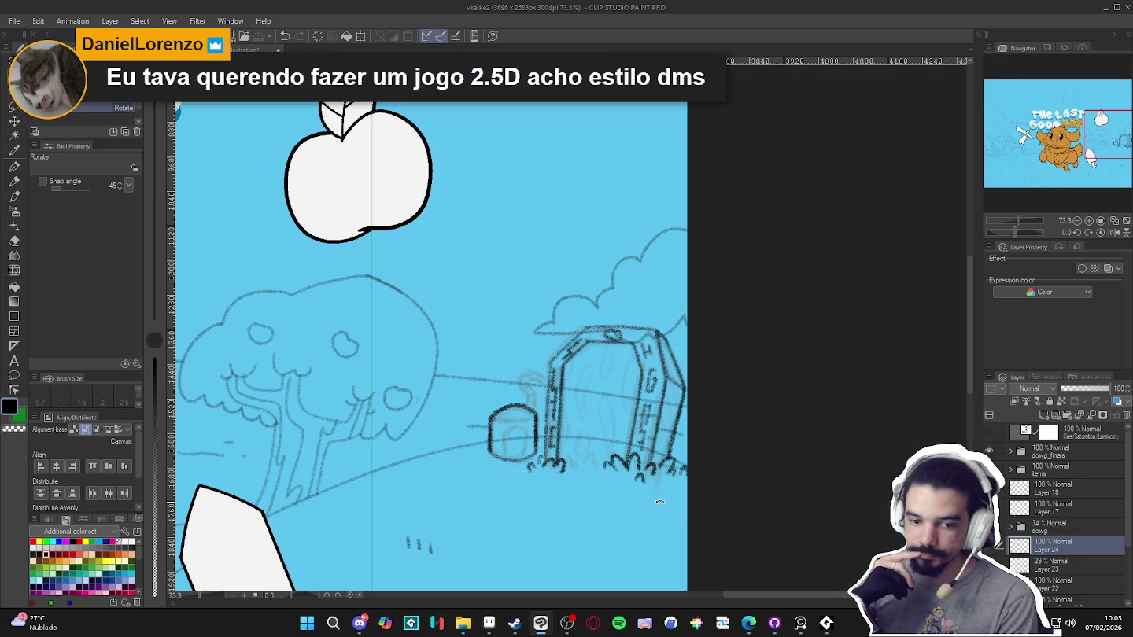
scroll(542, 387, "down", 1)
scroll(541, 388, "down", 1)
scroll(542, 387, "up", 1)
scroll(543, 447, "up", 1)
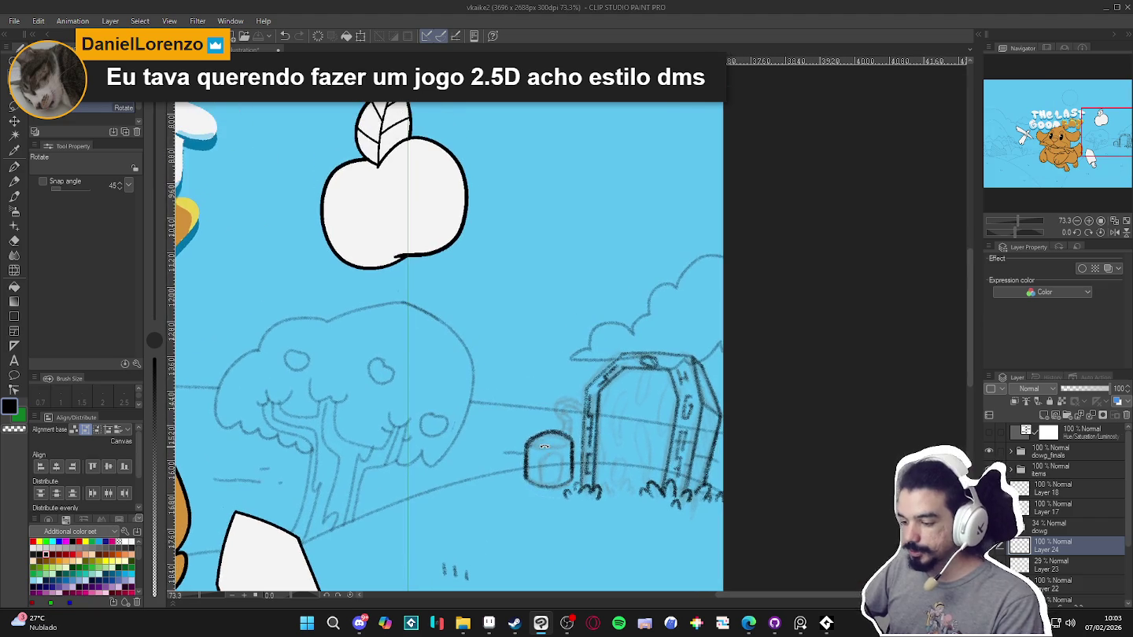
key("p")
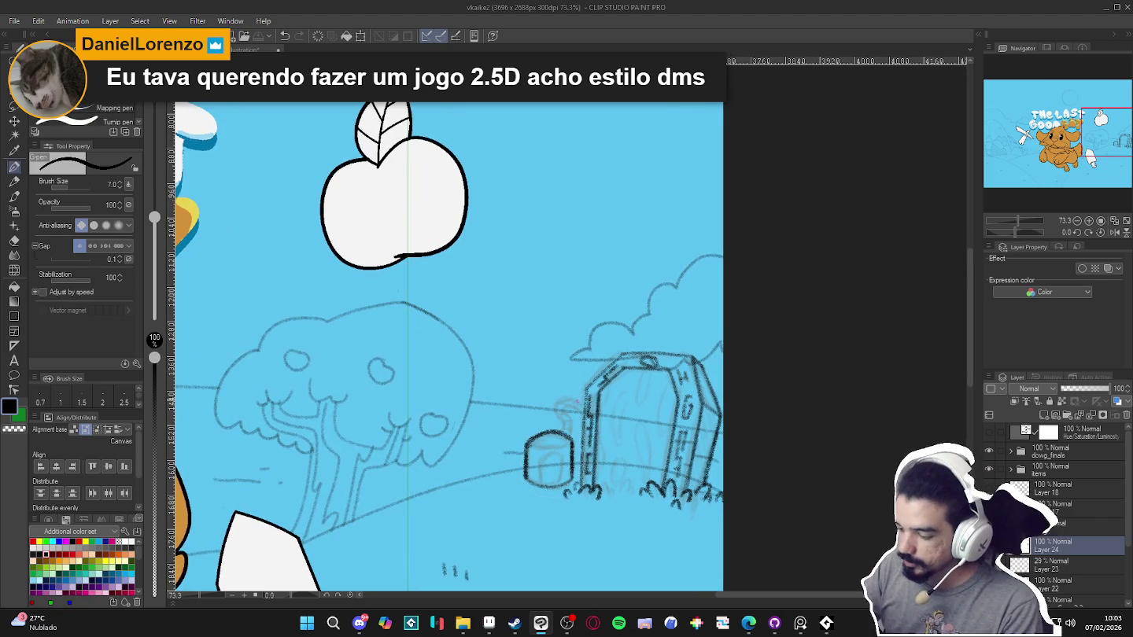
key("p")
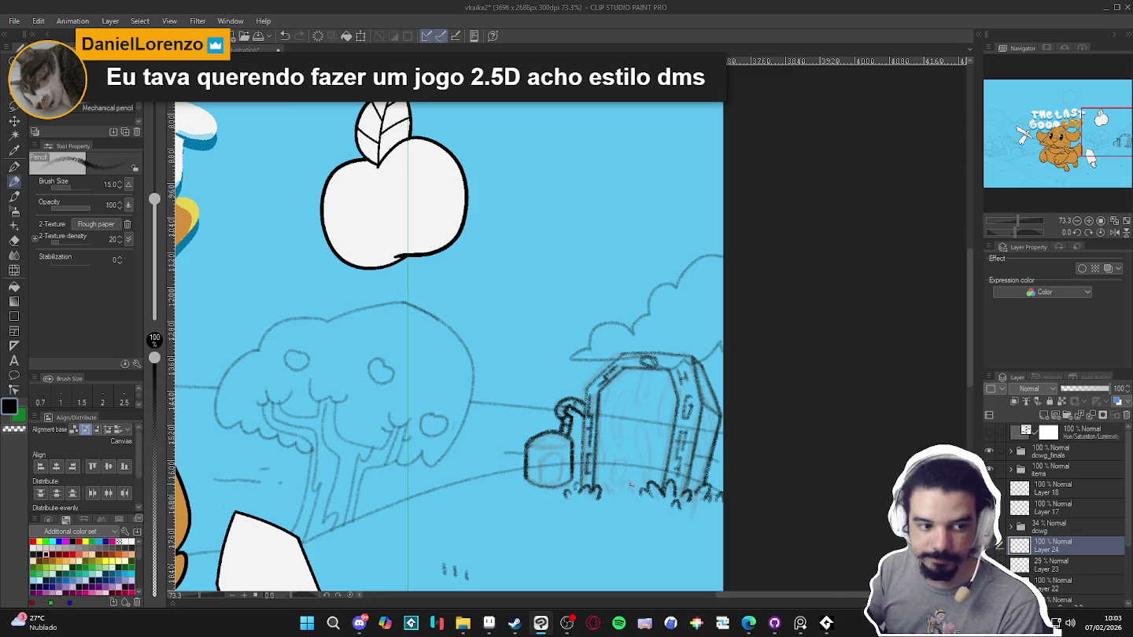
Tilt the canvas about 44° and darken the bucket's lower-left outline, then reset the view upright
key("r")
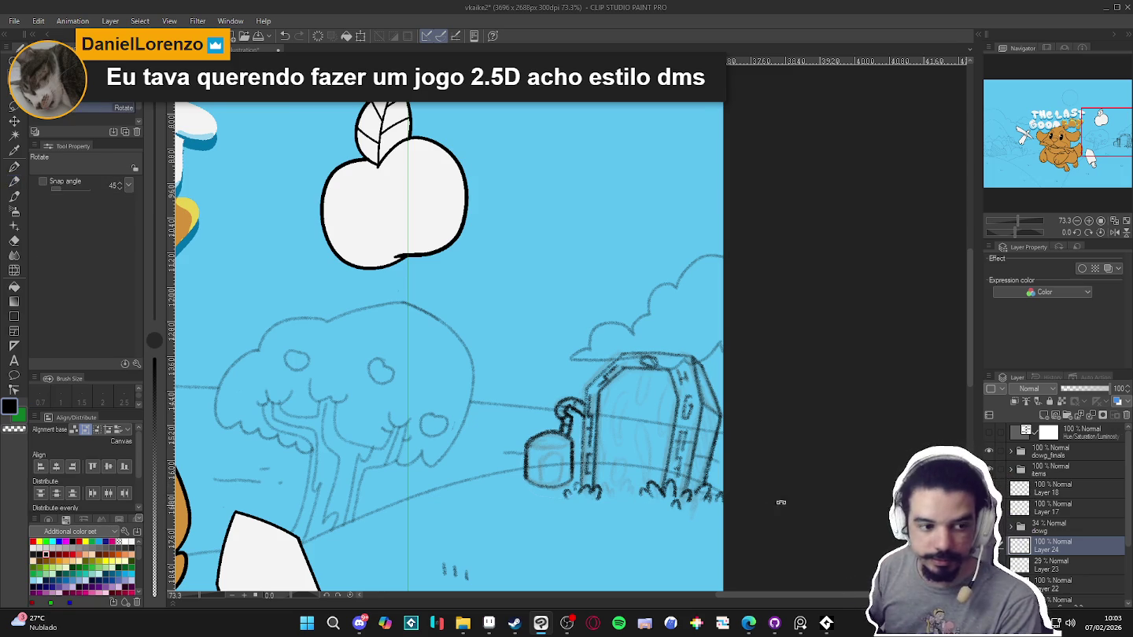
left_click_drag(765, 509, 787, 244)
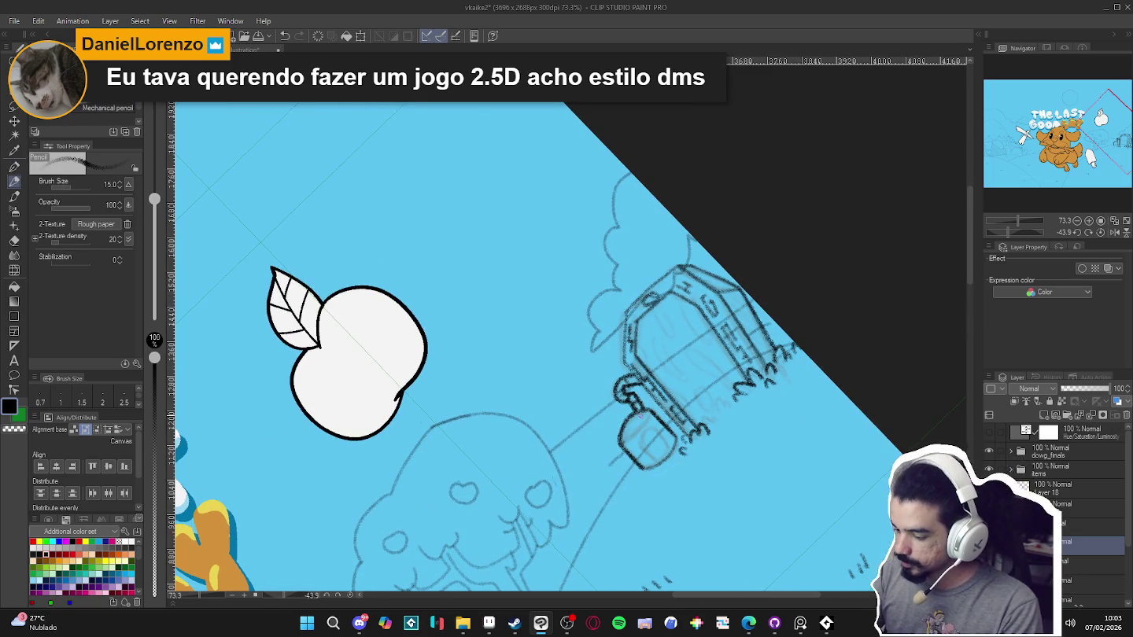
mouse_move(624, 425)
left_mouse_down()
mouse_move(645, 443)
mouse_move(655, 420)
left_mouse_up()
mouse_move(623, 413)
left_mouse_down()
mouse_move(642, 431)
mouse_move(630, 443)
left_mouse_up()
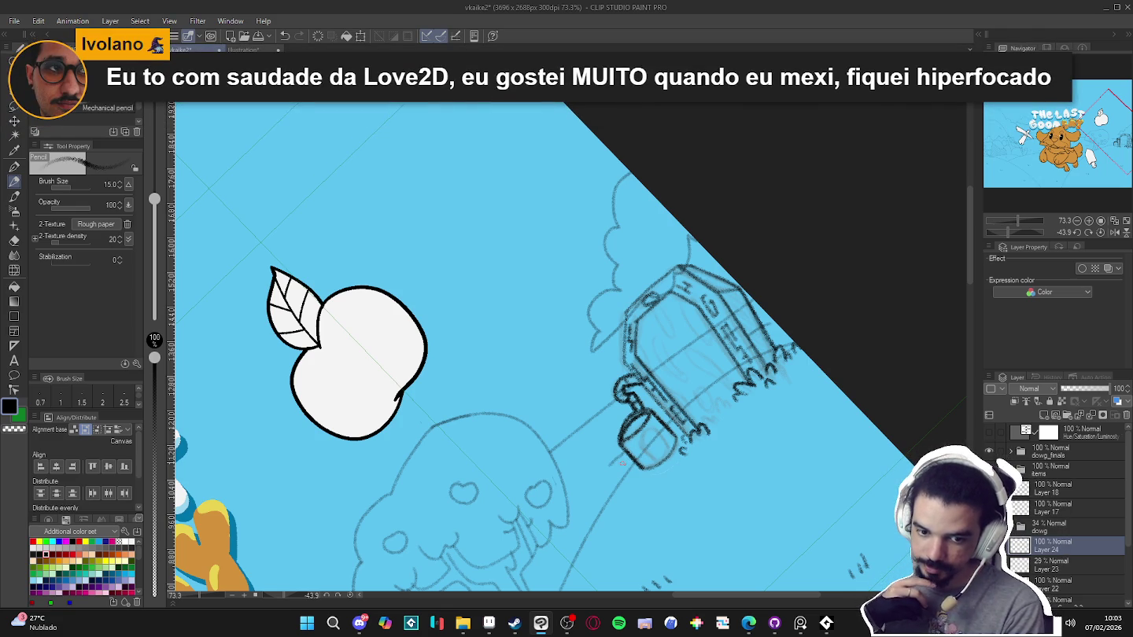
left_click_drag(638, 445, 652, 458)
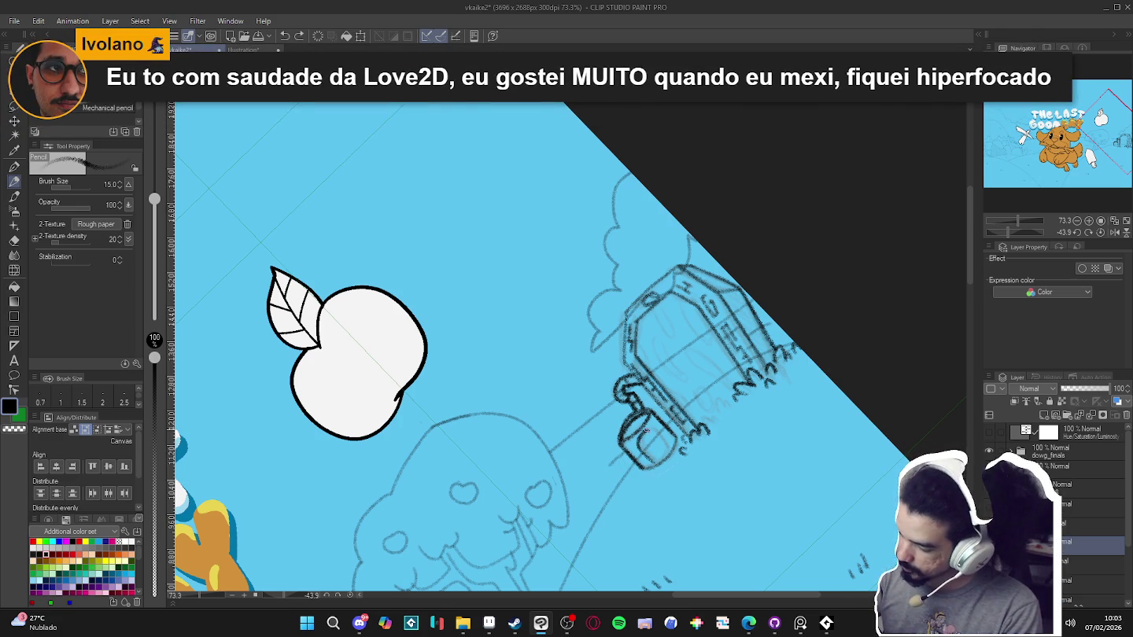
key("ctrl+z")
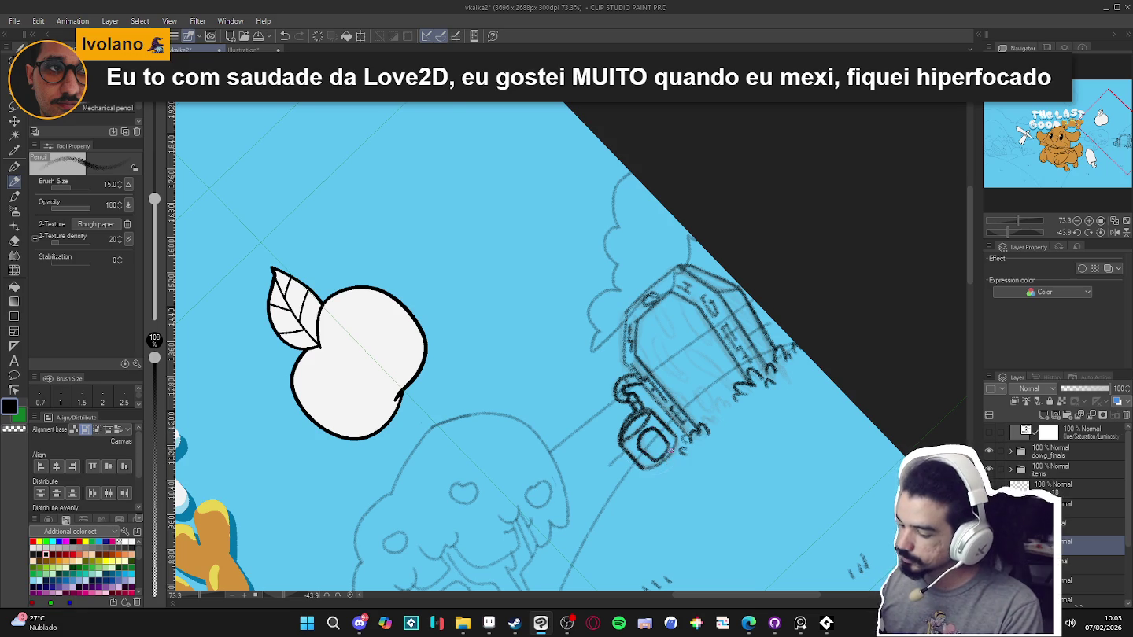
key("ctrl+alt+0")
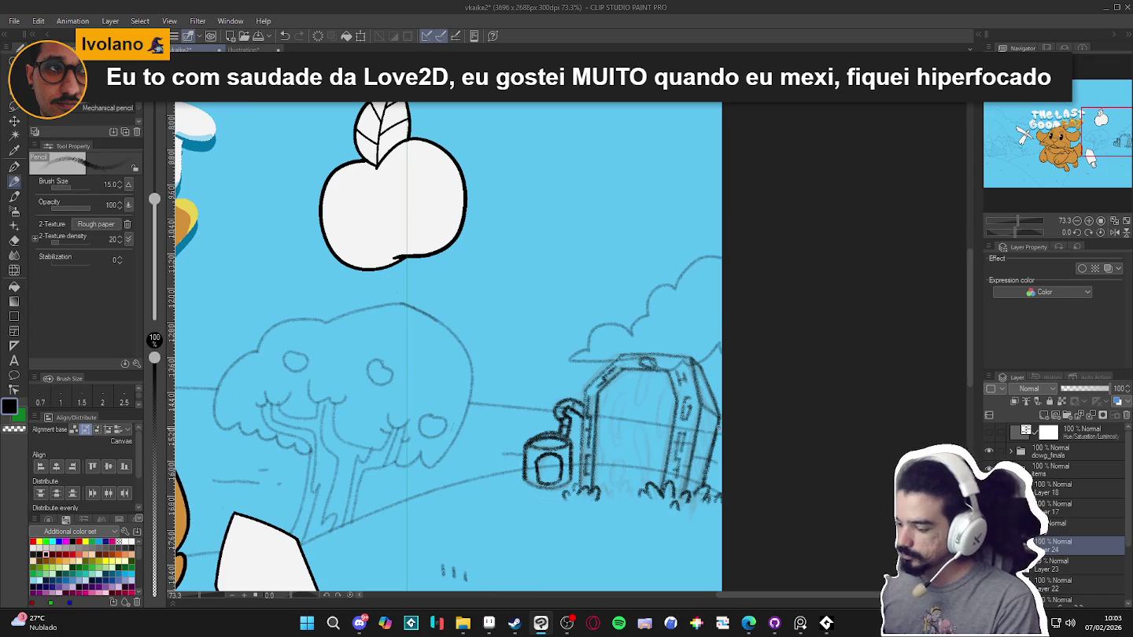
scroll(715, 526, "down", 3)
Undo the roof-edge stroke and draw a dark pencil line down the gate frame's left edge
scroll(719, 523, "up", 3)
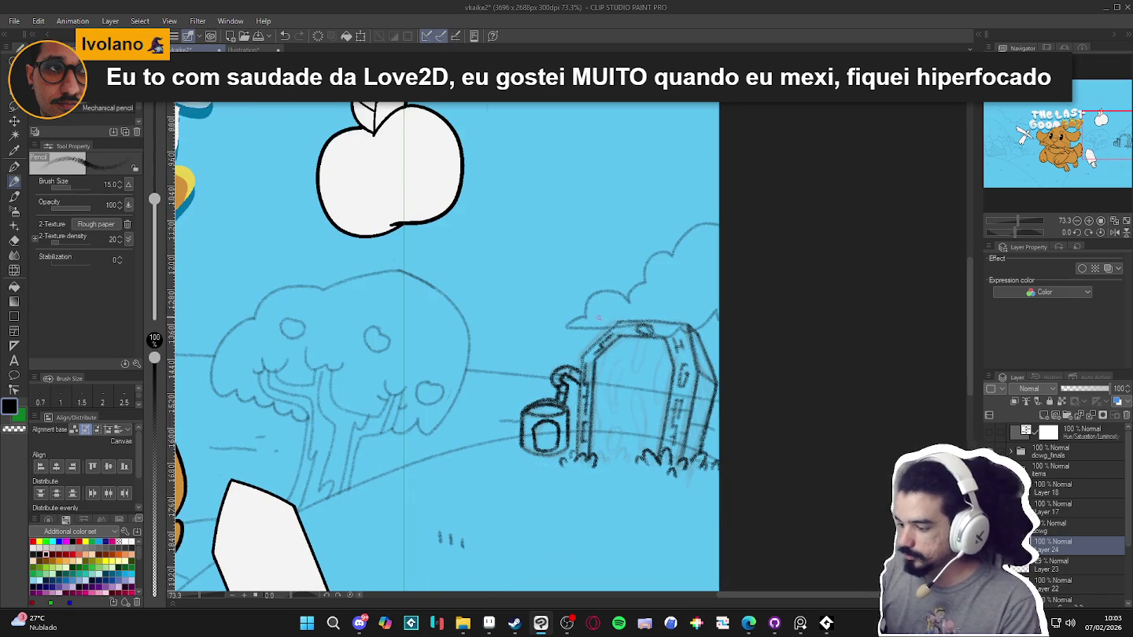
key("ctrl+z")
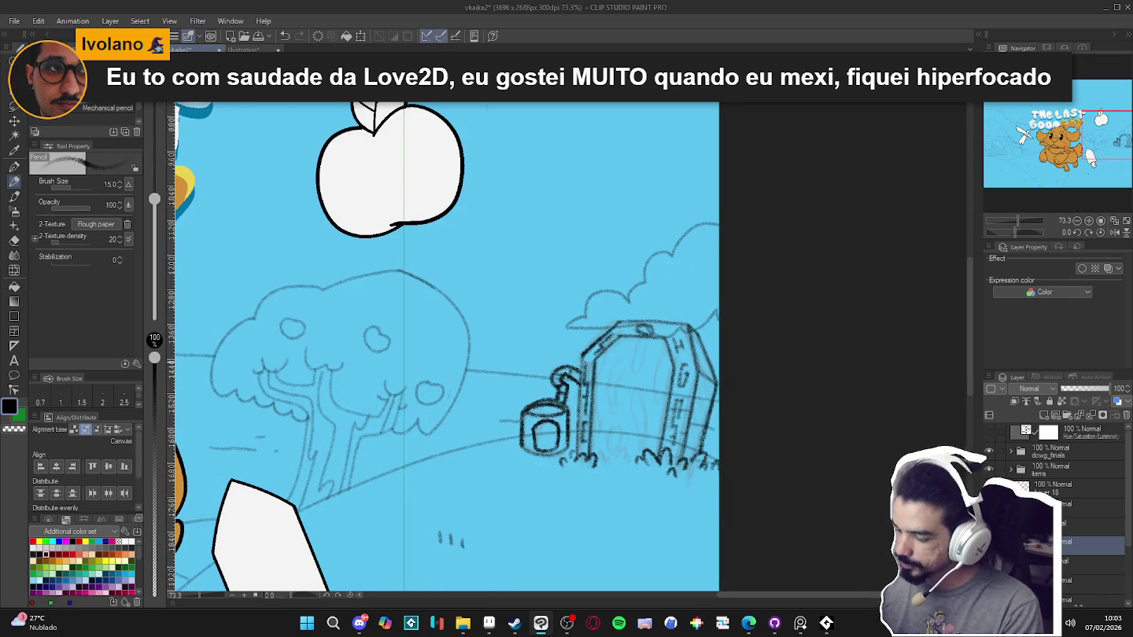
left_click_drag(583, 353, 577, 457)
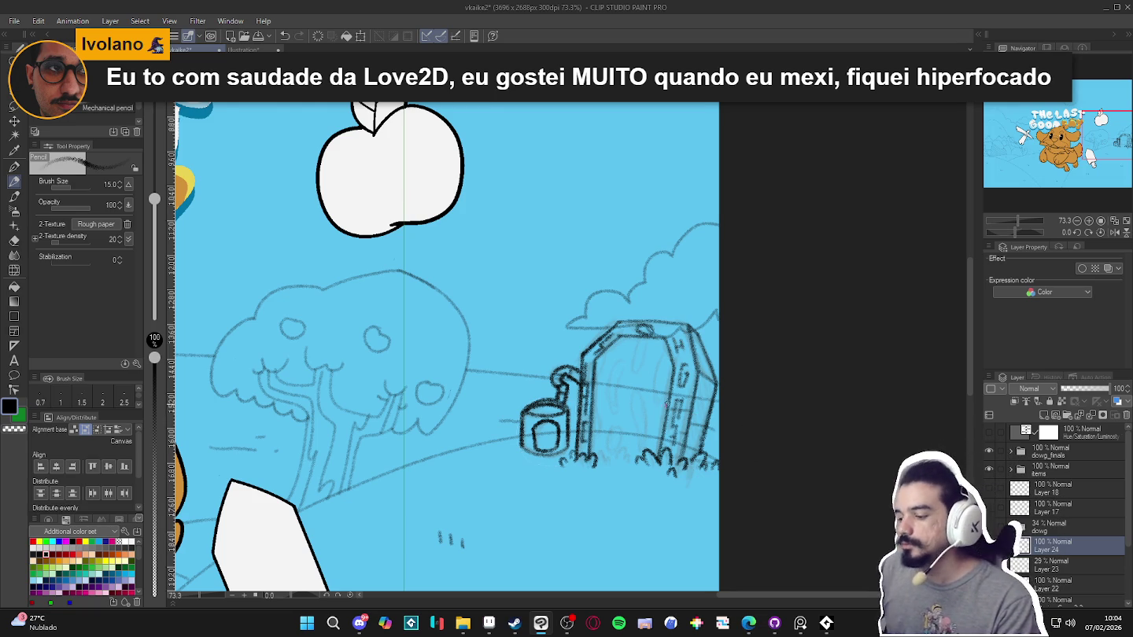
scroll(643, 417, "up", 1)
scroll(644, 417, "down", 2)
scroll(653, 409, "up", 2)
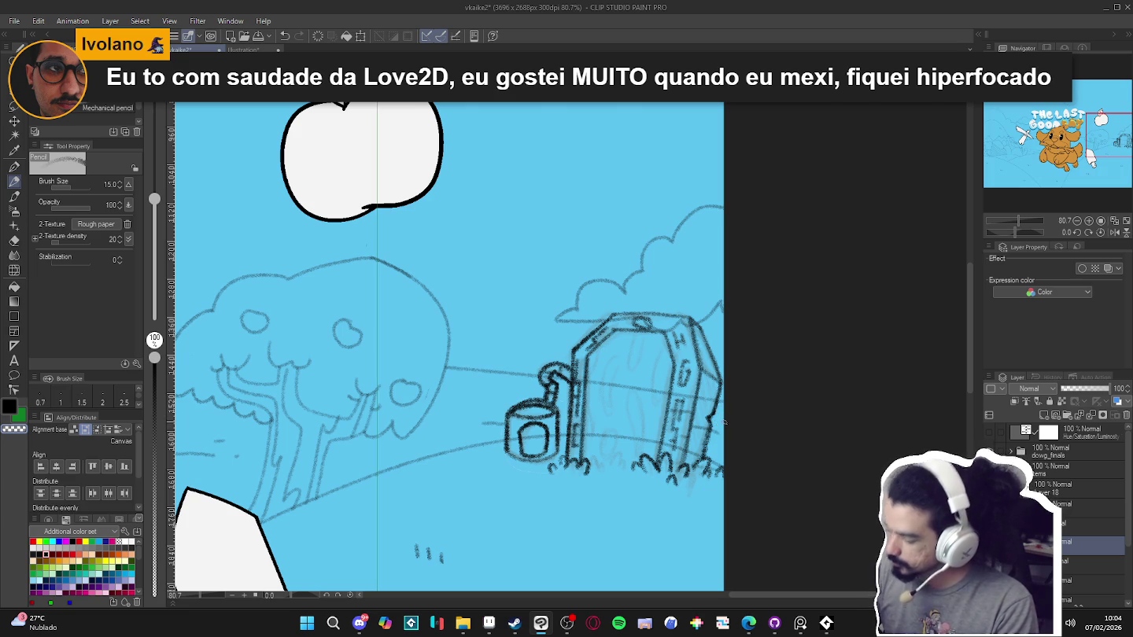
scroll(722, 422, "down", 4)
scroll(722, 422, "down", 1)
scroll(722, 421, "down", 1)
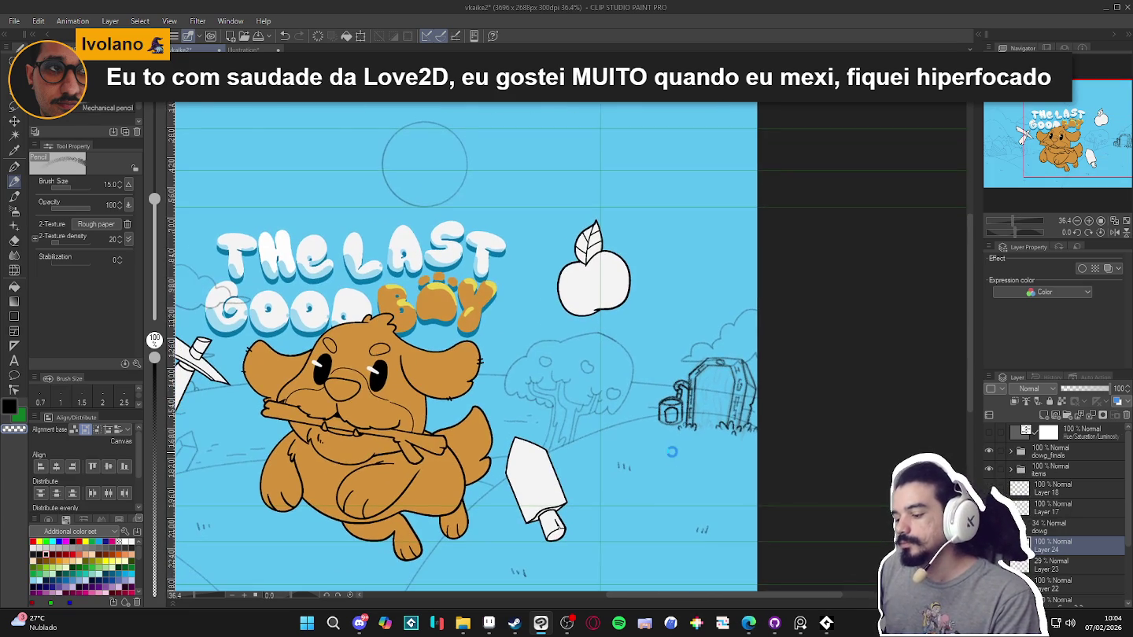
scroll(650, 470, "down", 1)
scroll(649, 470, "down", 1)
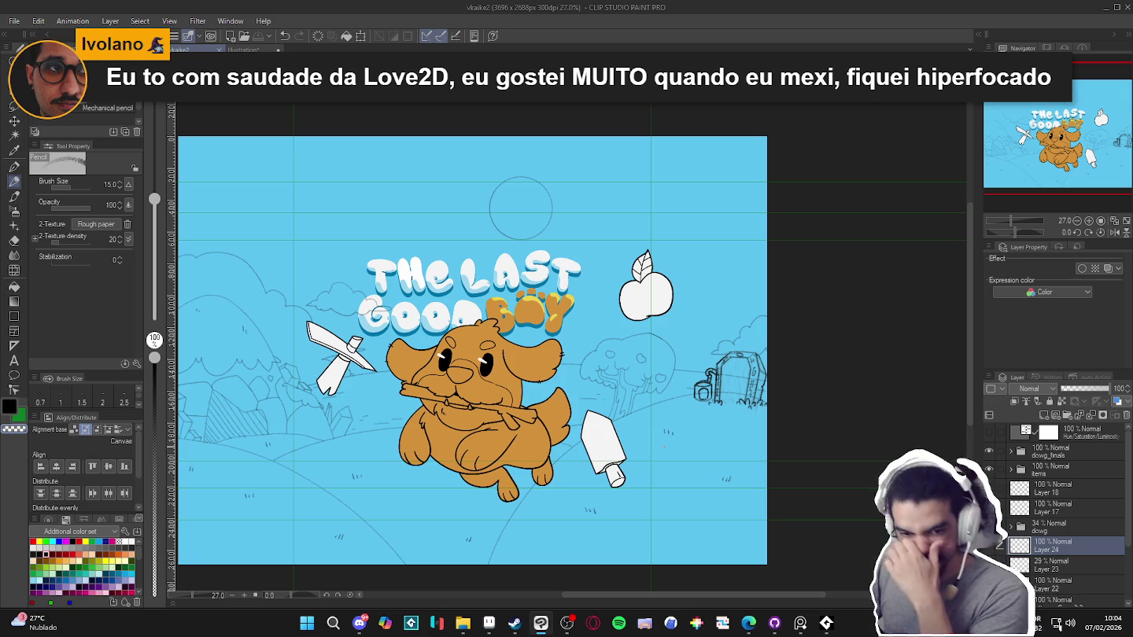
scroll(594, 389, "up", 1)
scroll(593, 390, "up", 1)
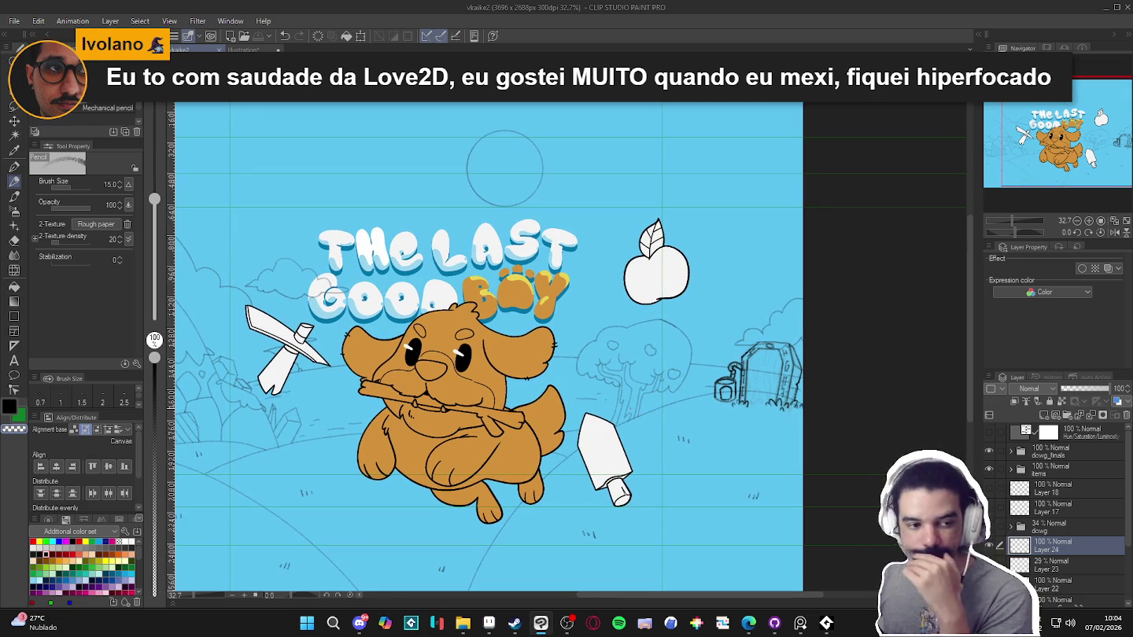
scroll(645, 314, "down", 1)
scroll(645, 315, "down", 1)
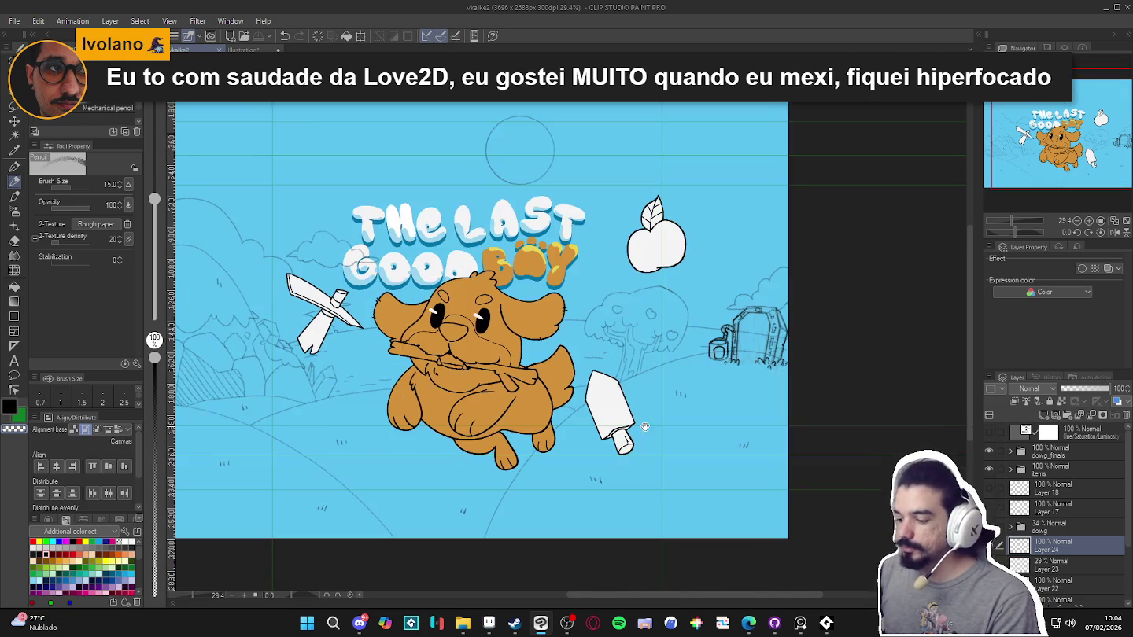
key("ctrl+z")
key("ctrl+y")
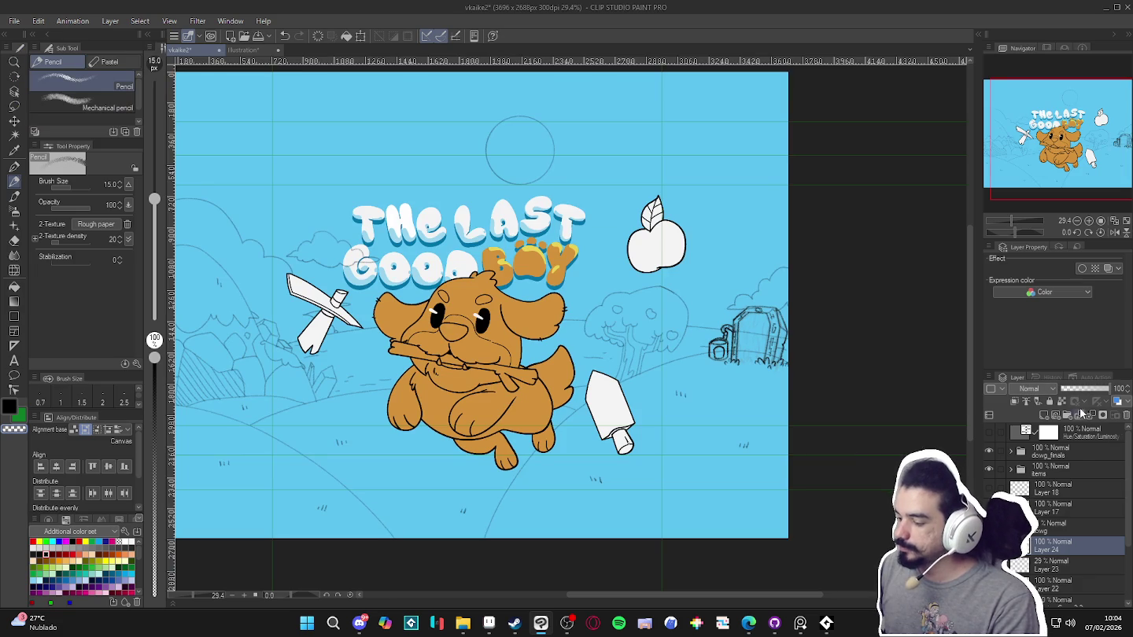
key("ctrl+z")
key("ctrl+y")
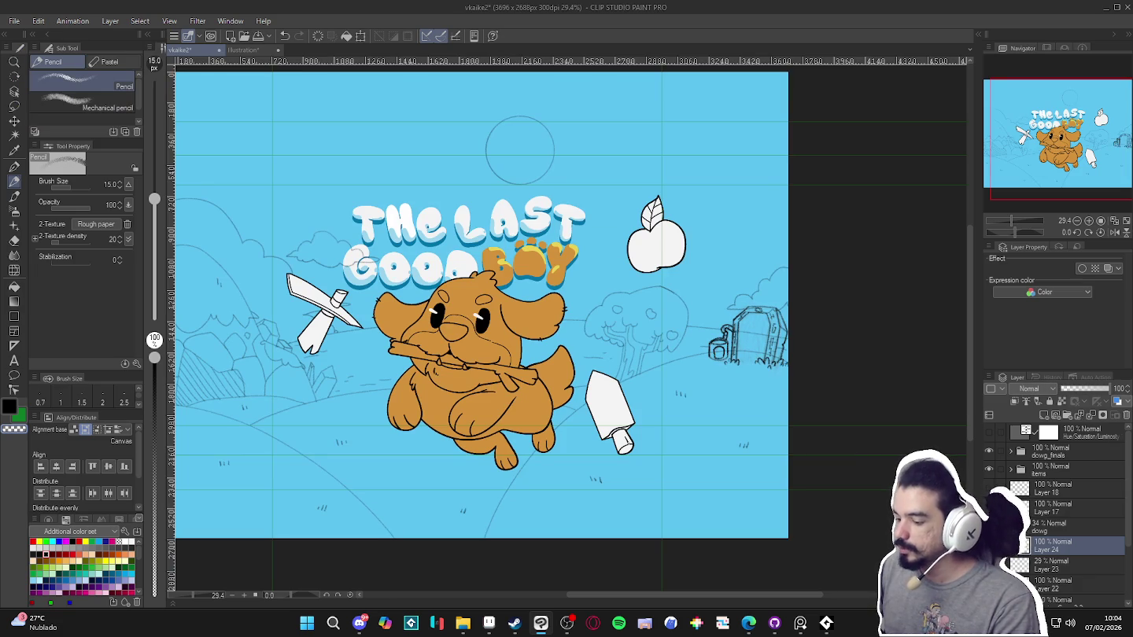
key("ctrl+z")
key("ctrl+y")
key("ctrl+z")
key("ctrl+y")
key("ctrl+z")
key("ctrl+y")
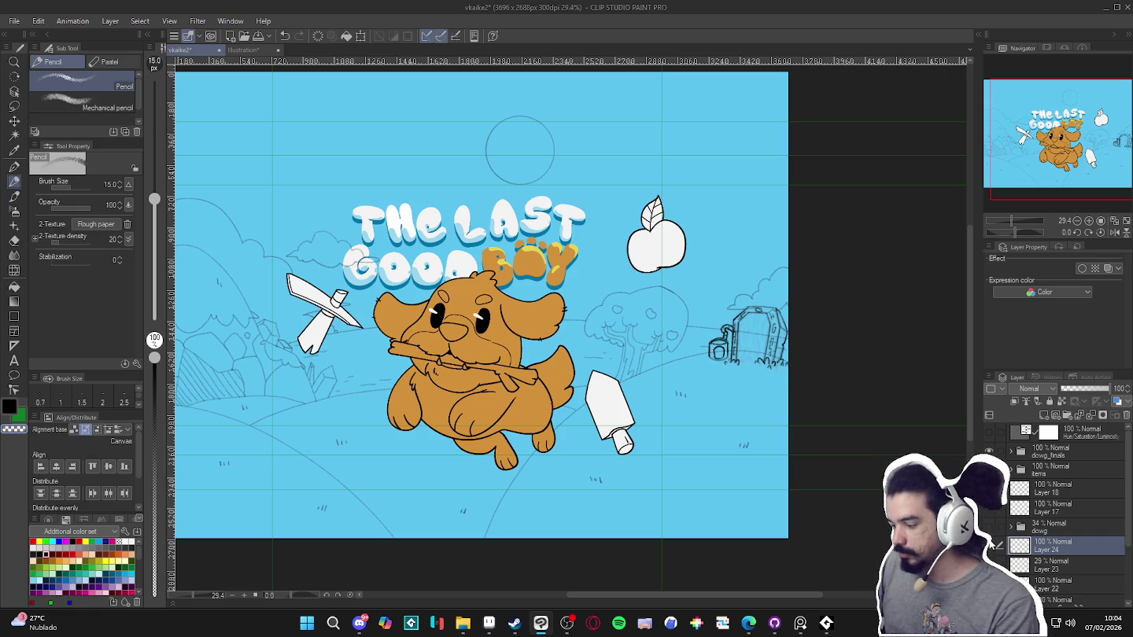
scroll(774, 330, "up", 1)
scroll(775, 330, "up", 1)
scroll(776, 331, "up", 1)
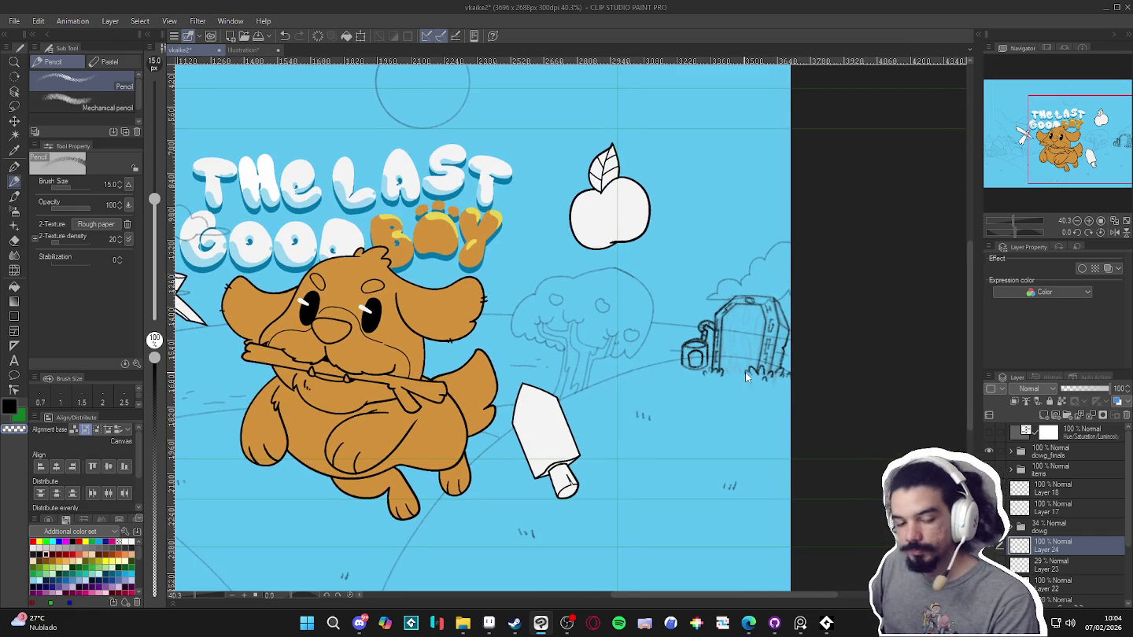
left_click(989, 469)
left_click(989, 469)
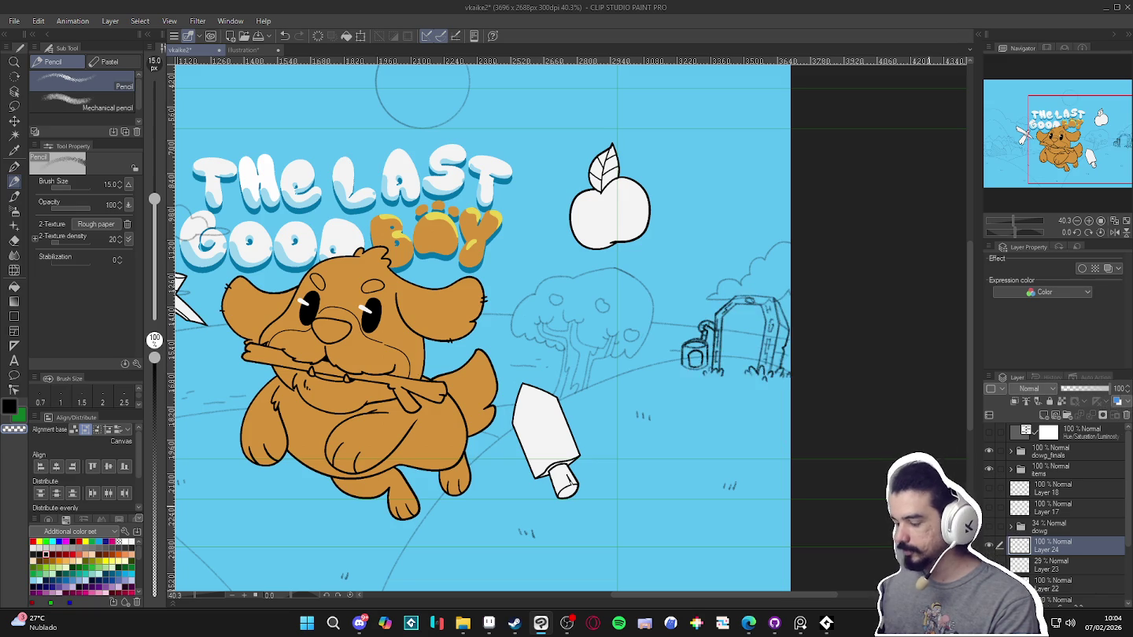
scroll(641, 425, "down", 1)
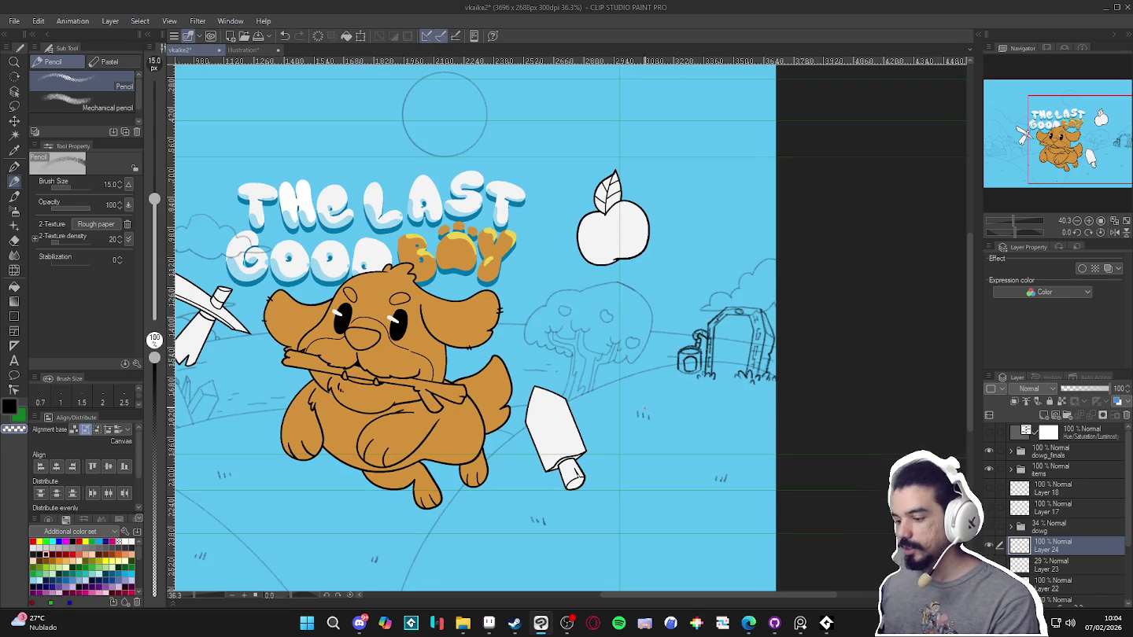
left_click(989, 546)
left_click(990, 546)
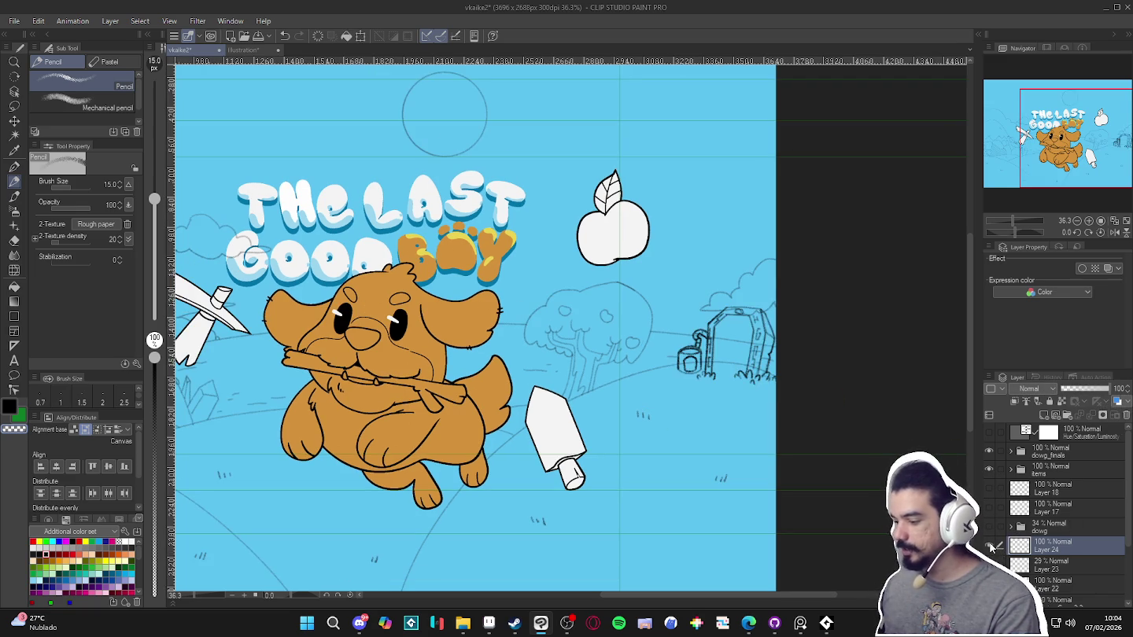
scroll(654, 368, "up", 1)
scroll(652, 368, "up", 1)
scroll(653, 368, "up", 1)
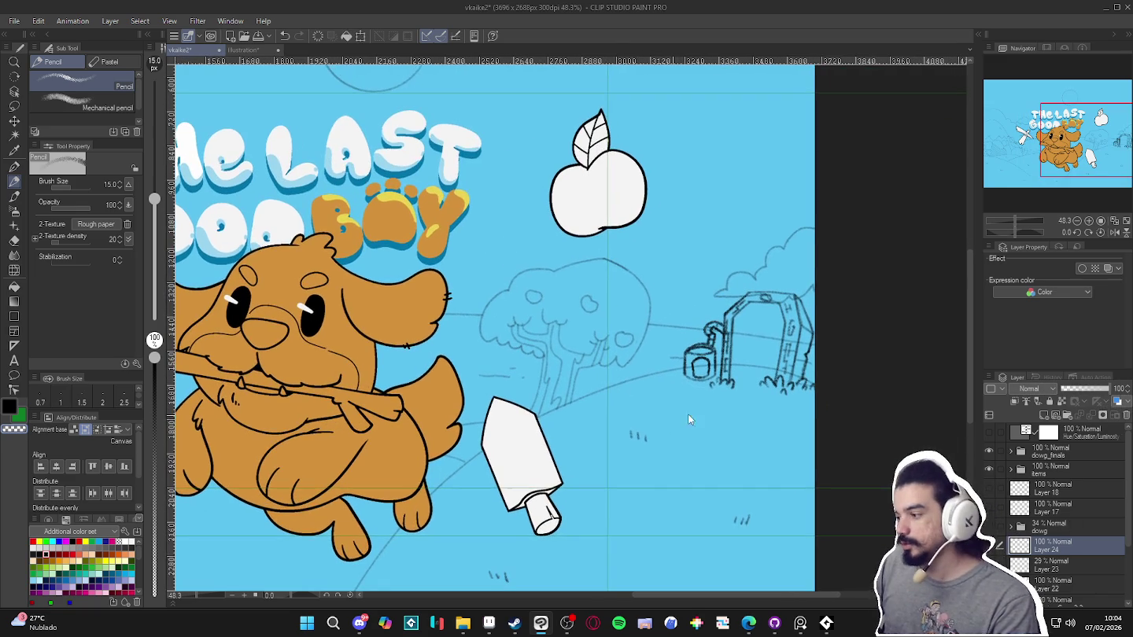
scroll(826, 410, "down", 2)
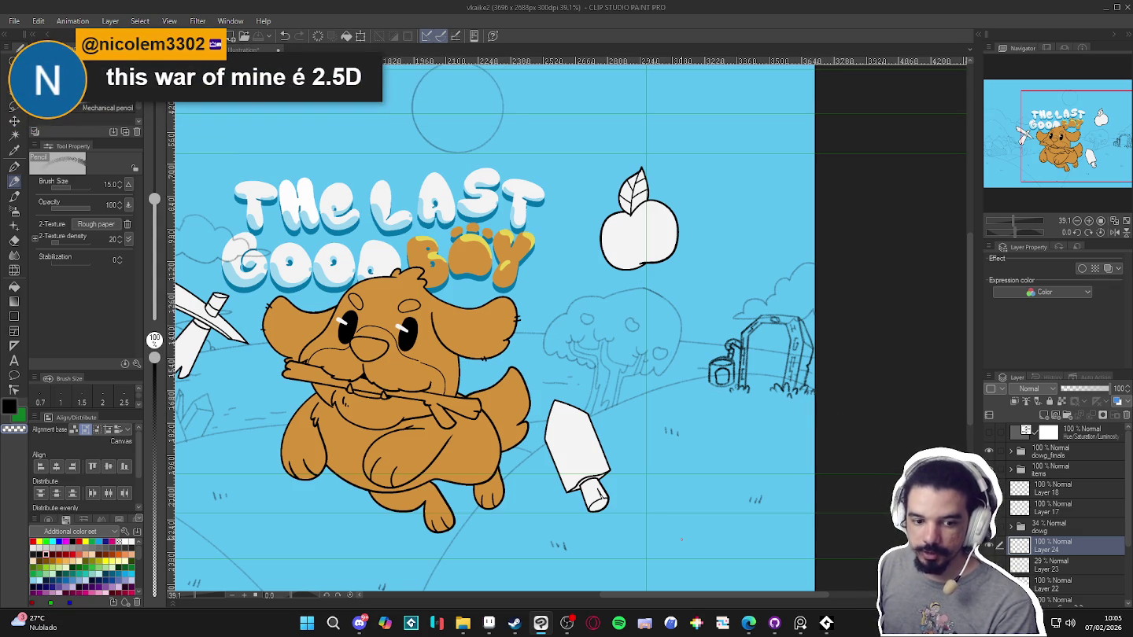
left_click(514, 623)
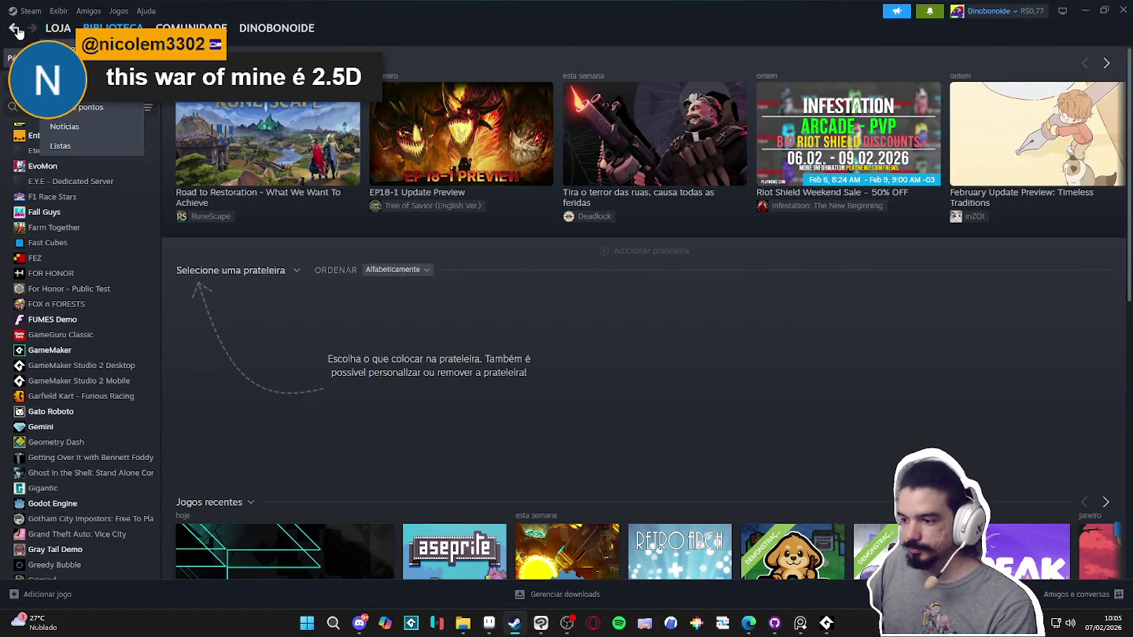
Search the Steam store for 'this war of mine' and open its store page
left_click(56, 32)
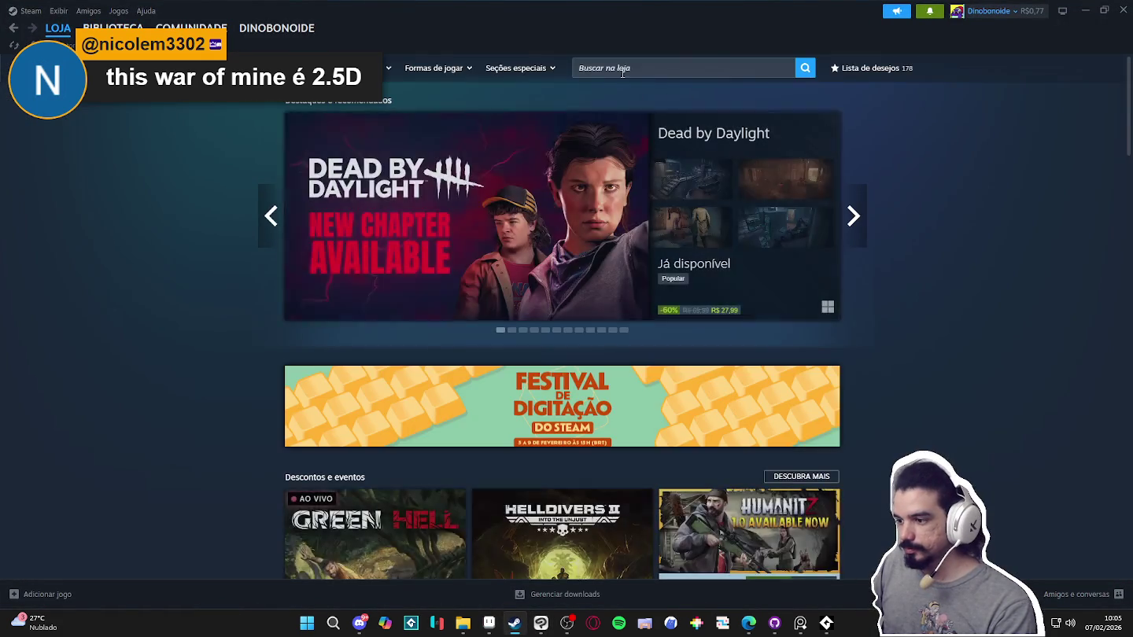
left_click(621, 69)
type("this war of ")
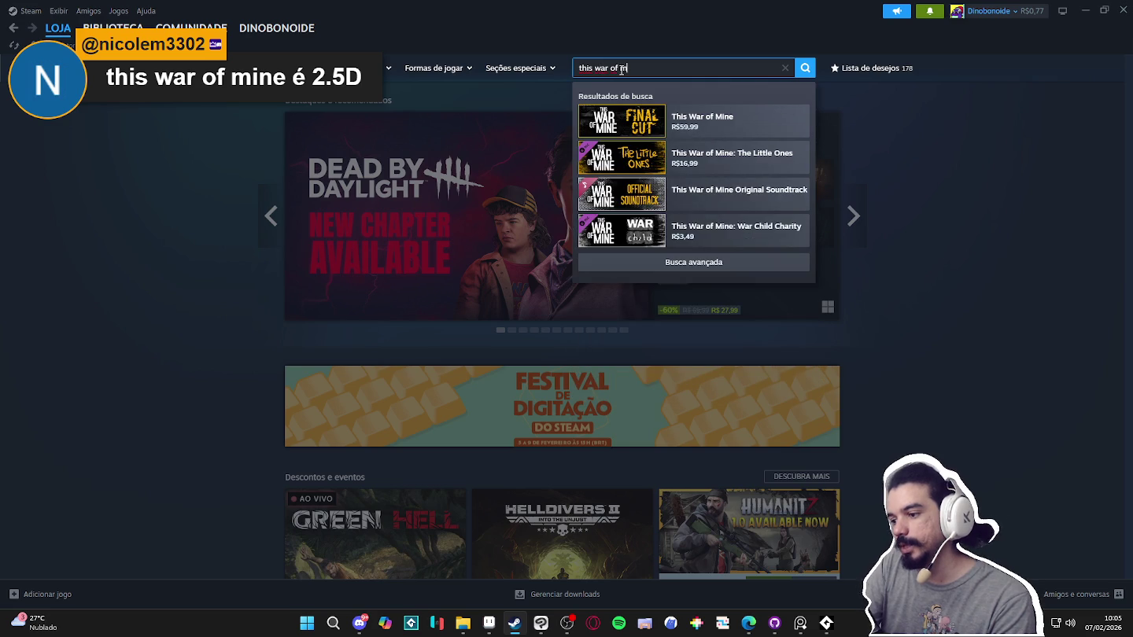
type("mine")
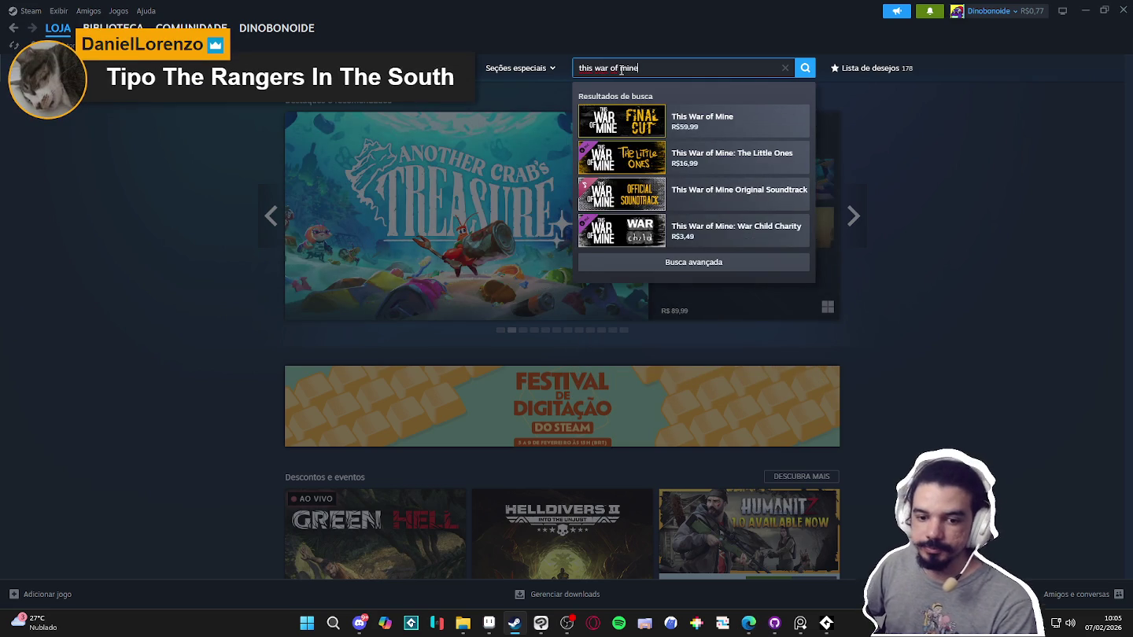
left_click(743, 123)
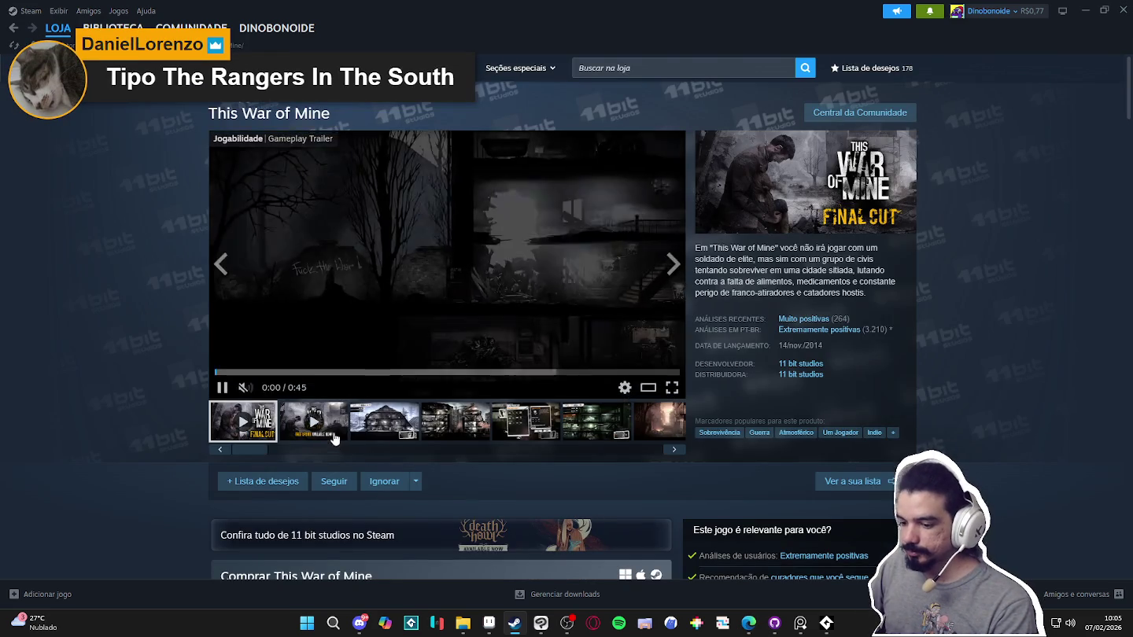
View This War of Mine screenshots full size, advancing to the sixth, then close the viewer
left_click(373, 425)
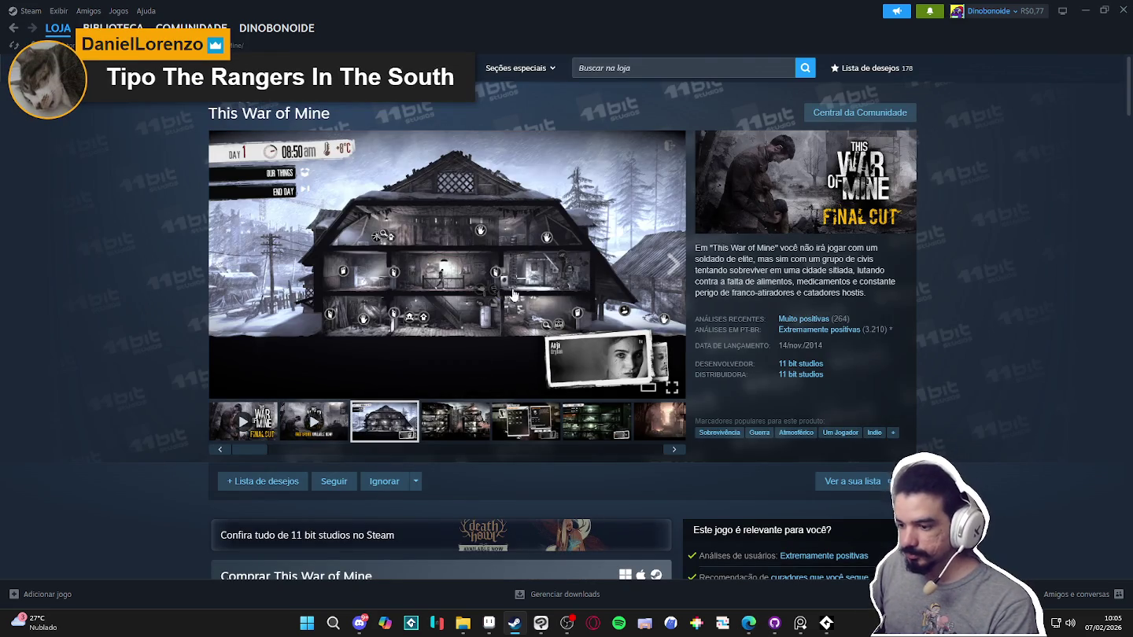
left_click(669, 272)
left_click(958, 317)
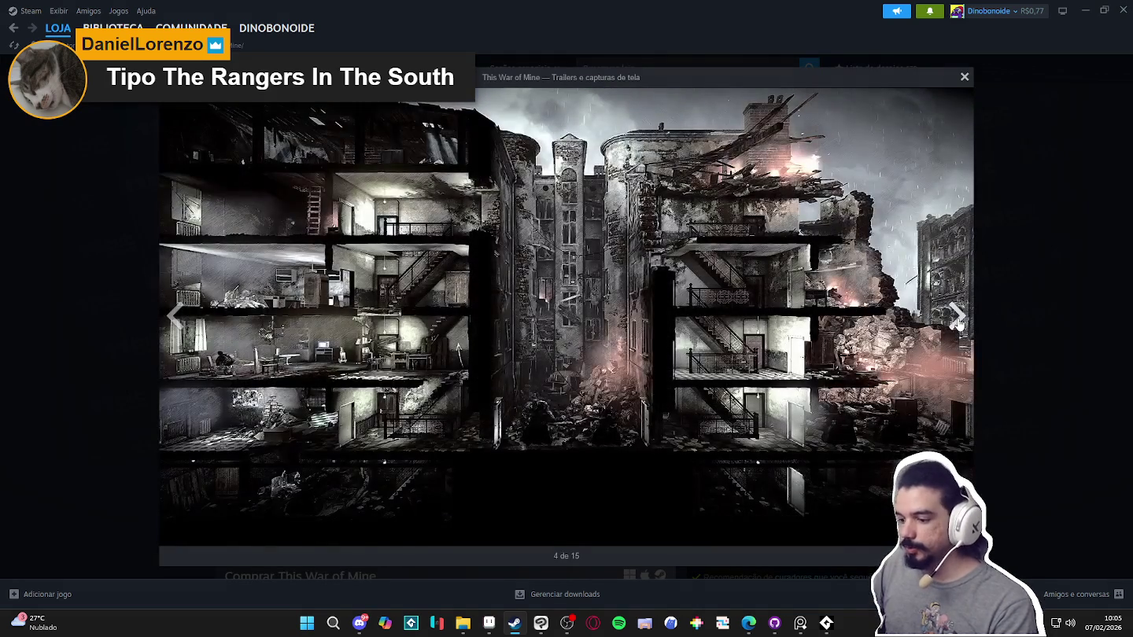
left_click(958, 317)
left_click(957, 317)
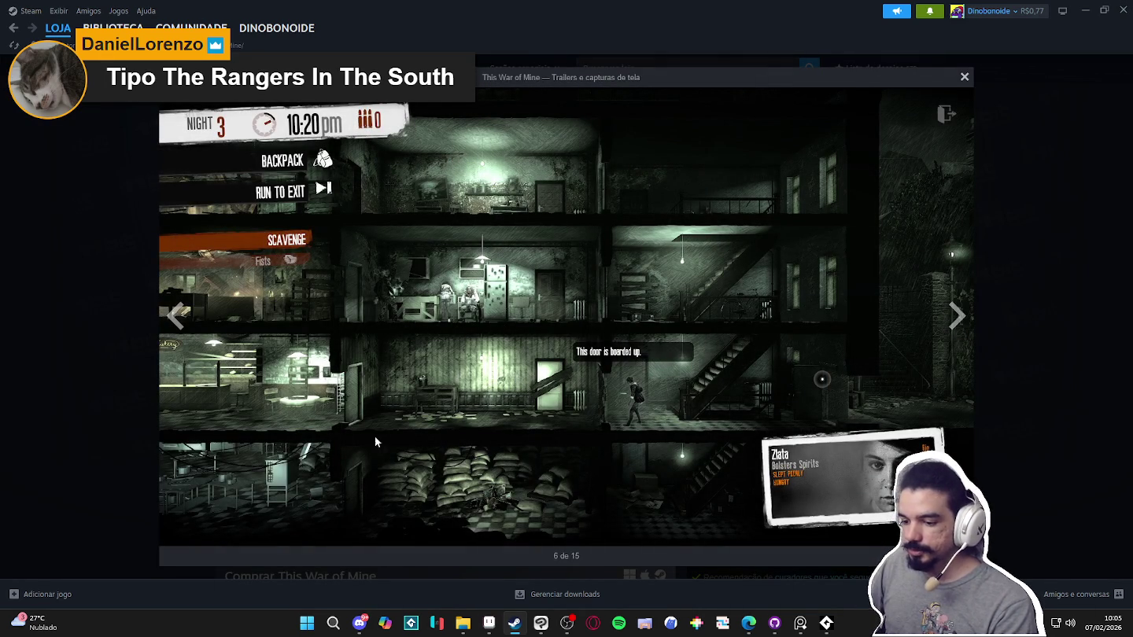
left_click(1105, 269)
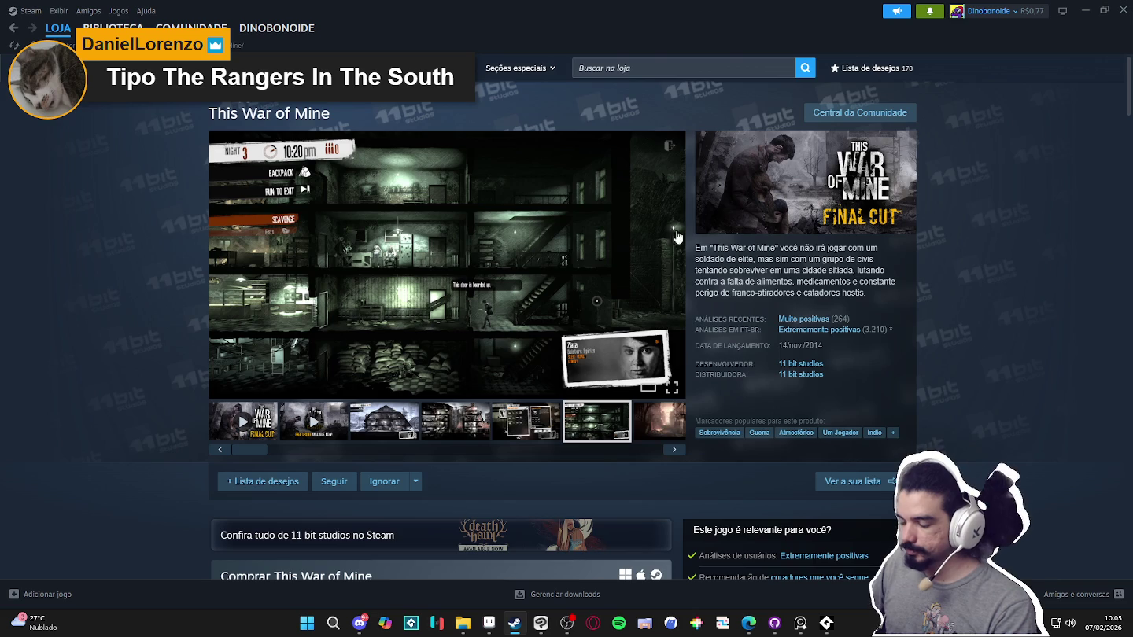
Search the store for 'rangers in the so' and open The Rangers In The South page
left_click(686, 70)
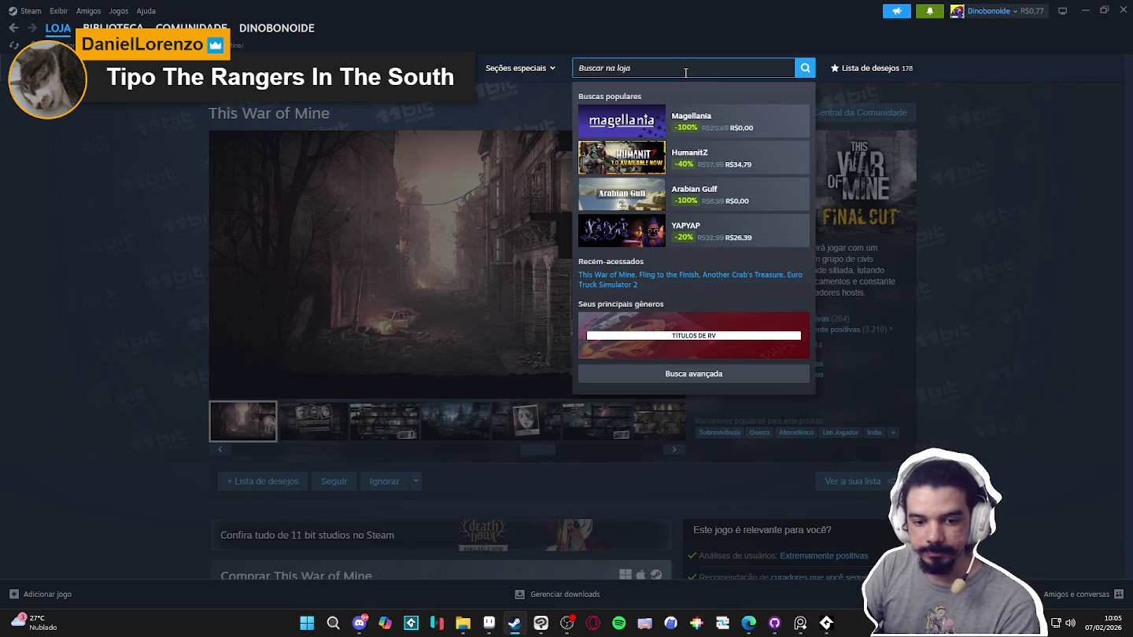
type("range")
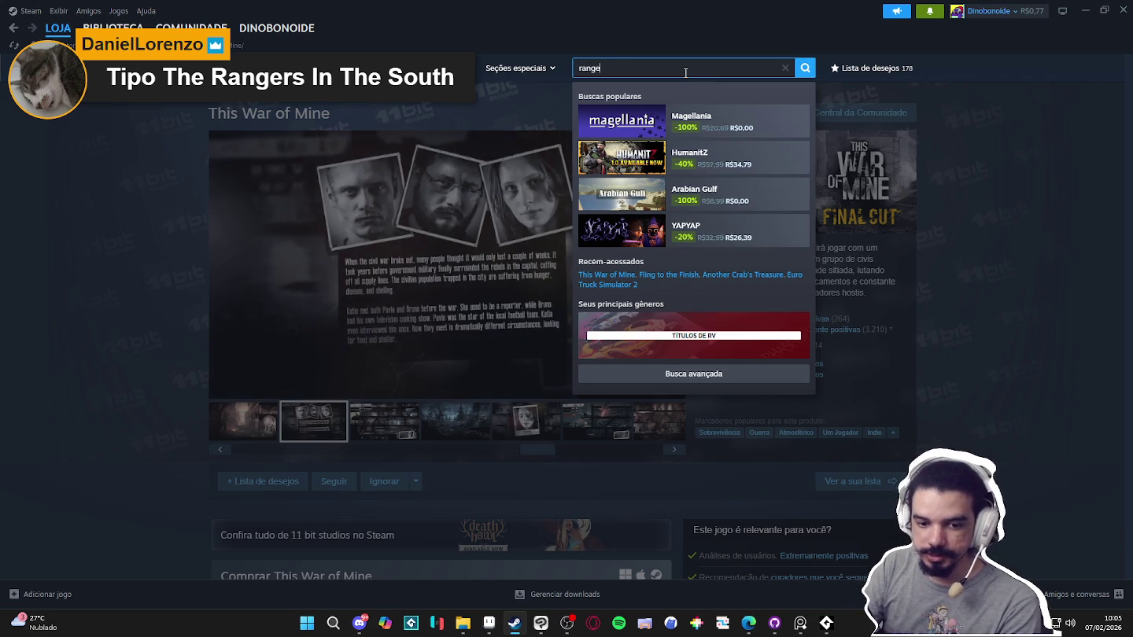
type("rs")
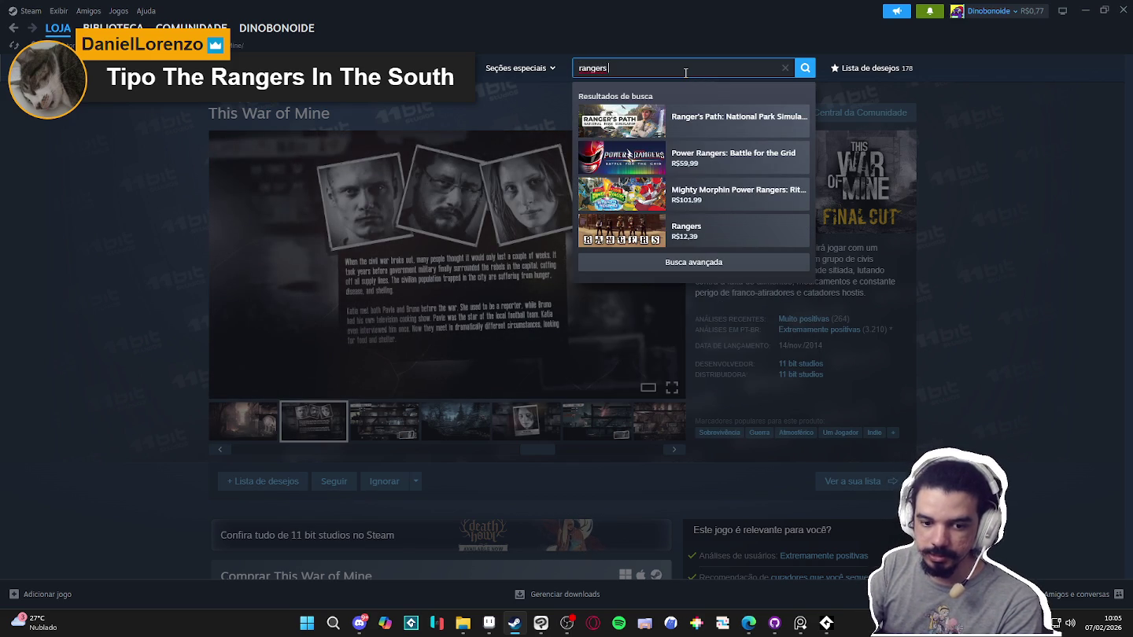
type(" in the so")
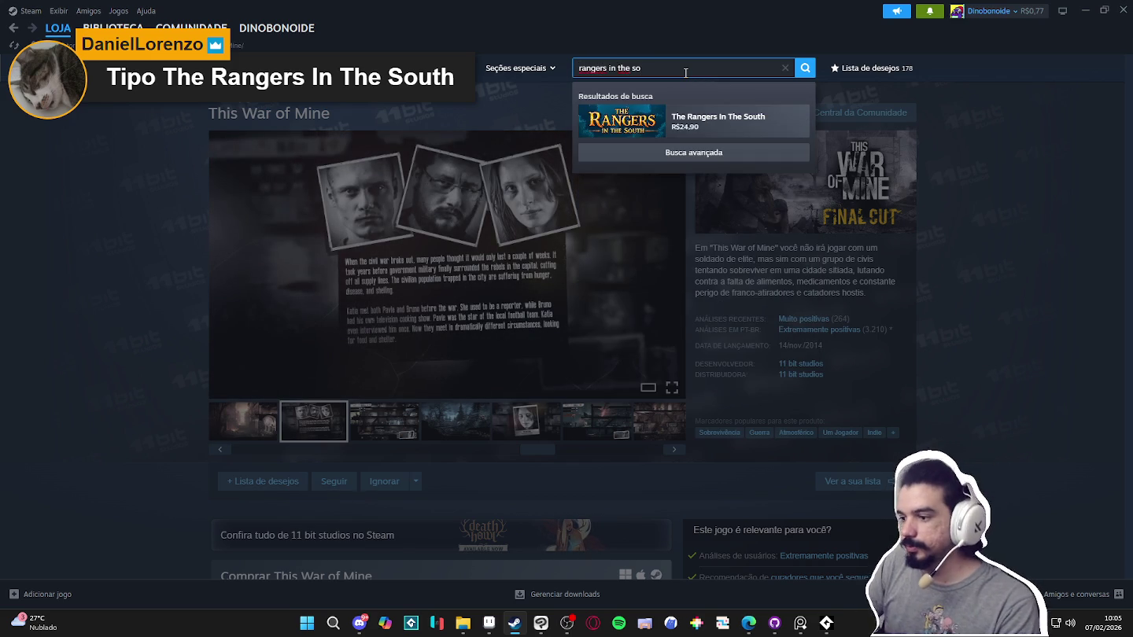
left_click(691, 122)
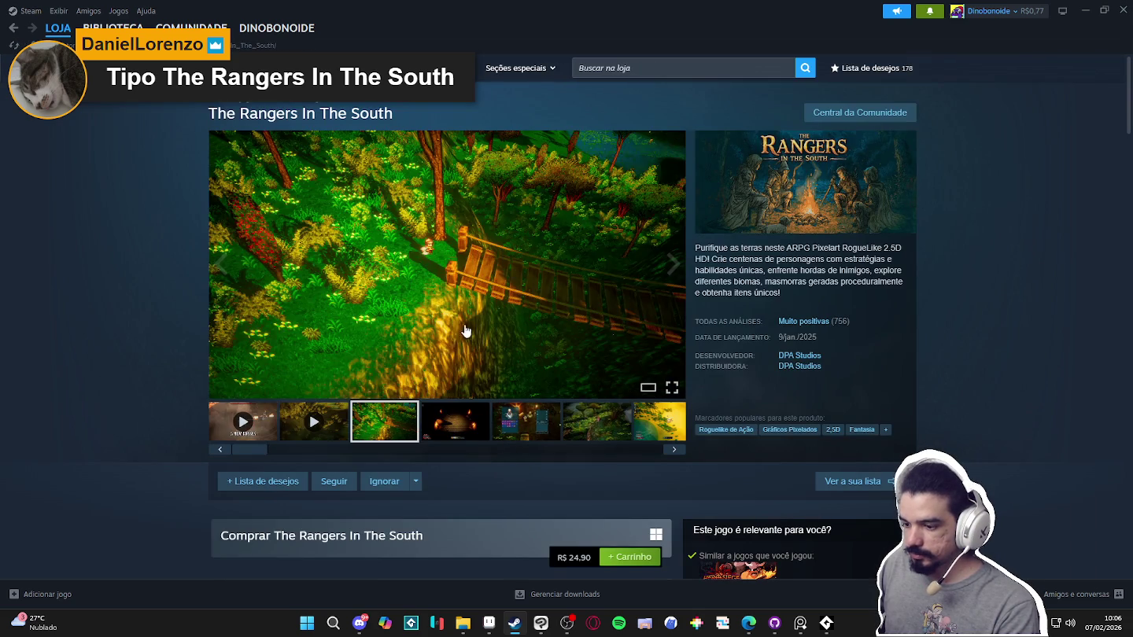
Step through The Rangers In The South screenshots full size to the sixth, then close the viewer
left_click(650, 315)
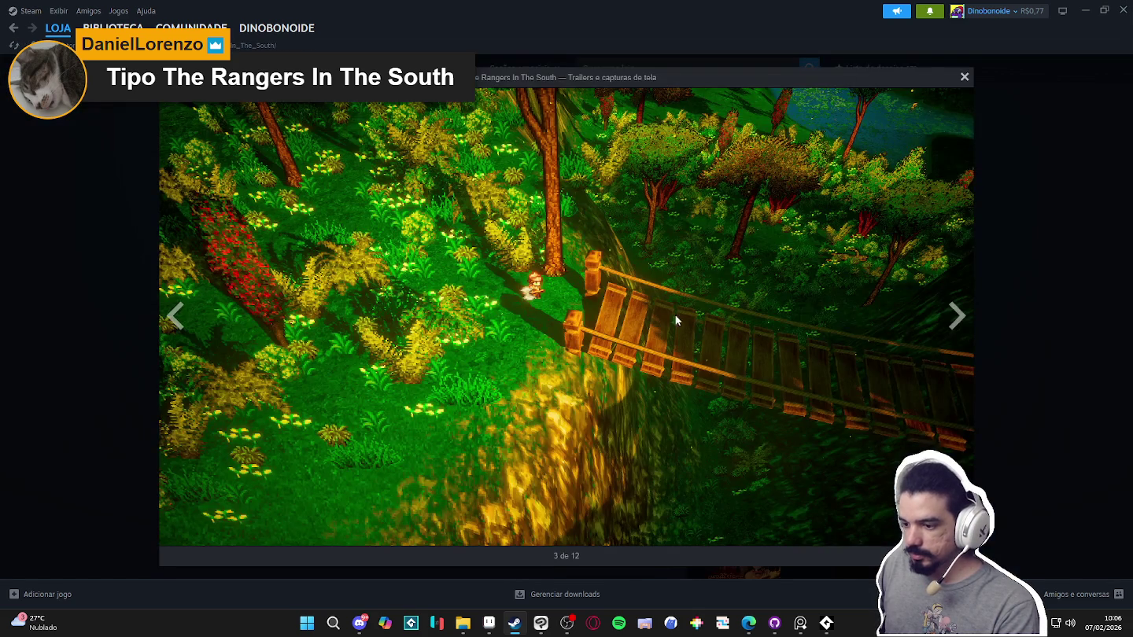
left_click(956, 317)
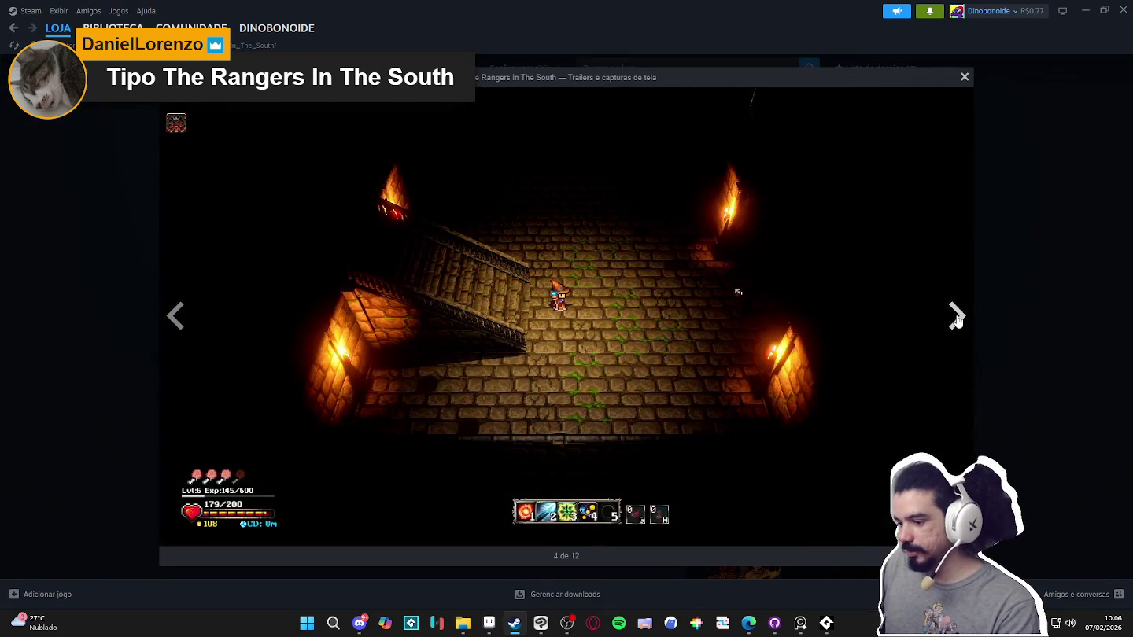
left_click(957, 317)
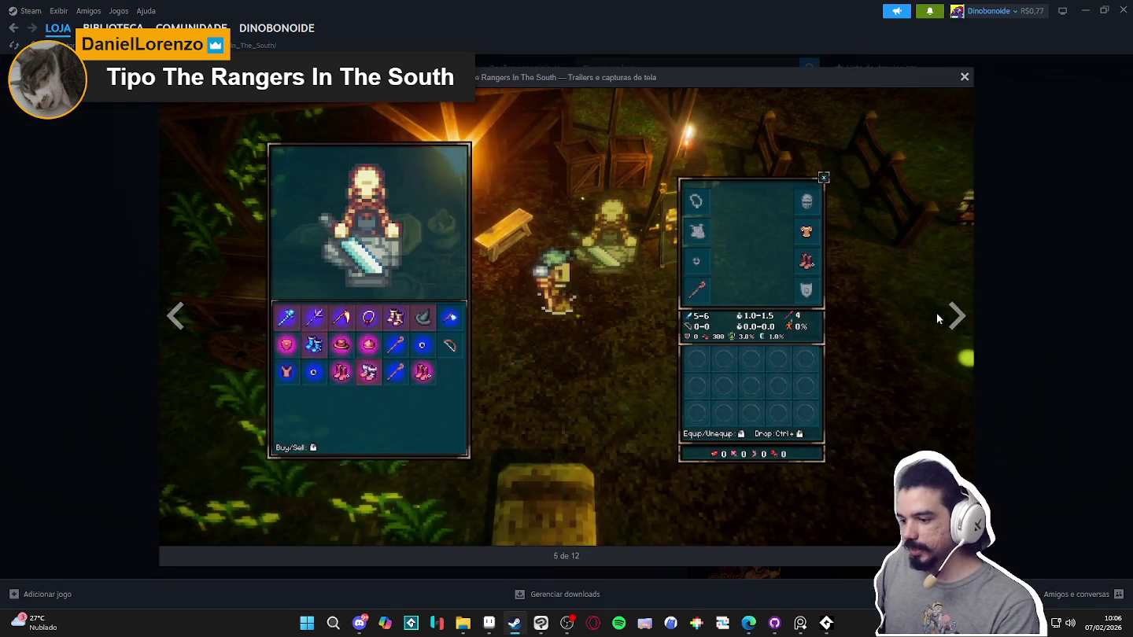
left_click(955, 317)
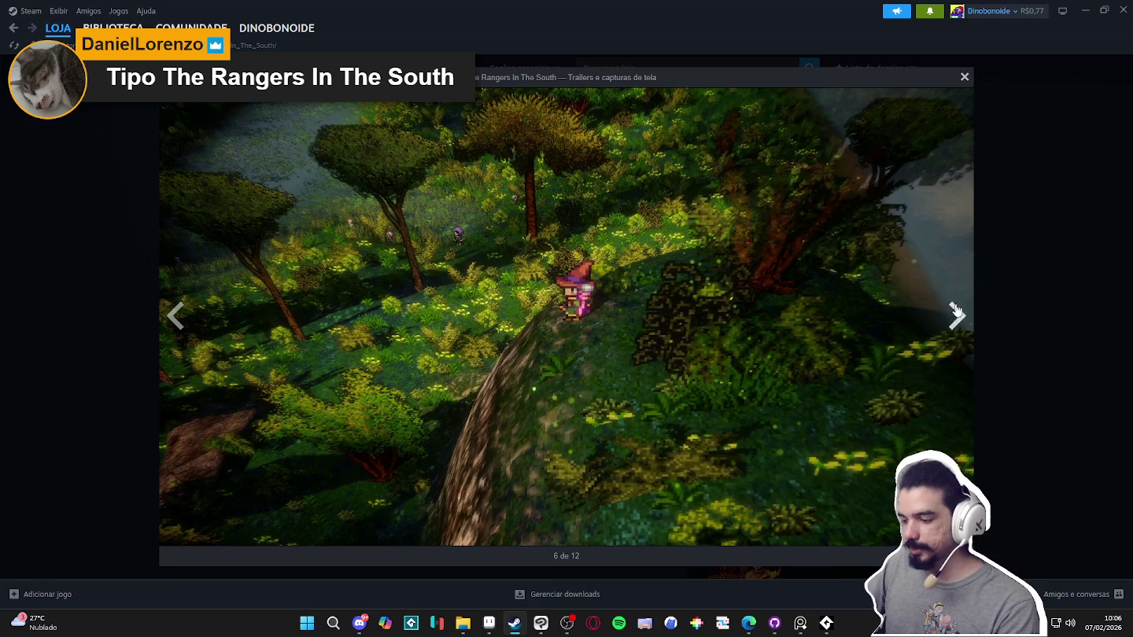
key("Escape")
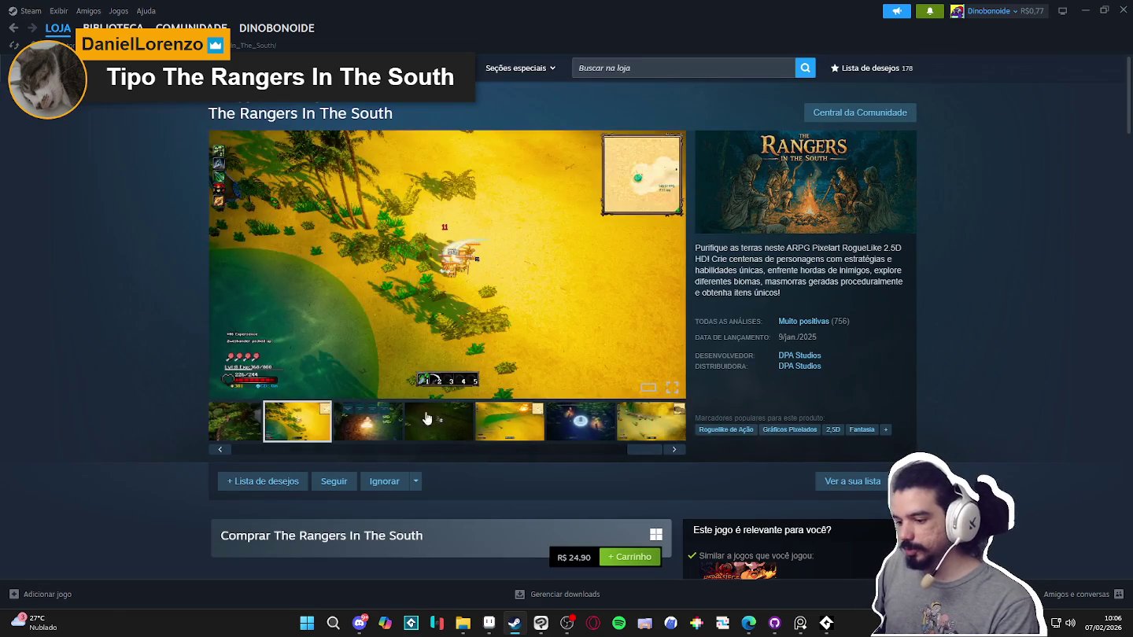
Flip through gallery screenshots up to the blue forest portal one, then minimize Steam
left_click(396, 427)
left_click(439, 431)
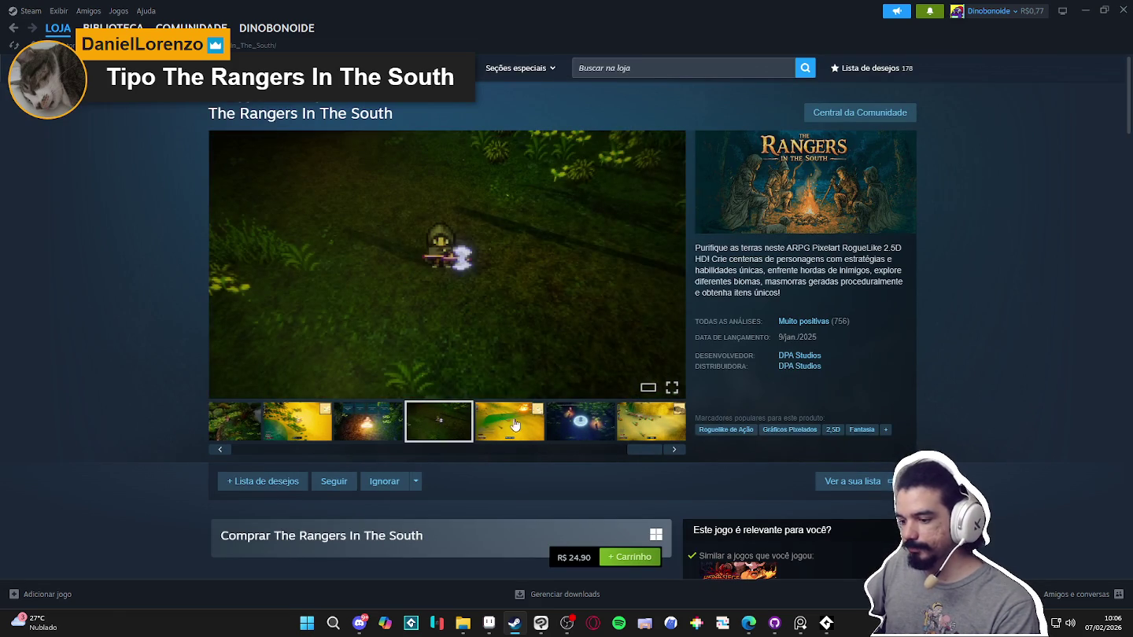
left_click(515, 425)
left_click(581, 421)
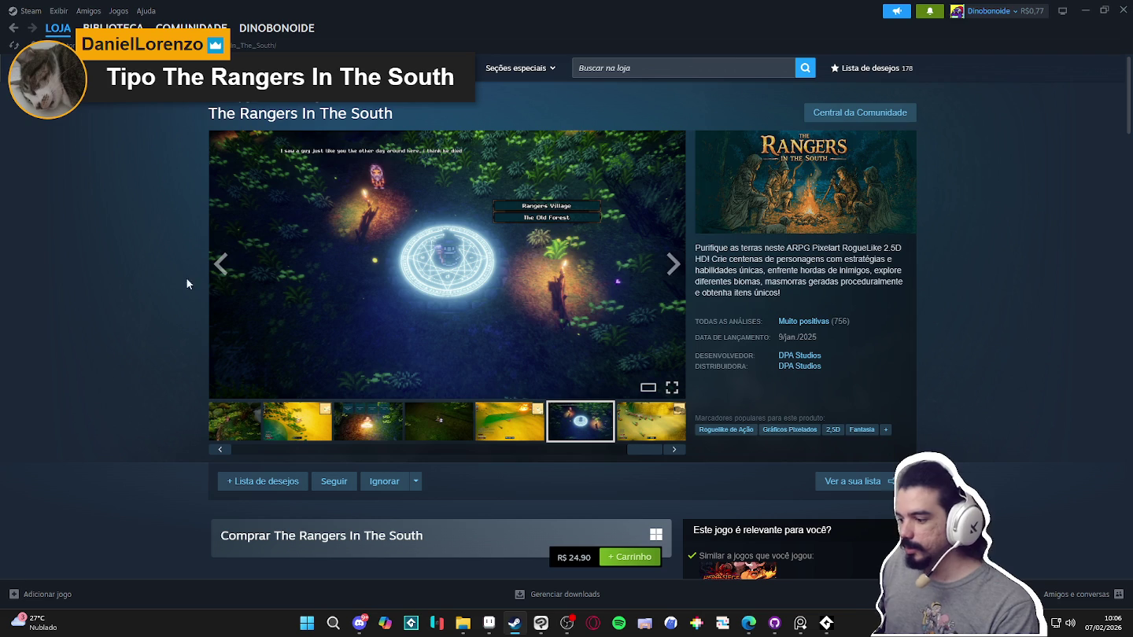
left_click(1085, 9)
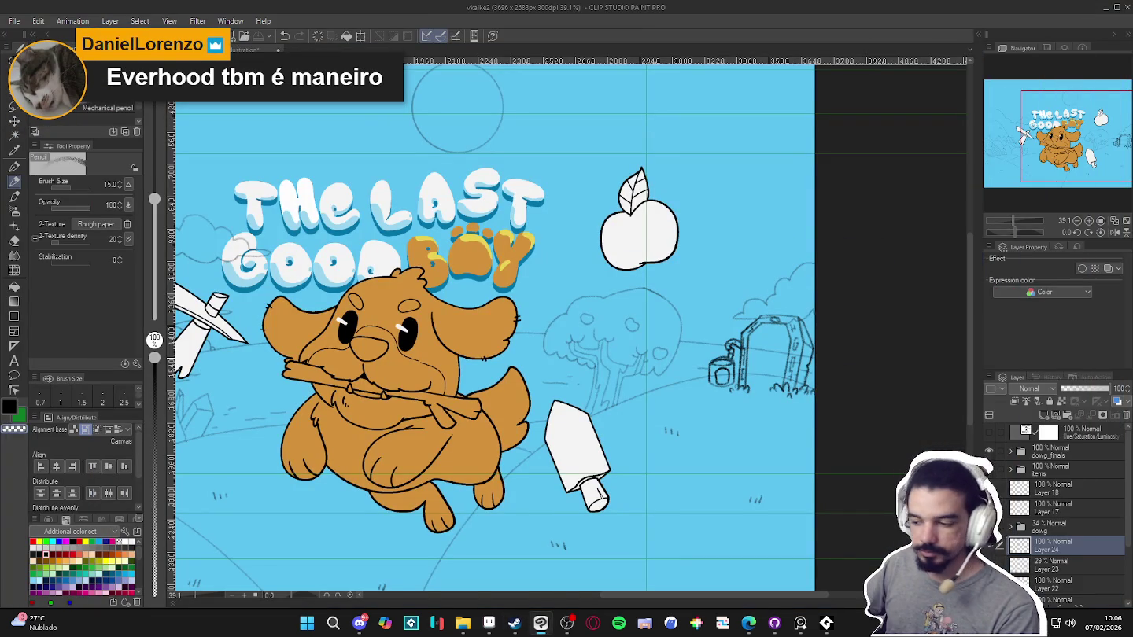
scroll(783, 269, "down", 2)
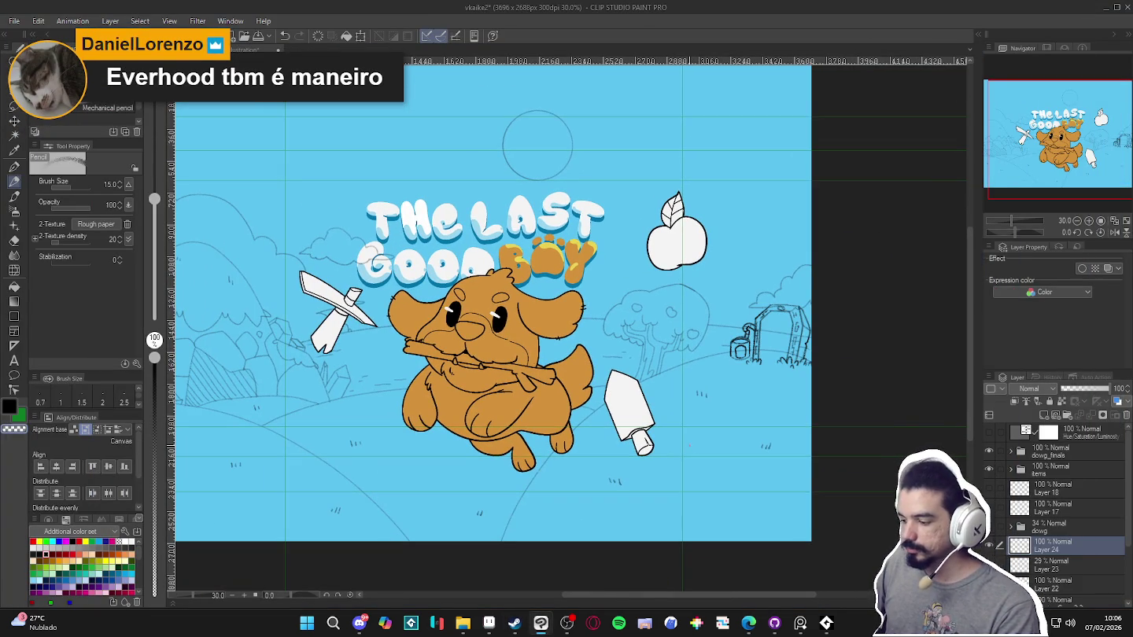
scroll(881, 399, "down", 1)
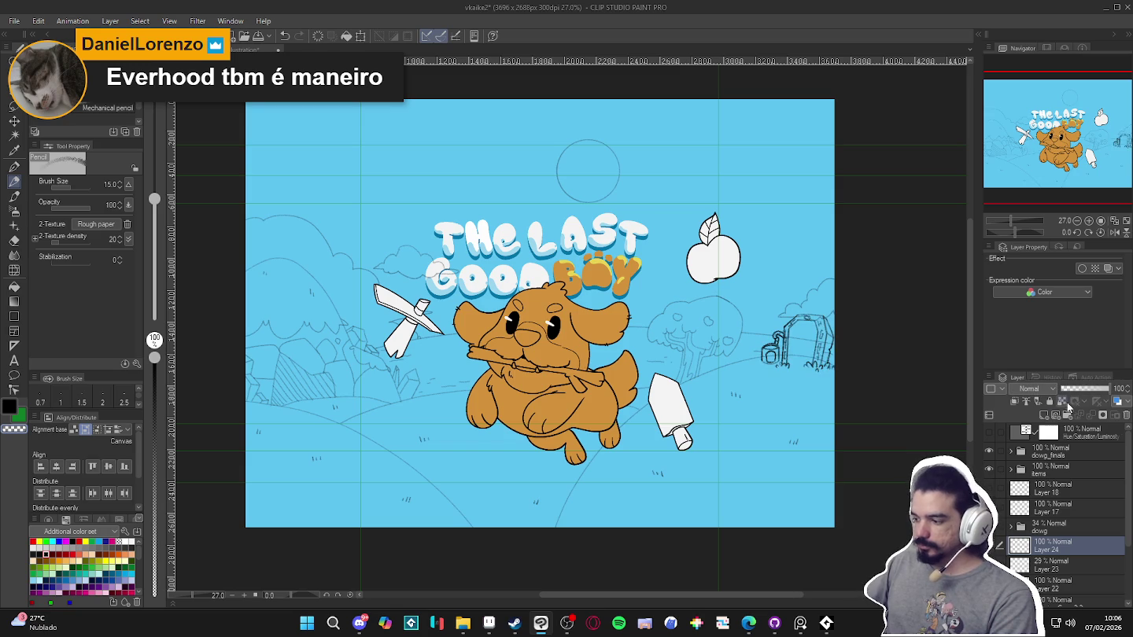
left_click_drag(1087, 391, 1116, 396)
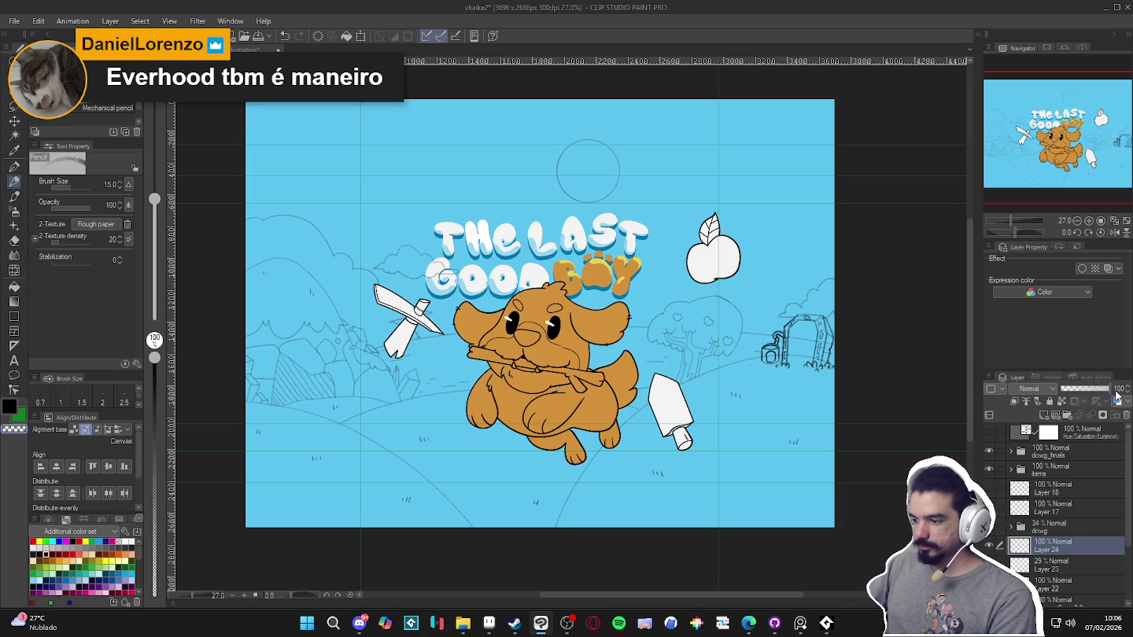
left_click_drag(842, 462, 848, 463)
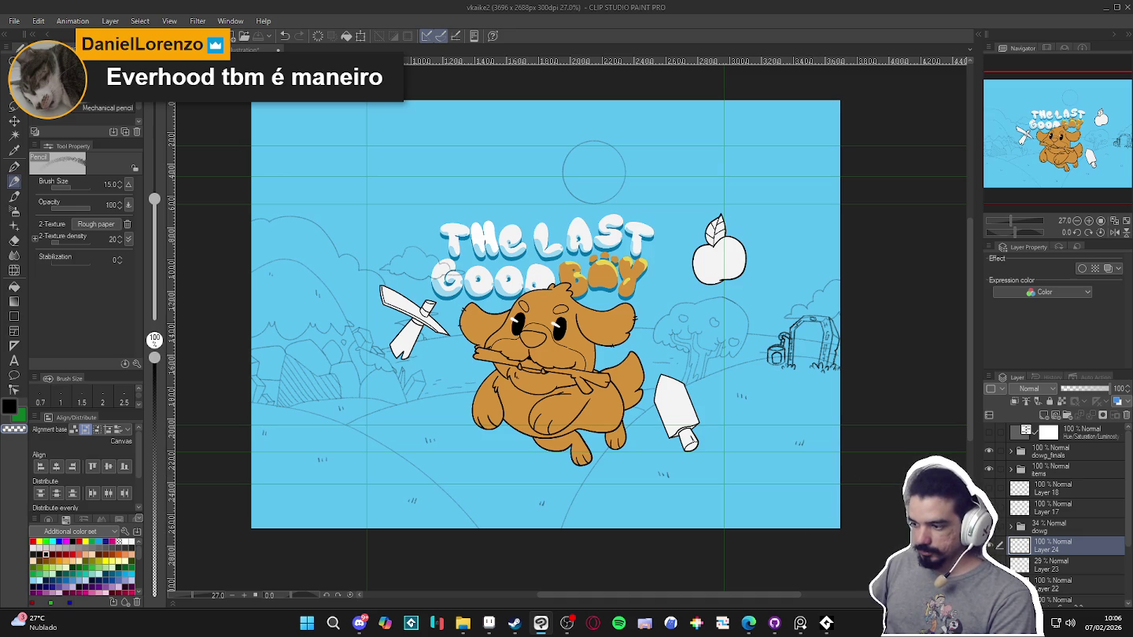
scroll(735, 408, "up", 1)
scroll(736, 408, "up", 1)
Create Layer 25 above Layer 24 with Ctrl+Shift+N and nudge the canvas view right
key("ctrl+shift+n")
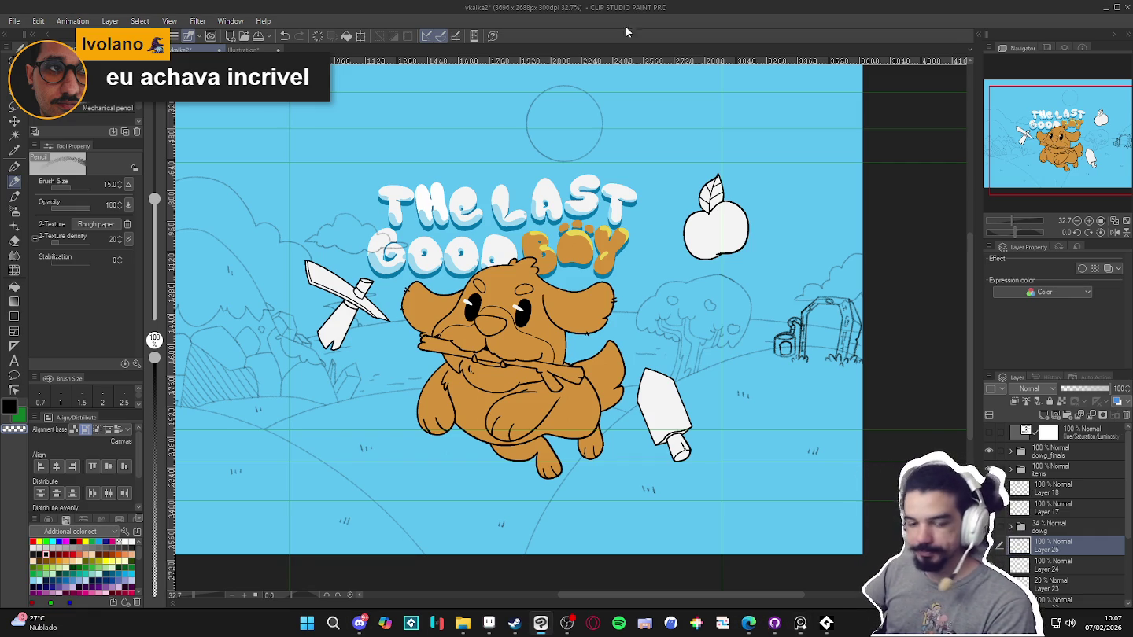
left_click_drag(416, 300, 430, 299)
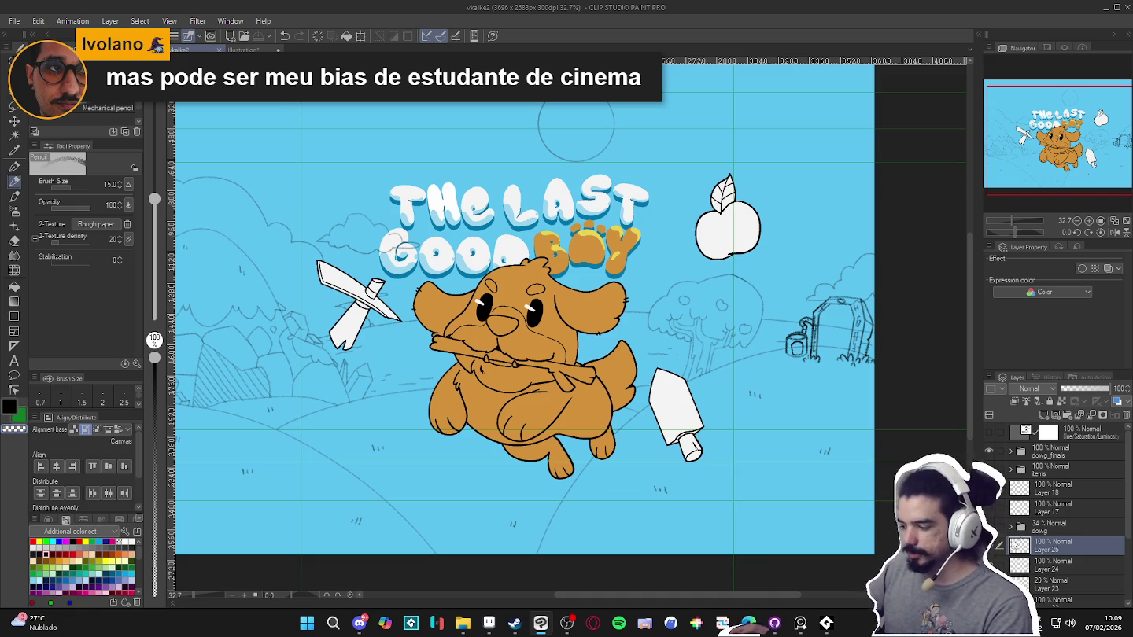
Fade Layer 24's sketch lines to 63% opacity, then return to Layer 25
key("Delete")
key("ctrl+z")
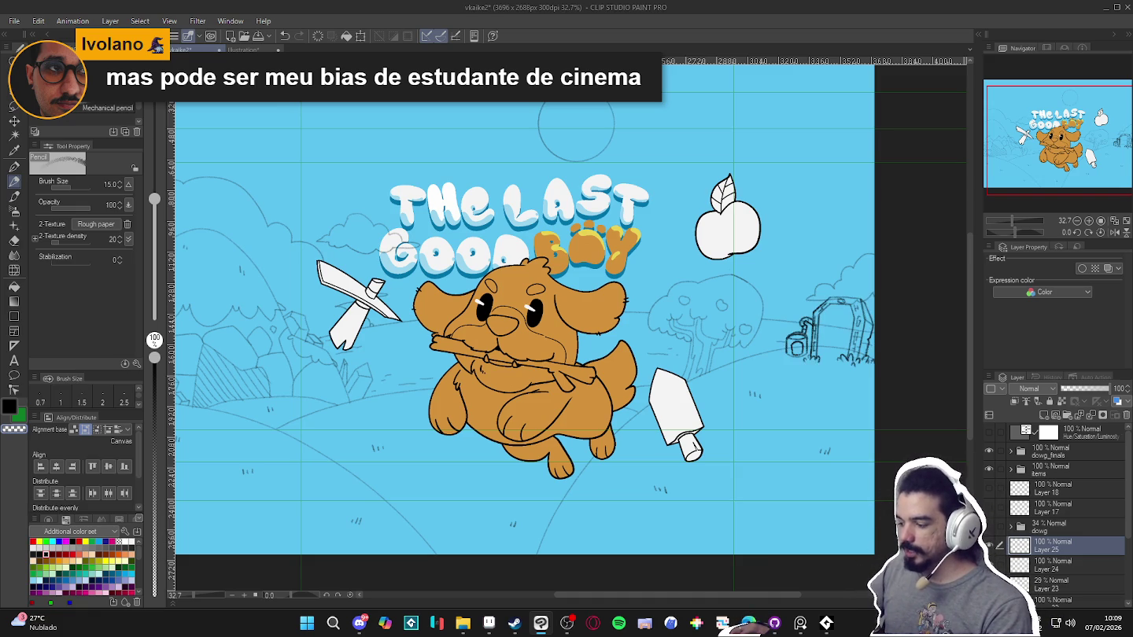
left_click(1032, 572)
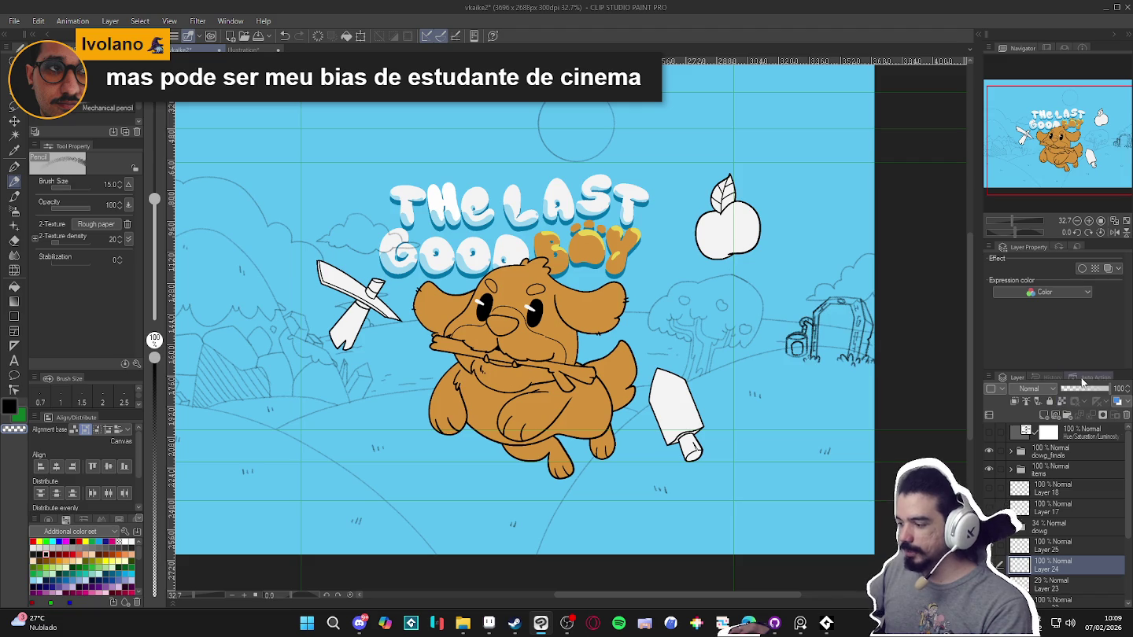
left_click_drag(1088, 391, 1092, 393)
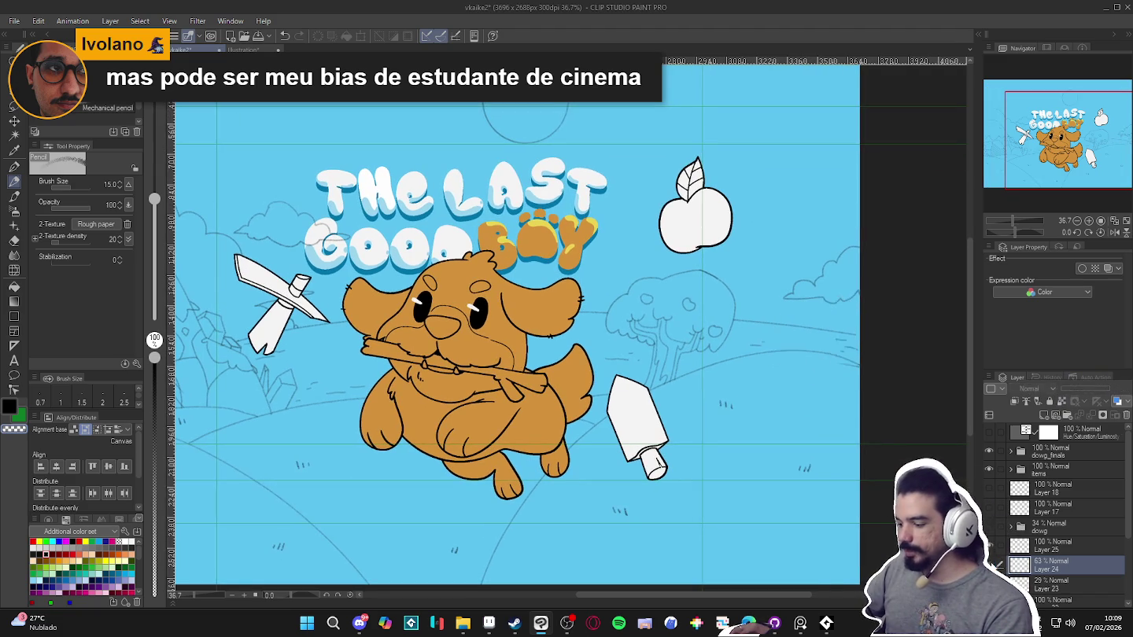
left_click(1064, 546)
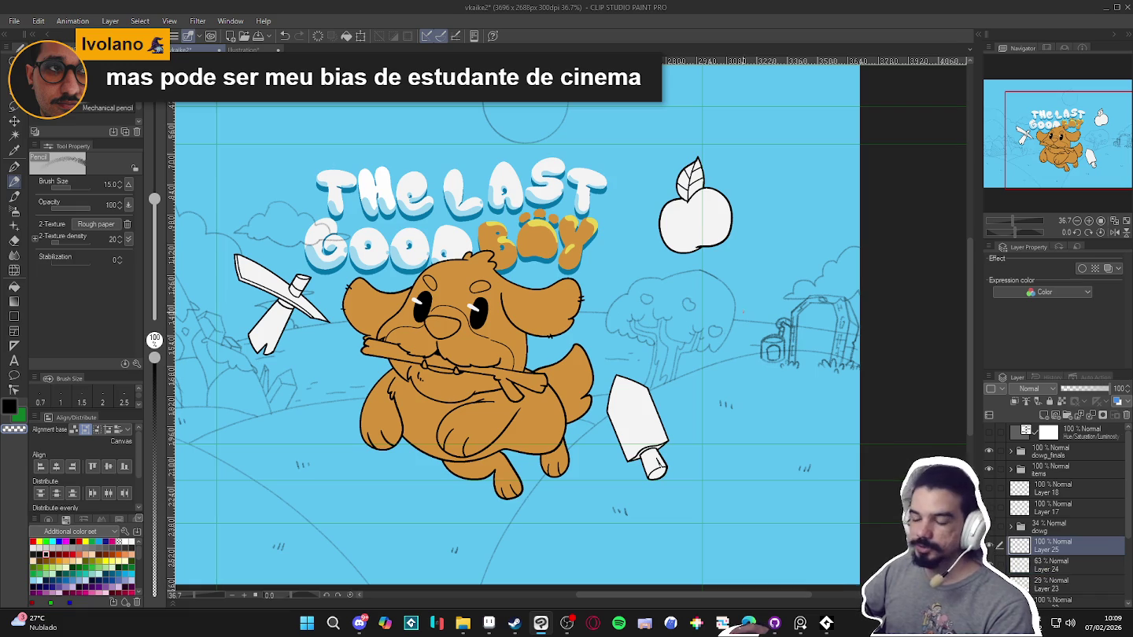
Centre the view on the tree and well sketch, restoring the well-and-gate sketch, then switch to Aseprite
scroll(771, 401, "up", 1)
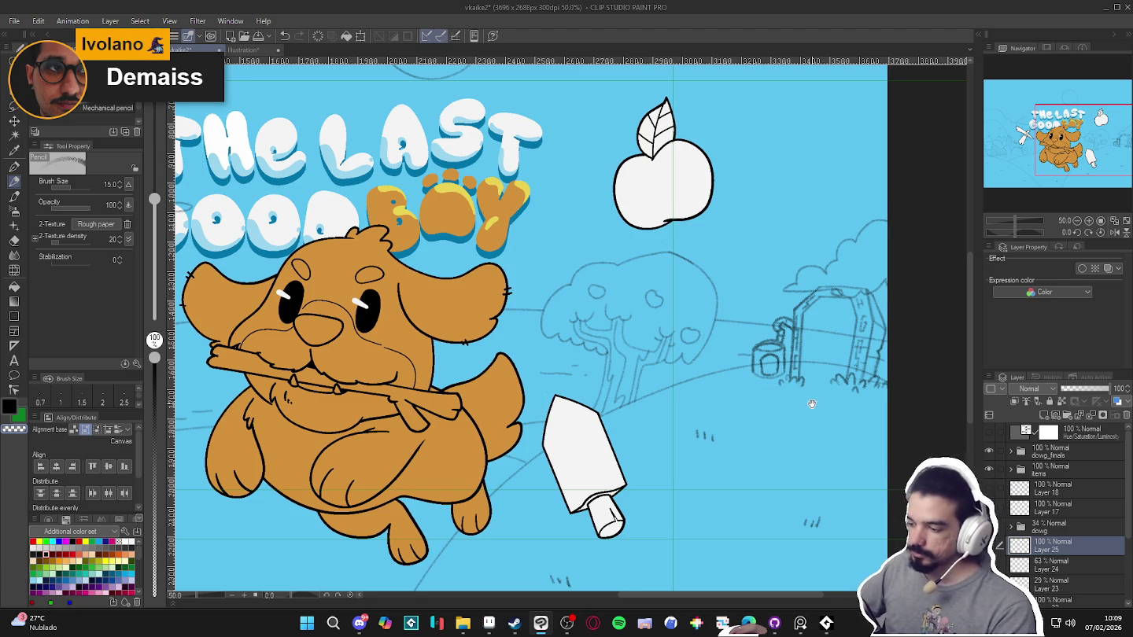
left_click_drag(810, 402, 778, 414)
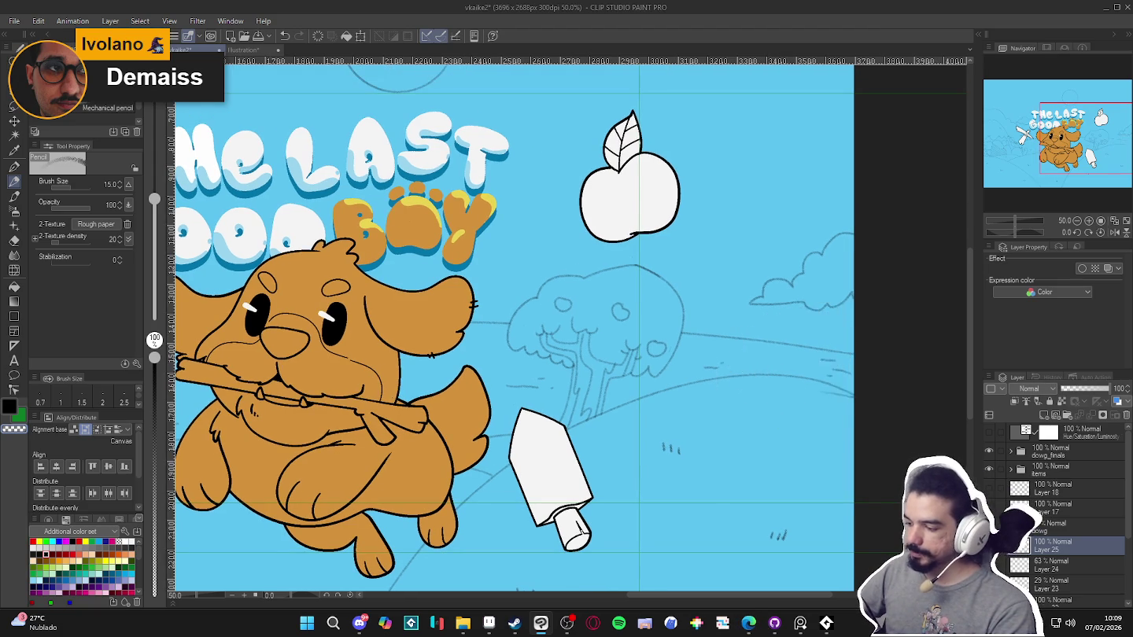
key("ctrl+z")
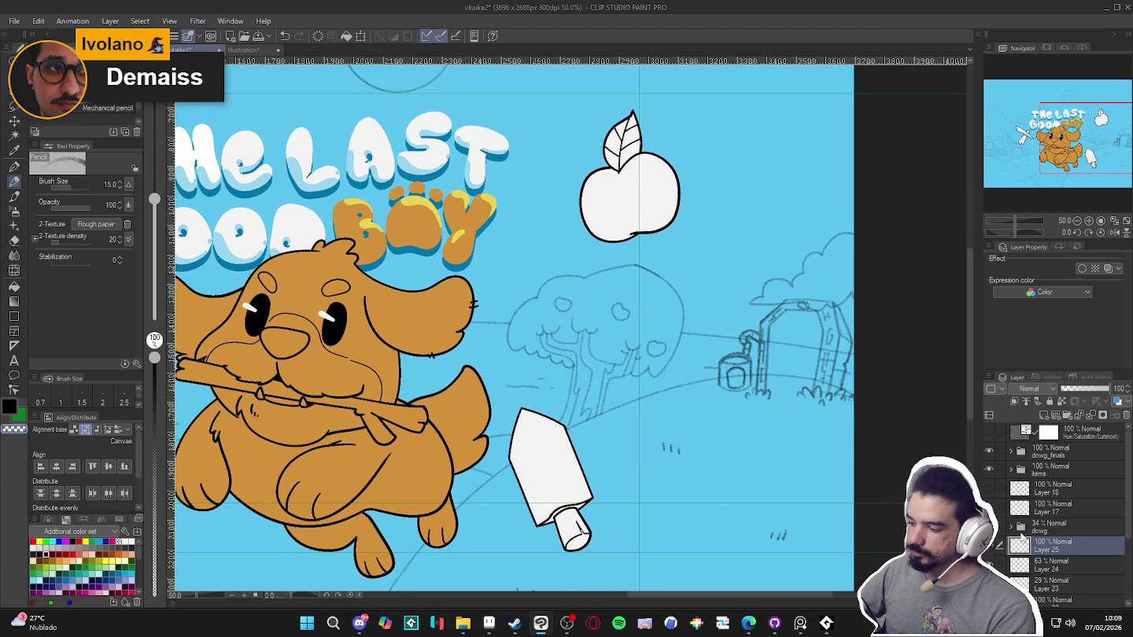
left_click_drag(754, 355, 733, 365)
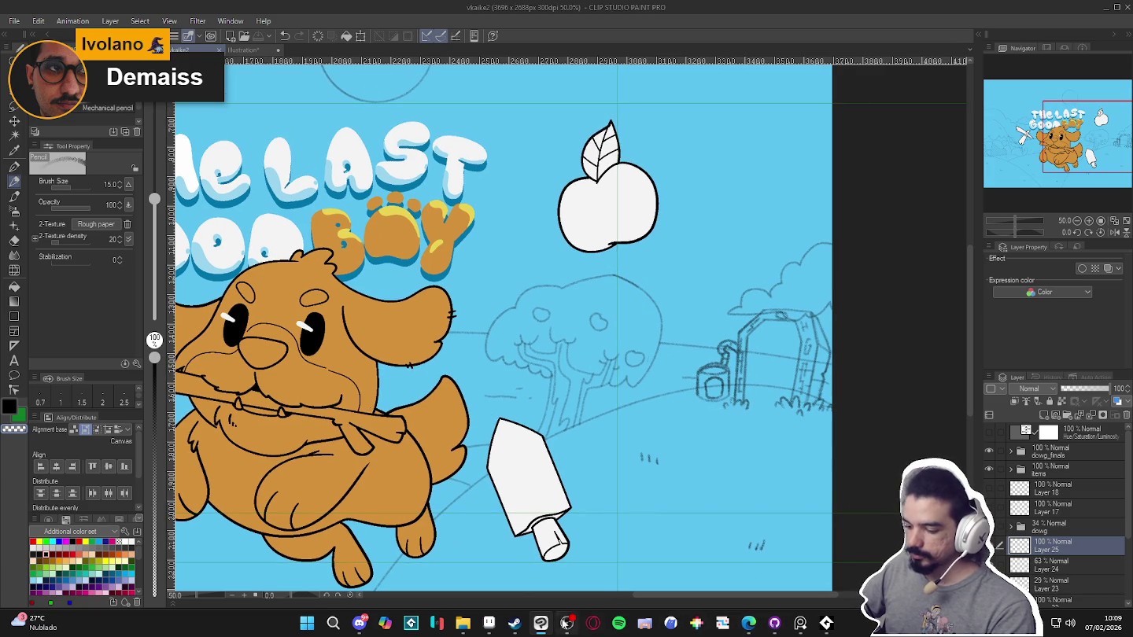
left_click(488, 623)
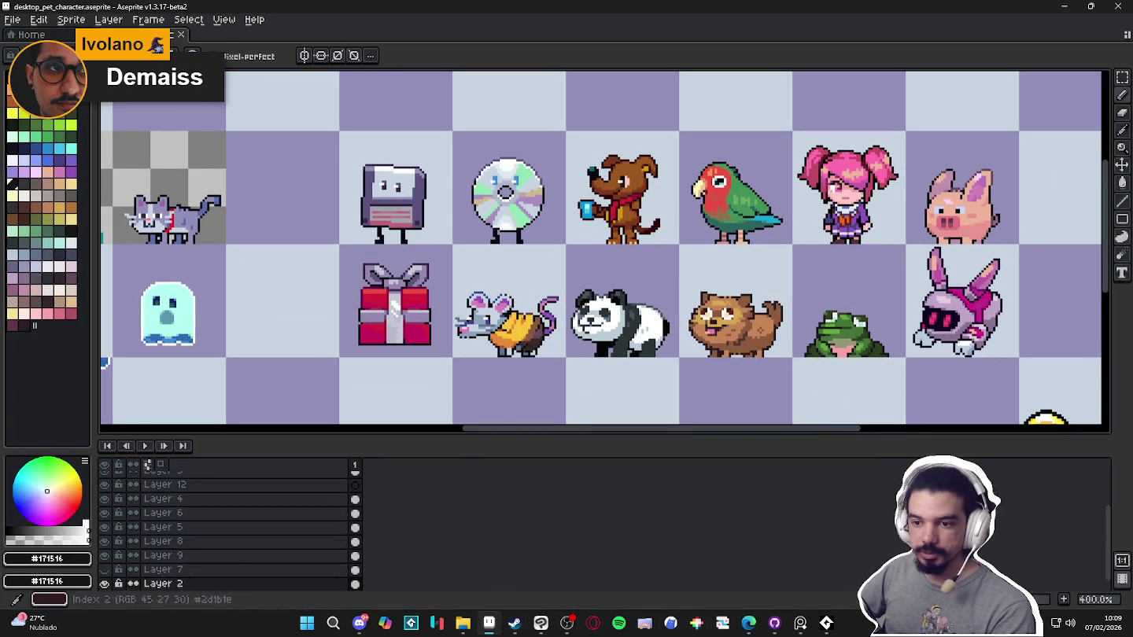
Zoom in on the Copper Golem sprite in Aseprite, then switch back to Clip Studio Paint
key("alt+Tab")
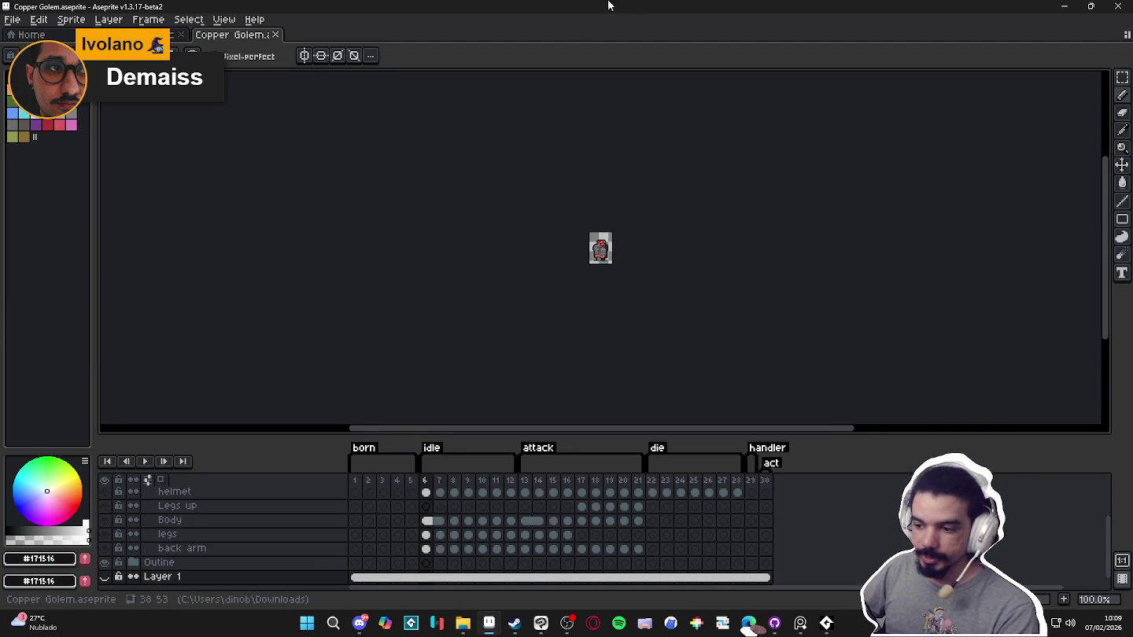
scroll(624, 237, "up", 5)
key("alt+Tab")
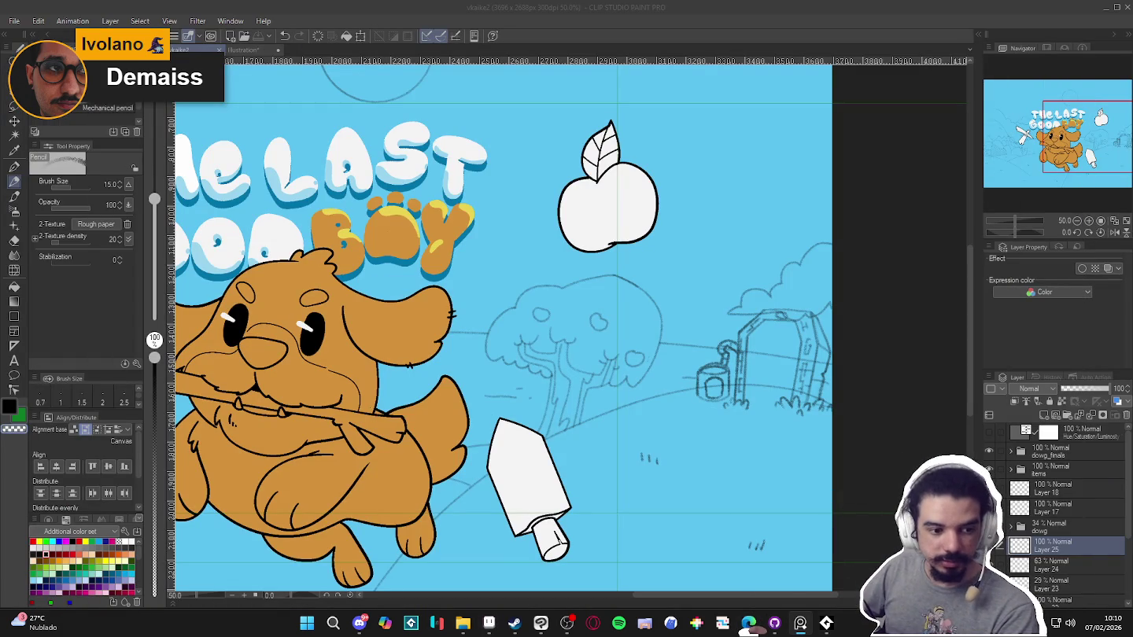
Pencil a rough figure below the well: circle head, a line beneath, and body strokes
scroll(695, 469, "down", 1)
scroll(695, 470, "up", 1)
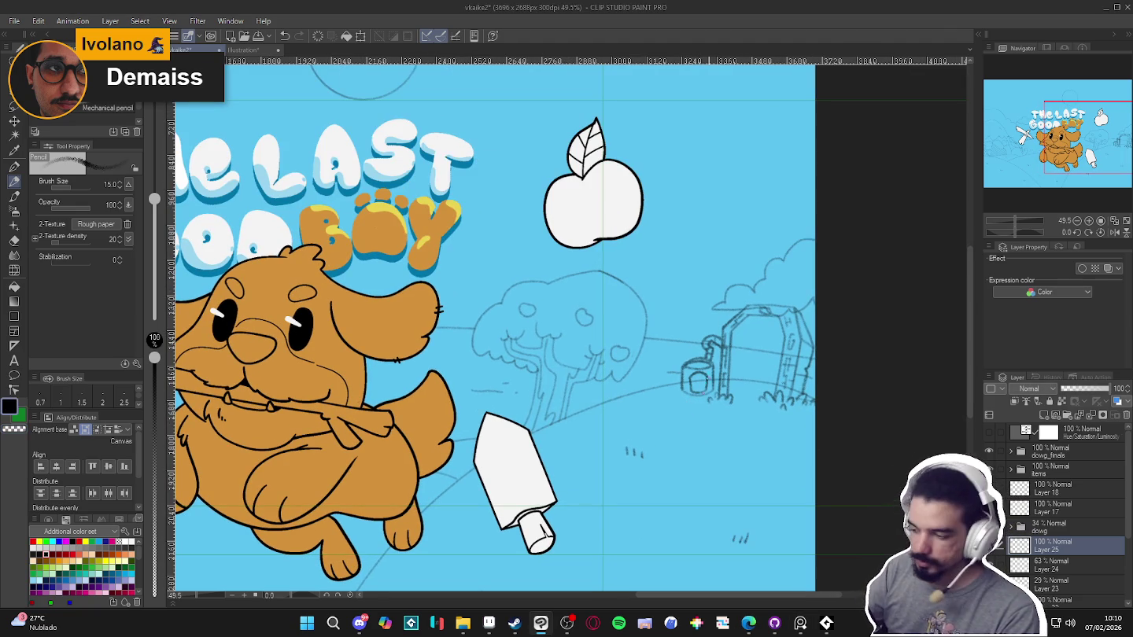
left_click_drag(675, 431, 690, 408)
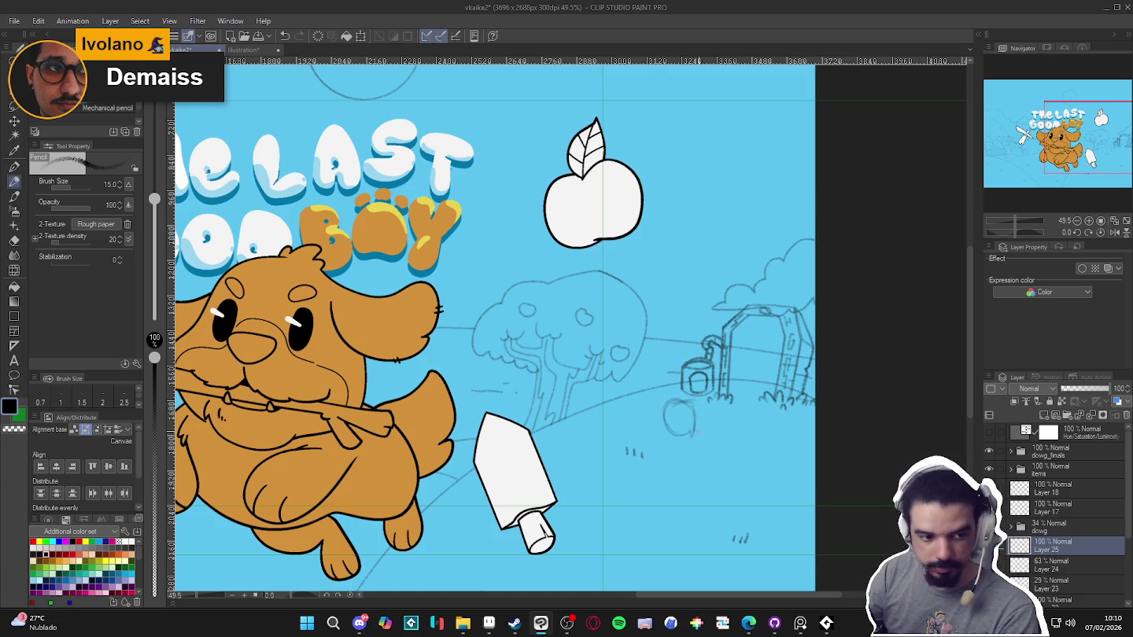
left_click_drag(692, 422, 652, 431)
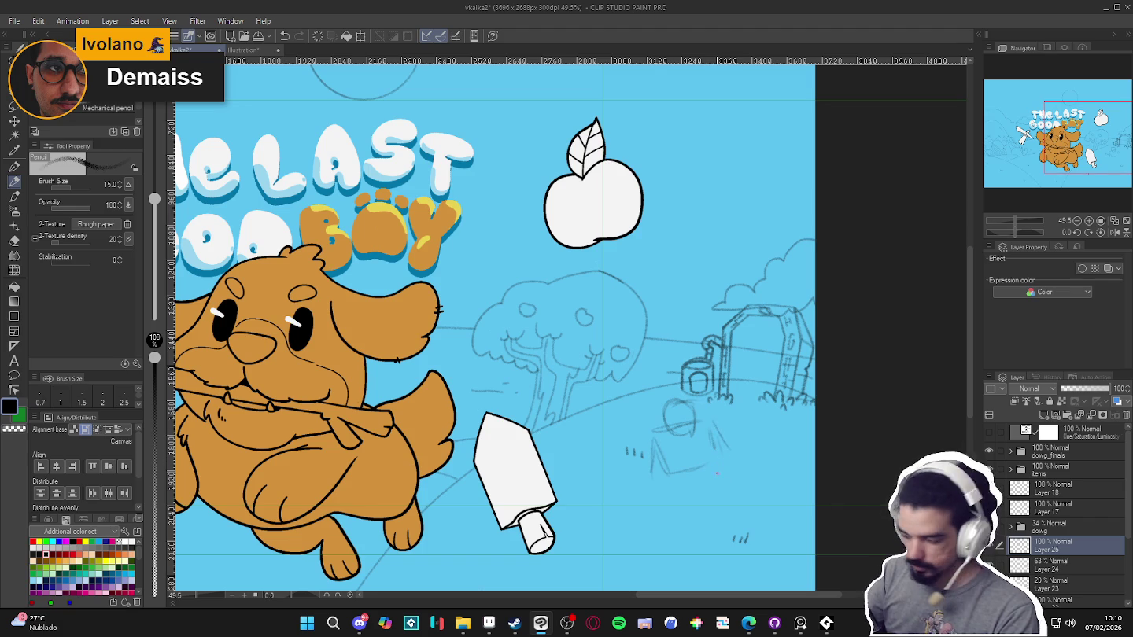
left_click_drag(718, 467, 699, 509)
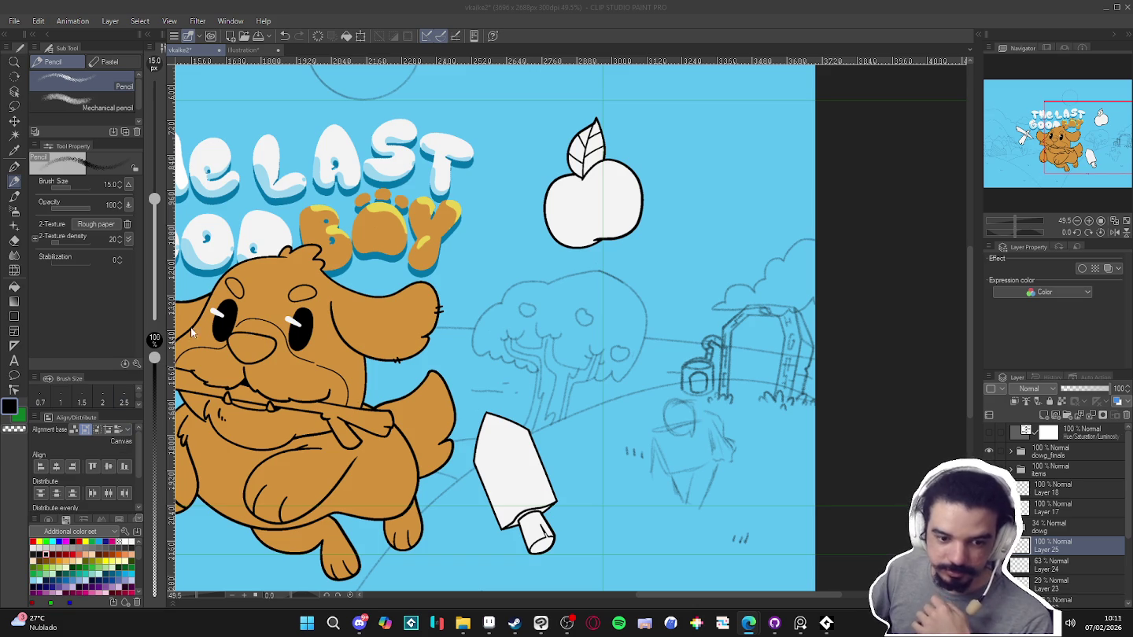
left_click(650, 464)
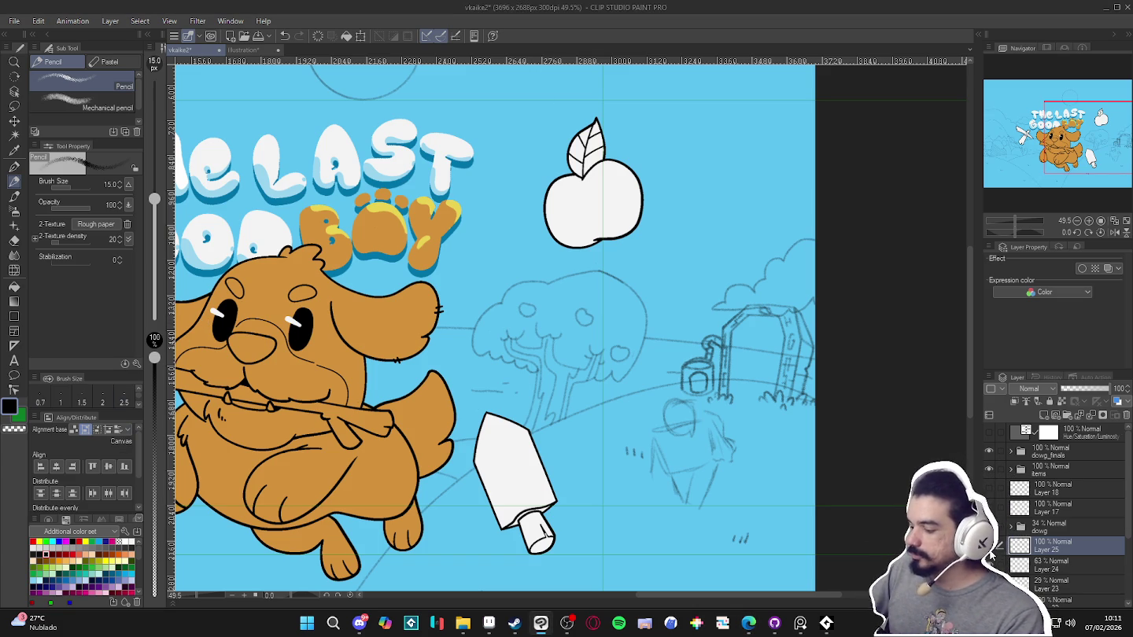
scroll(751, 463, "up", 1)
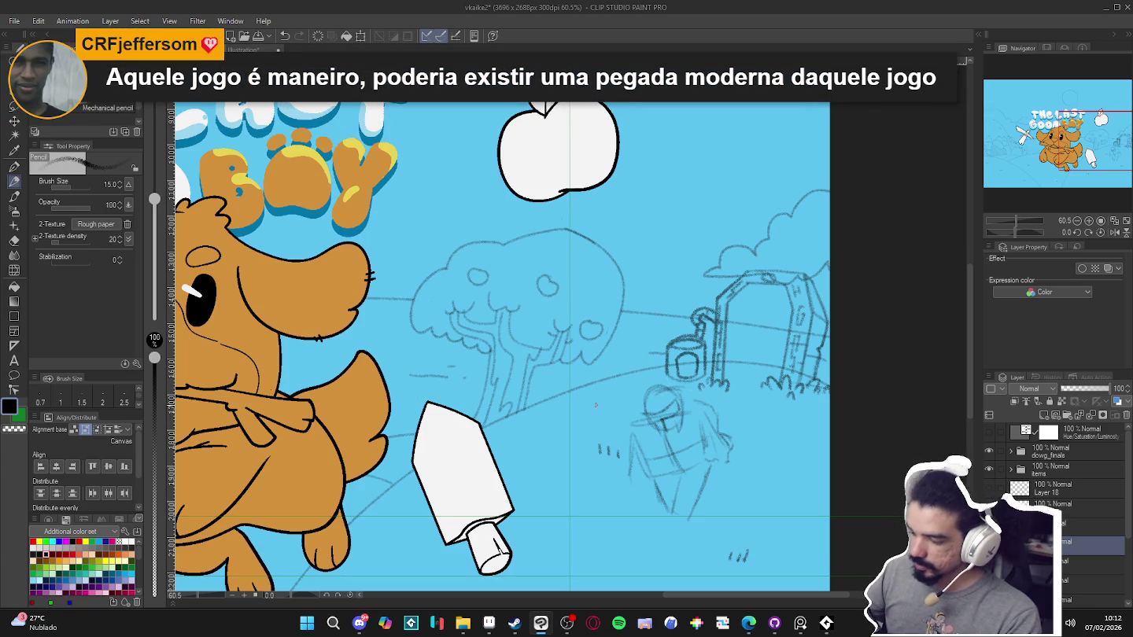
left_click(308, 623)
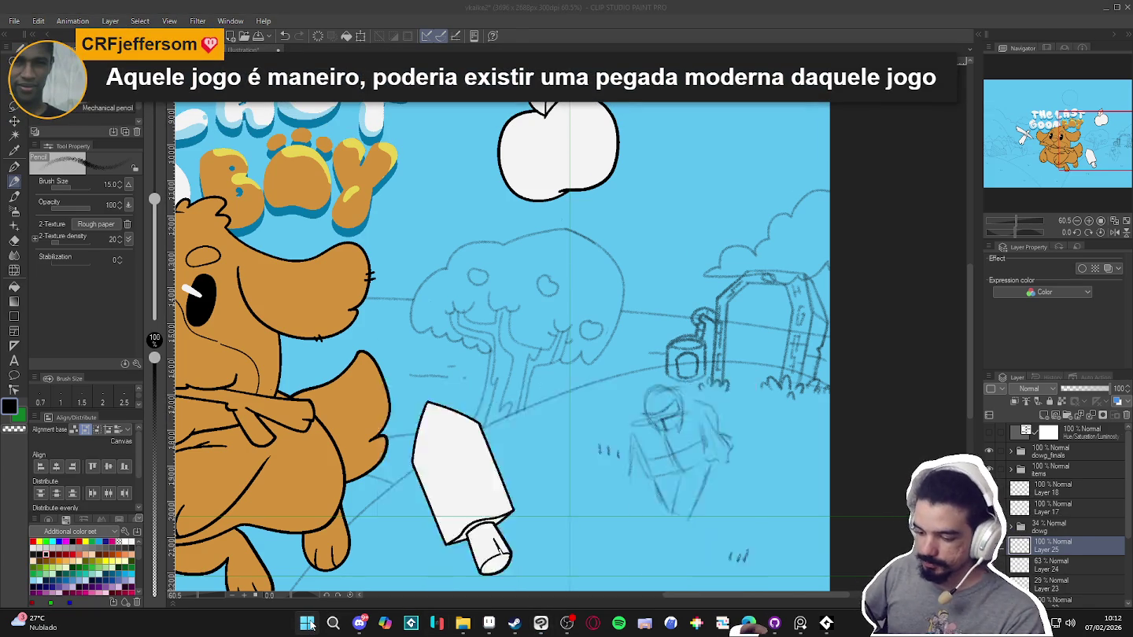
Launch Tiled and zoom around the room_indolence cave map, centring its four characters
type("tiled")
left_click(308, 622)
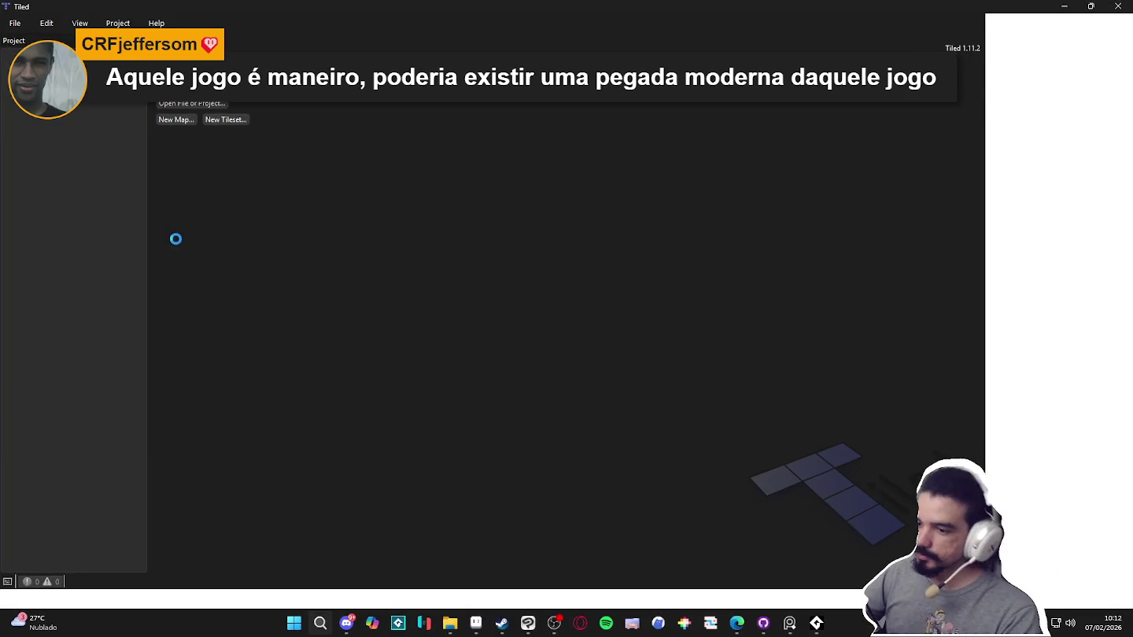
scroll(655, 249, "up", 2)
scroll(598, 156, "up", 2)
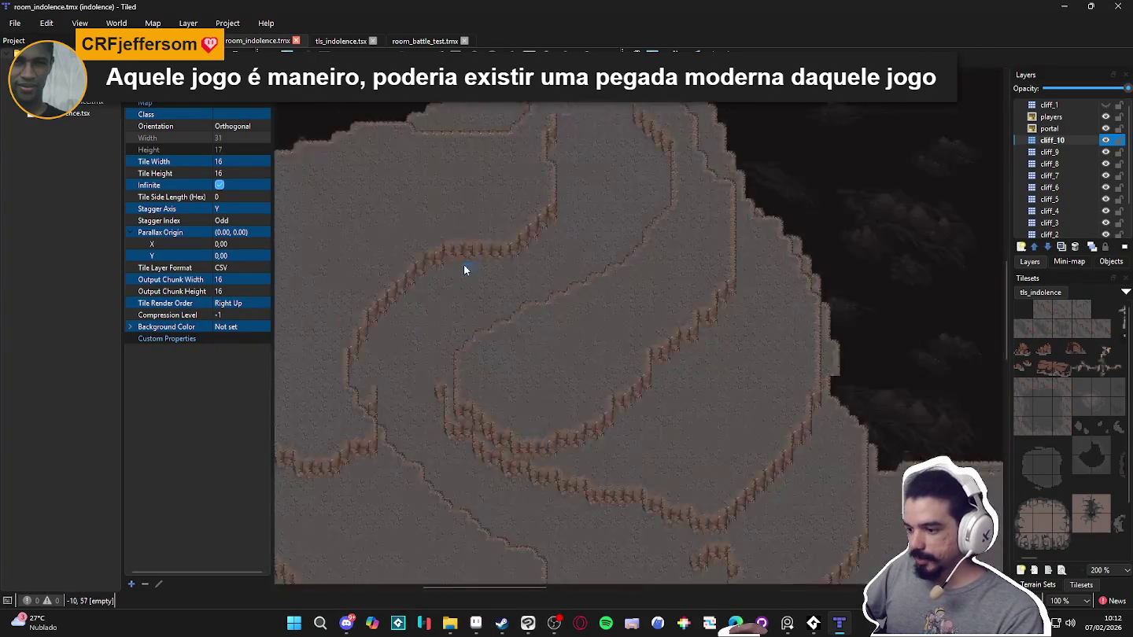
scroll(546, 455, "down", 2)
scroll(556, 276, "down", 2)
scroll(555, 275, "up", 1)
scroll(589, 358, "up", 1)
scroll(602, 339, "down", 1)
scroll(592, 341, "down", 1)
scroll(614, 314, "down", 2)
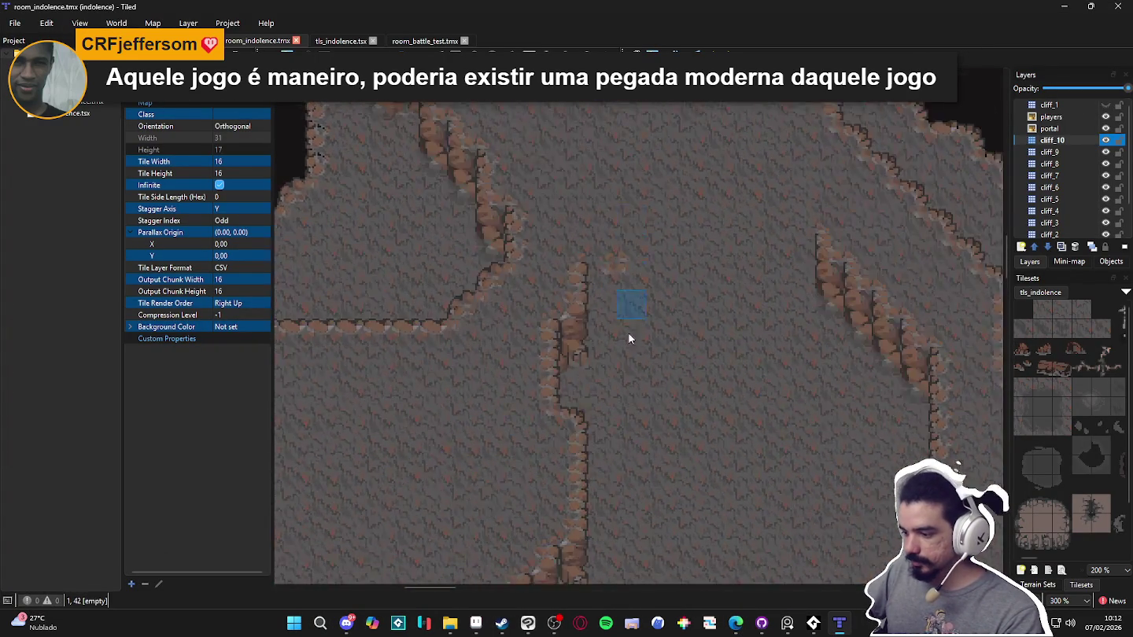
scroll(661, 393, "down", 2)
scroll(691, 464, "up", 1)
scroll(551, 393, "down", 1)
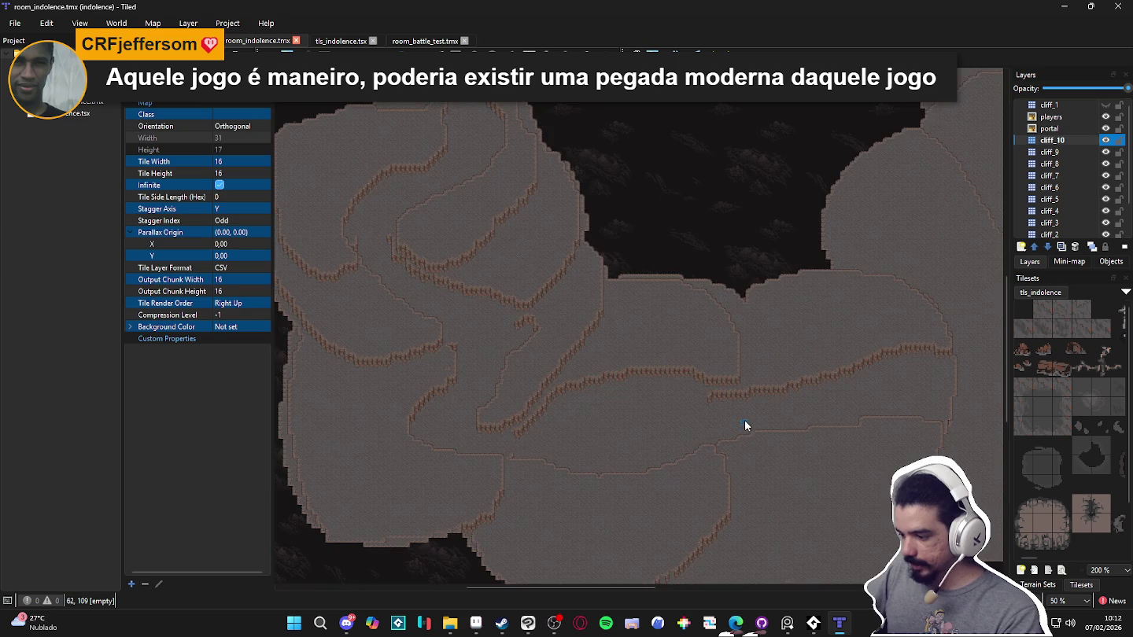
scroll(744, 422, "up", 2)
scroll(727, 374, "down", 2)
scroll(637, 409, "up", 2)
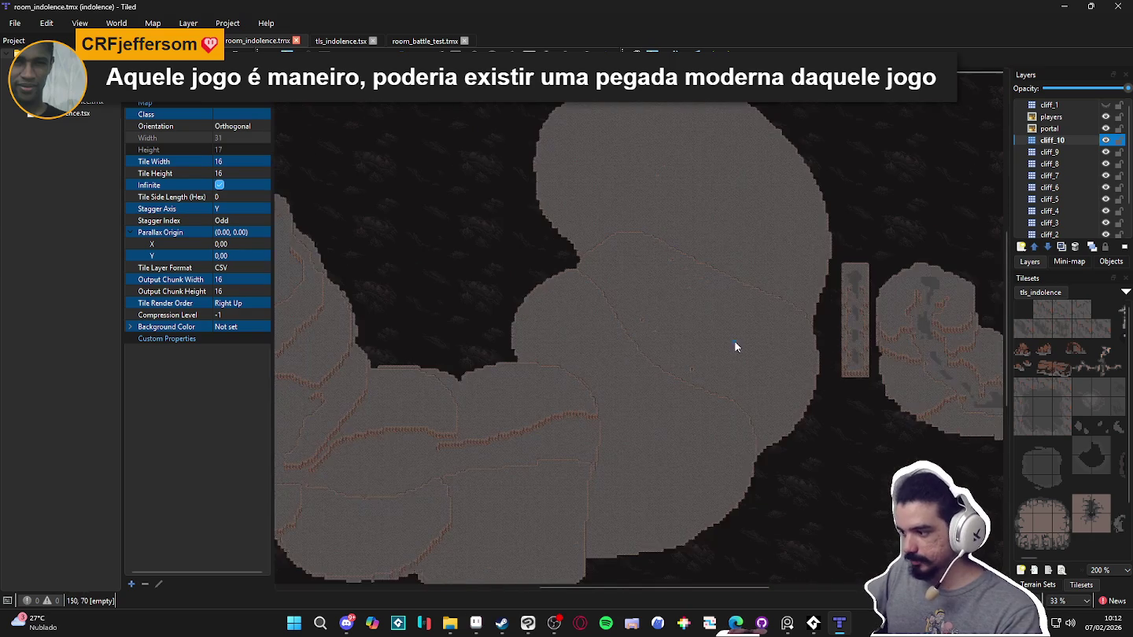
scroll(469, 350, "down", 2)
scroll(586, 392, "up", 1)
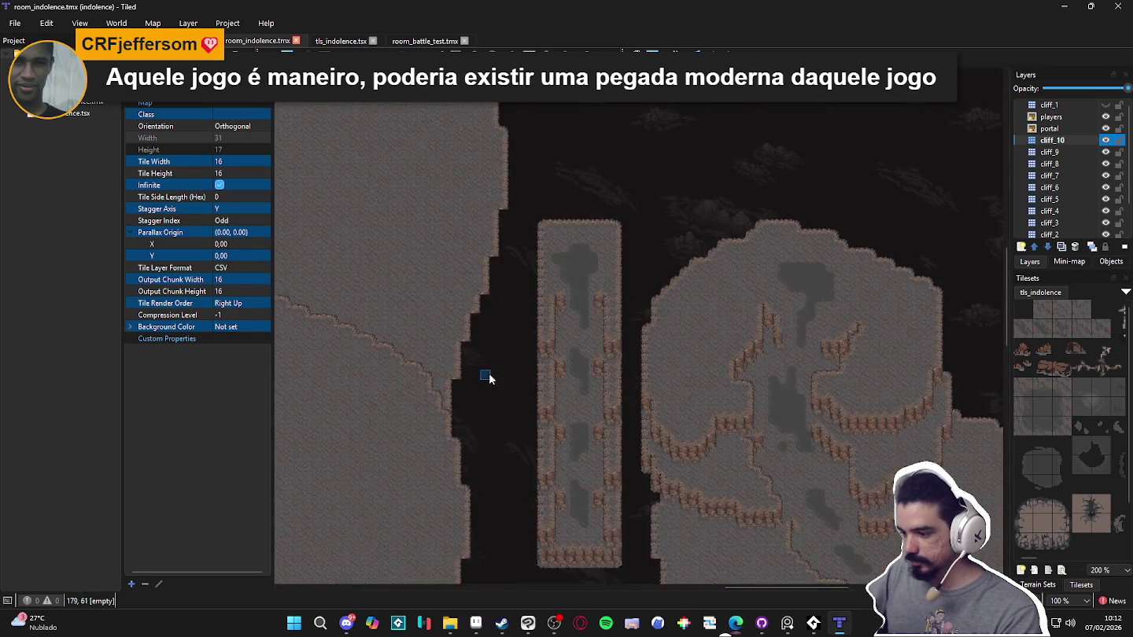
scroll(491, 373, "up", 3)
scroll(526, 397, "down", 2)
scroll(647, 373, "down", 3)
scroll(648, 372, "up", 4)
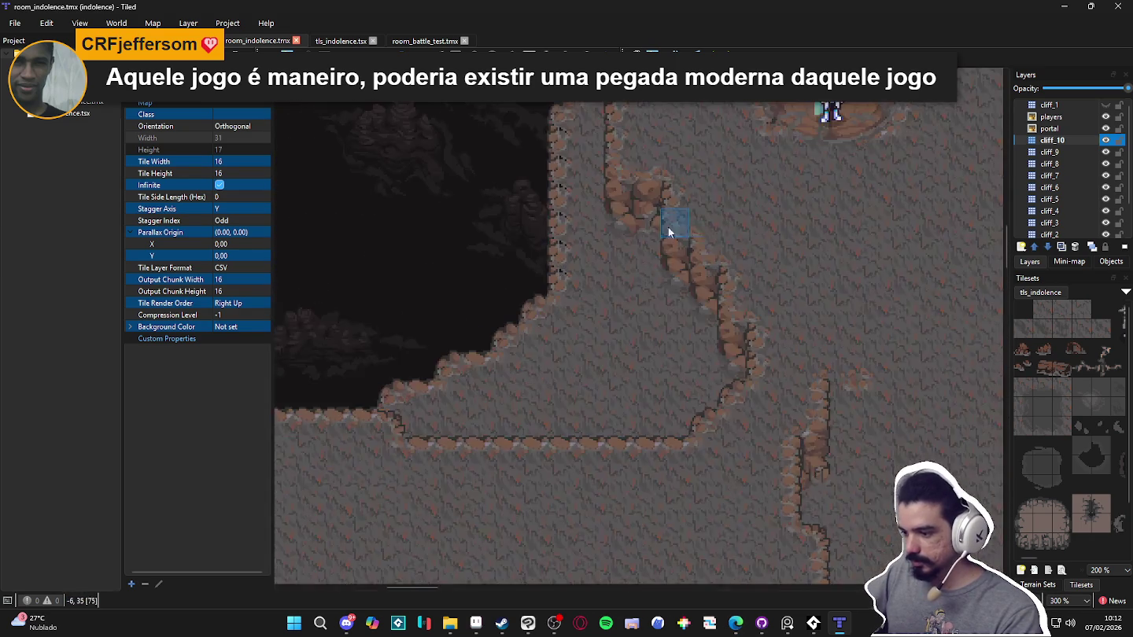
scroll(514, 434, "up", 2)
scroll(592, 430, "down", 1)
scroll(589, 419, "down", 1)
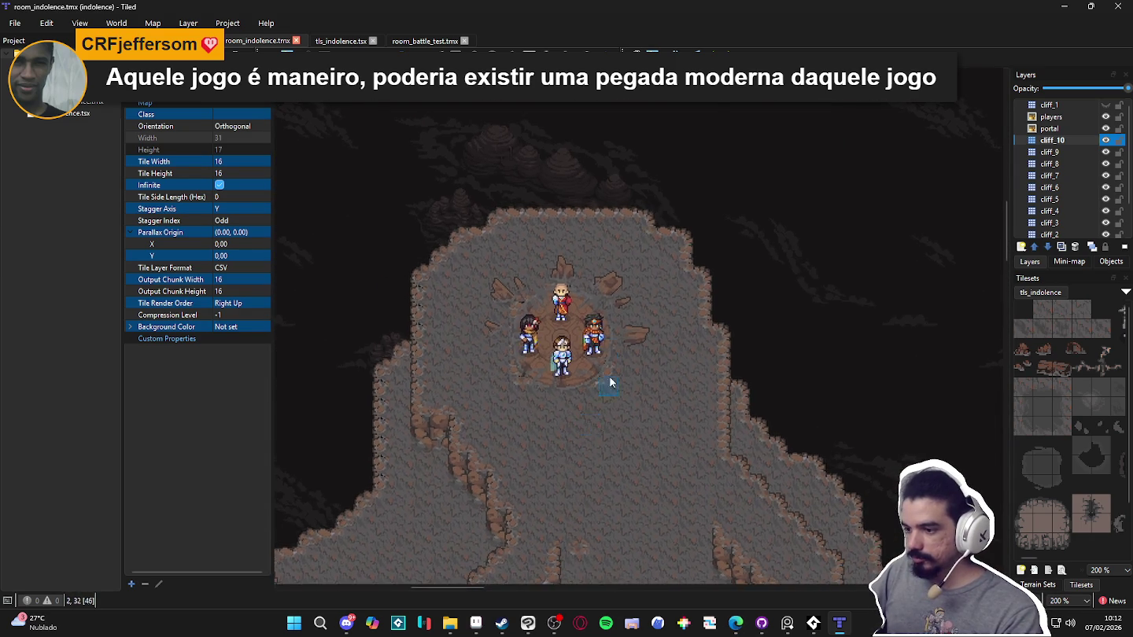
scroll(610, 400, "up", 2)
scroll(587, 308, "down", 1)
scroll(670, 376, "up", 1)
left_click_drag(667, 339, 666, 321)
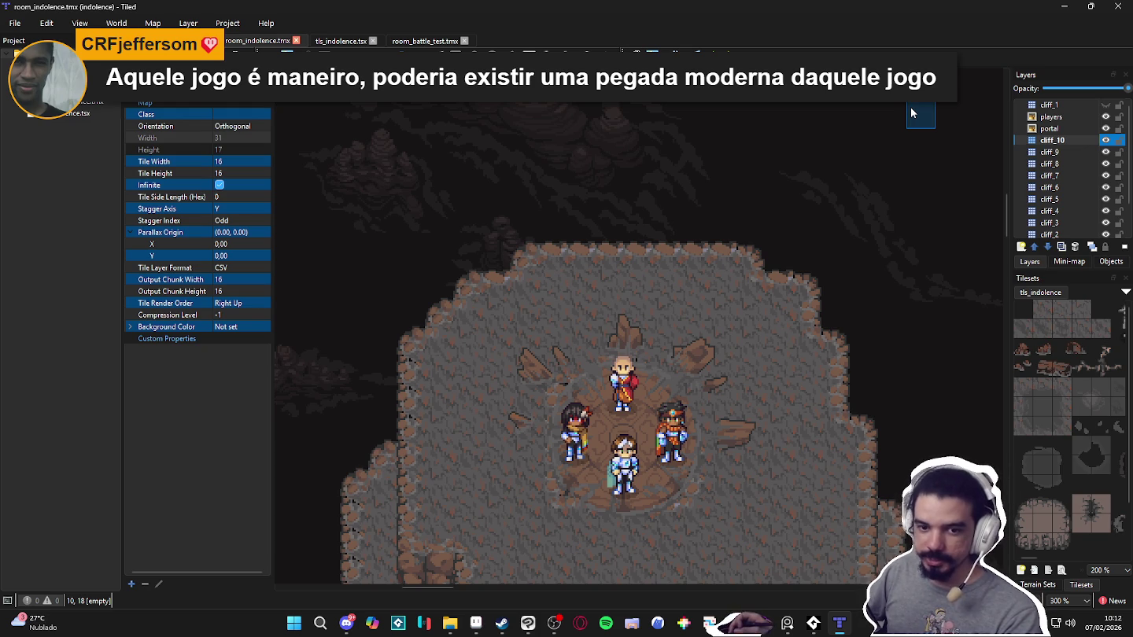
Minimize Tiled, bring it back briefly, then hide it again to return to the illustration
left_click(1063, 6)
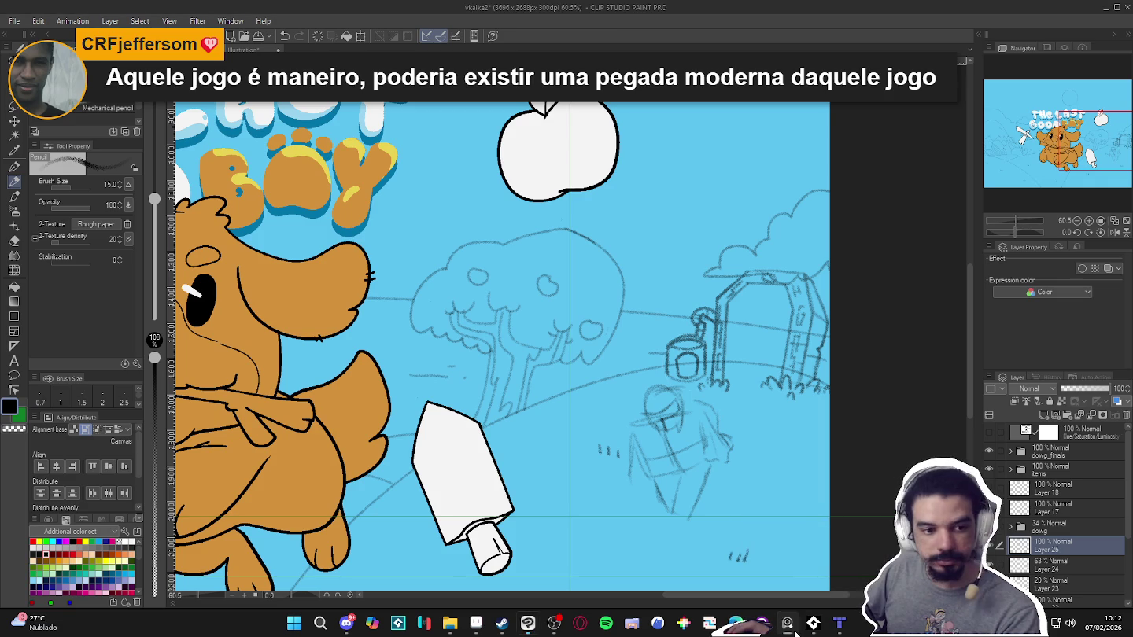
left_click(840, 626)
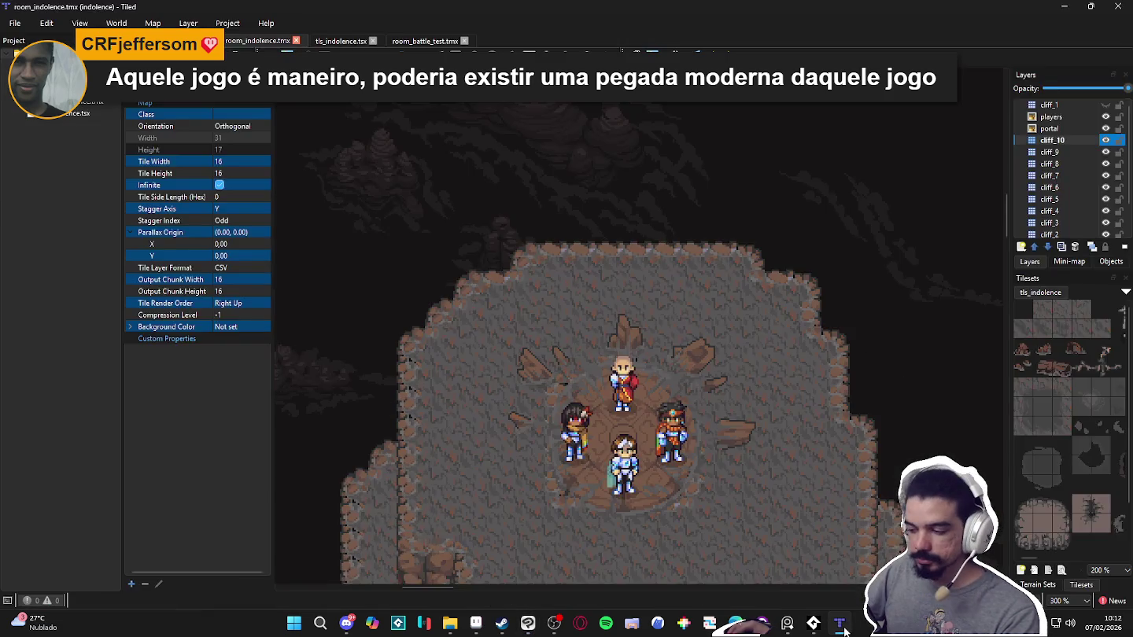
left_click(840, 627)
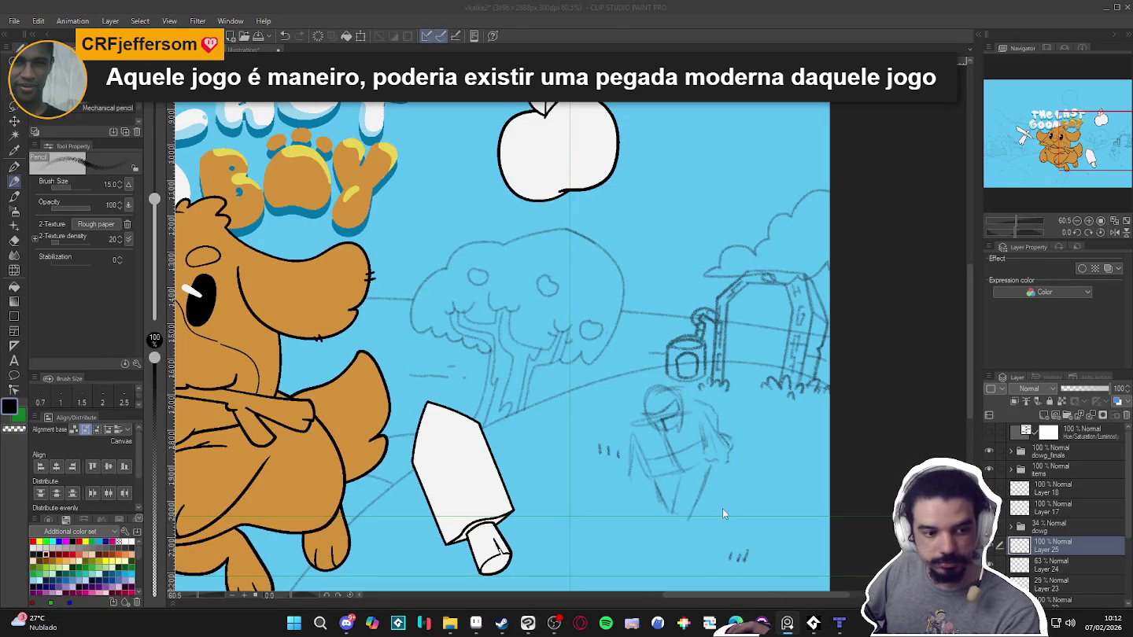
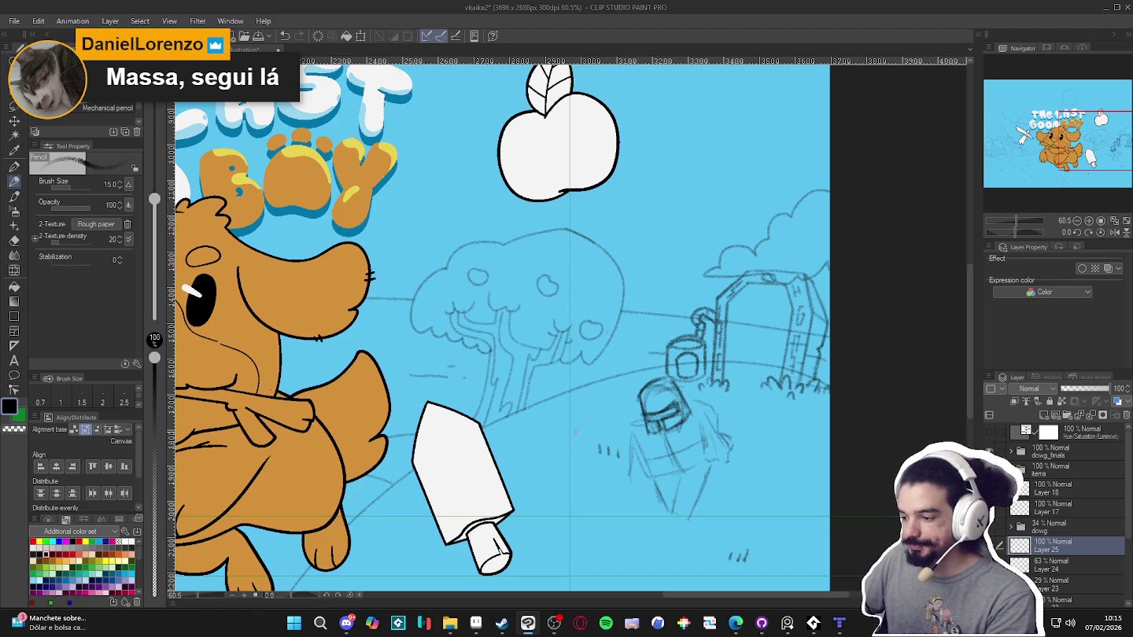
Pan and zoom across the illustration to frame the creature on the hill below the barn
scroll(573, 445, "down", 1)
scroll(572, 446, "down", 1)
scroll(571, 446, "down", 1)
left_click_drag(571, 446, 612, 438)
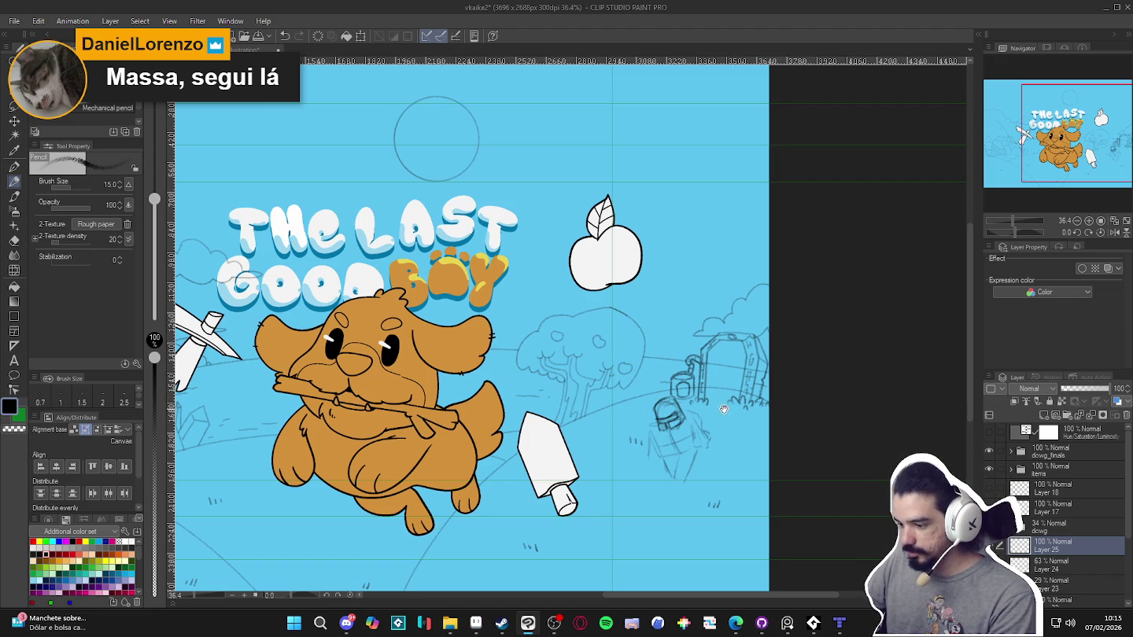
scroll(849, 414, "down", 2)
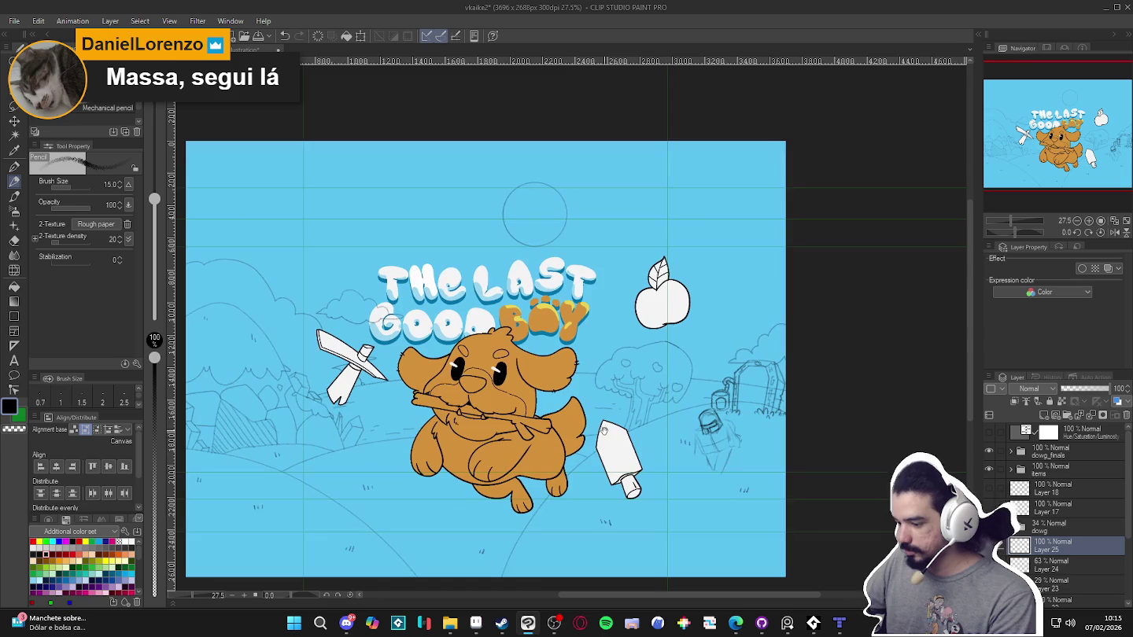
mouse_move(605, 444)
left_mouse_down()
mouse_move(795, 409)
mouse_move(504, 362)
left_mouse_up()
scroll(499, 358, "up", 3)
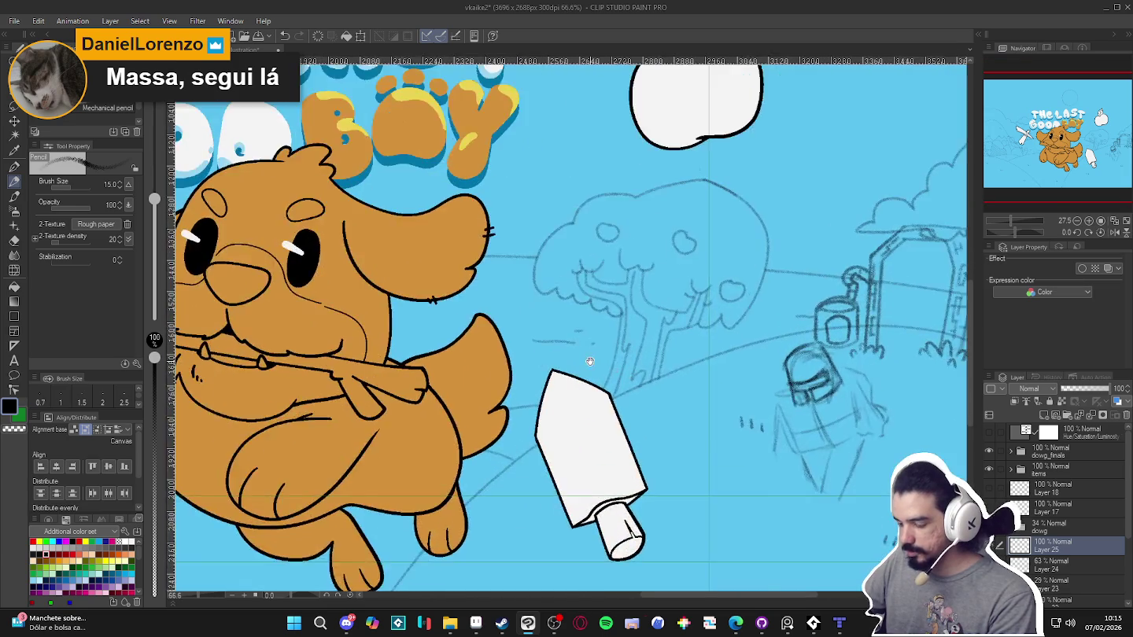
scroll(494, 354, "up", 1)
scroll(504, 362, "down", 2)
scroll(543, 385, "up", 1)
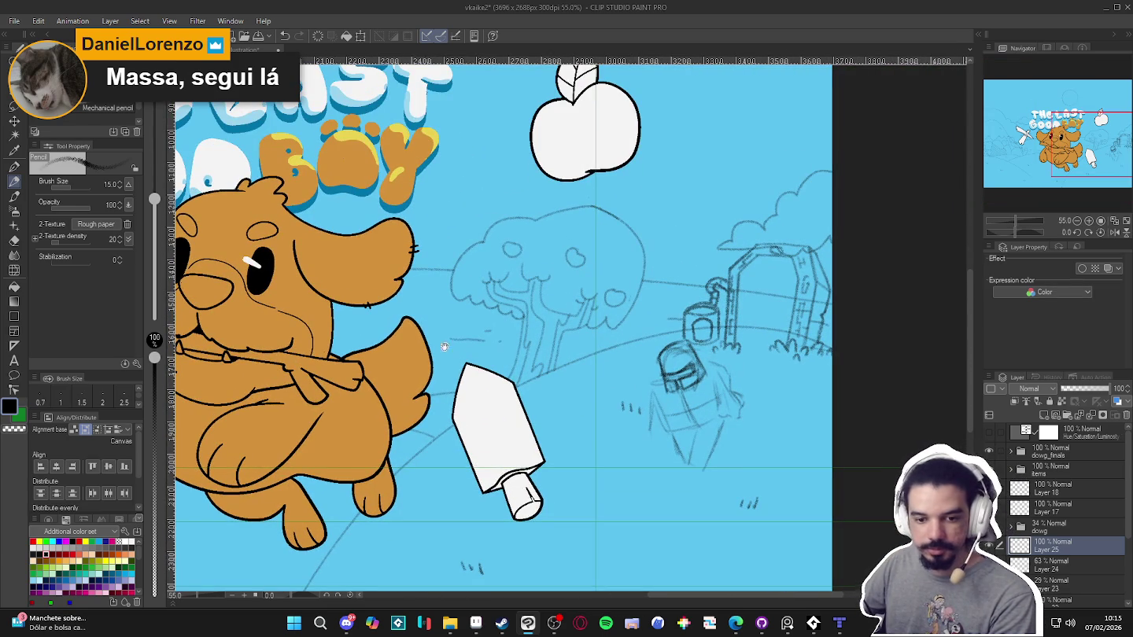
scroll(677, 362, "up", 3)
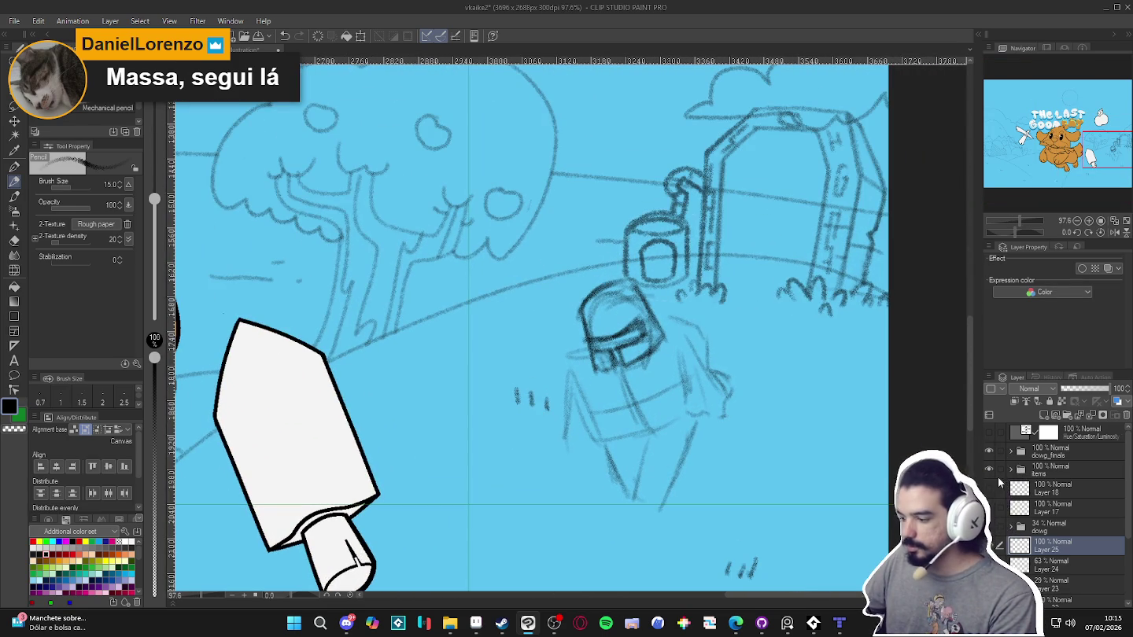
scroll(588, 412, "down", 1)
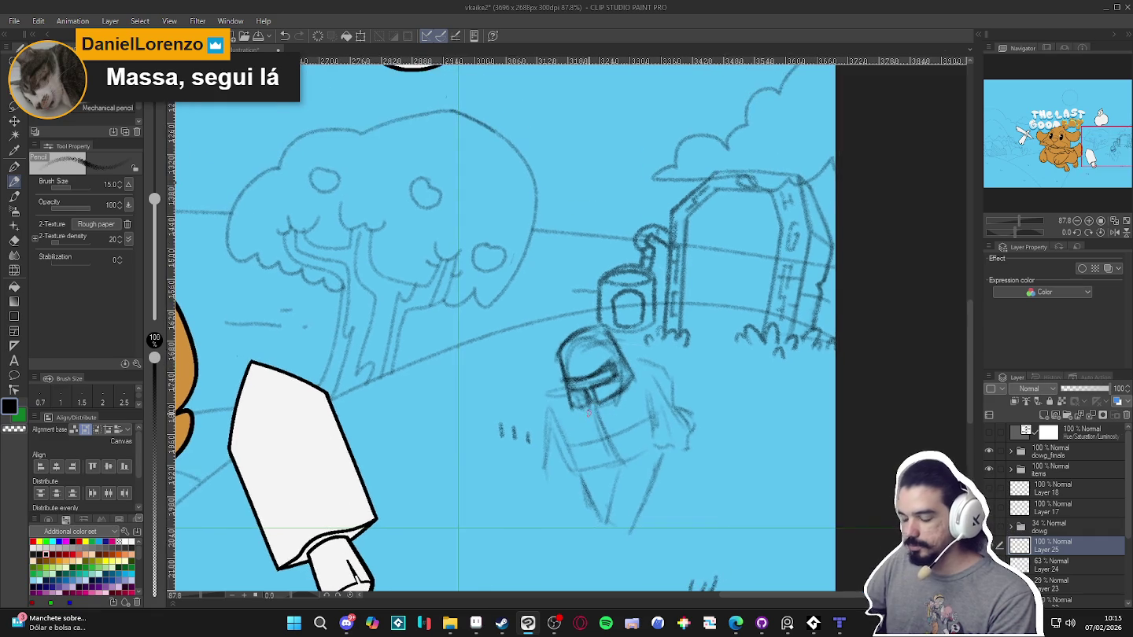
scroll(588, 413, "down", 3)
scroll(621, 487, "down", 1)
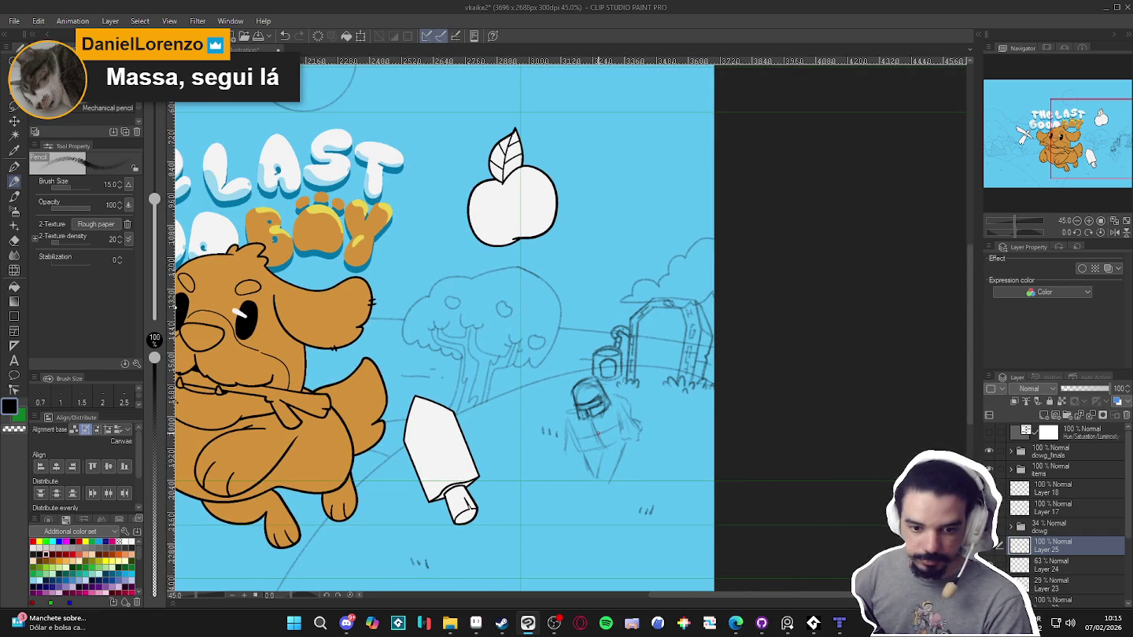
scroll(602, 421, "up", 2)
scroll(603, 421, "up", 2)
scroll(603, 421, "up", 1)
scroll(629, 401, "up", 1)
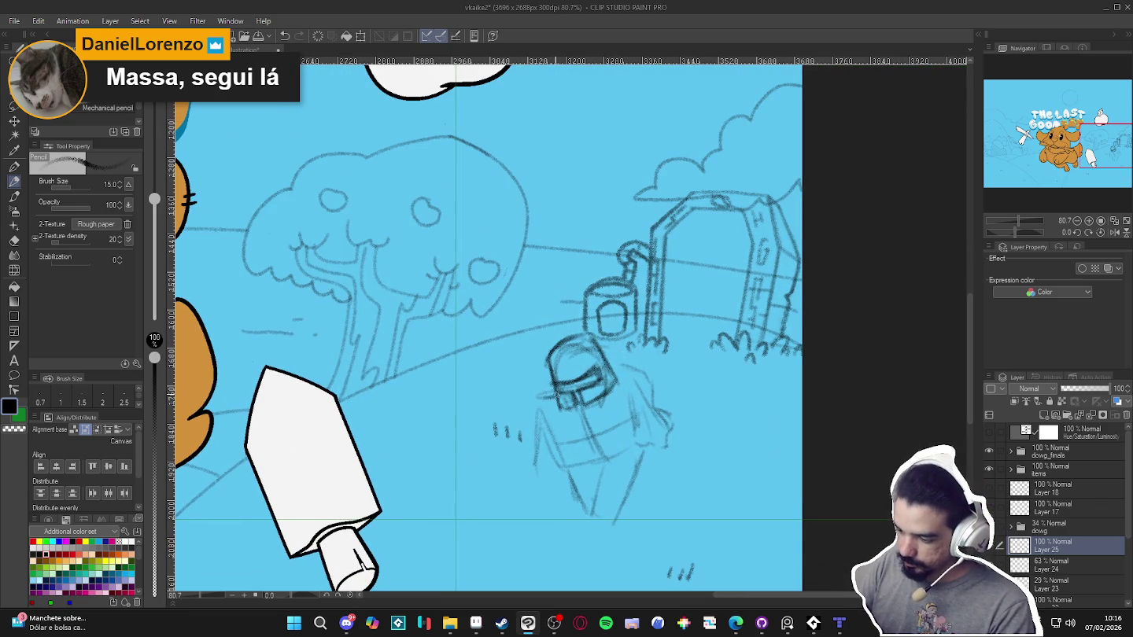
Pencil extra strokes along the creature's left side and lower body
mouse_move(550, 400)
left_mouse_down()
mouse_move(539, 423)
mouse_move(554, 446)
left_mouse_up()
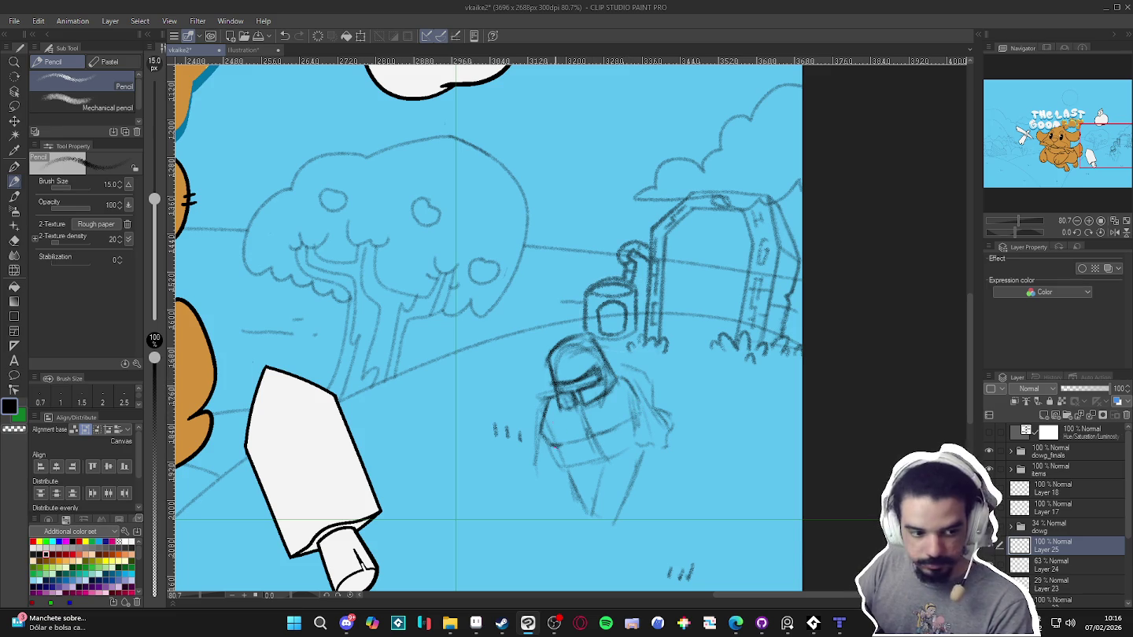
left_click_drag(566, 472, 639, 450)
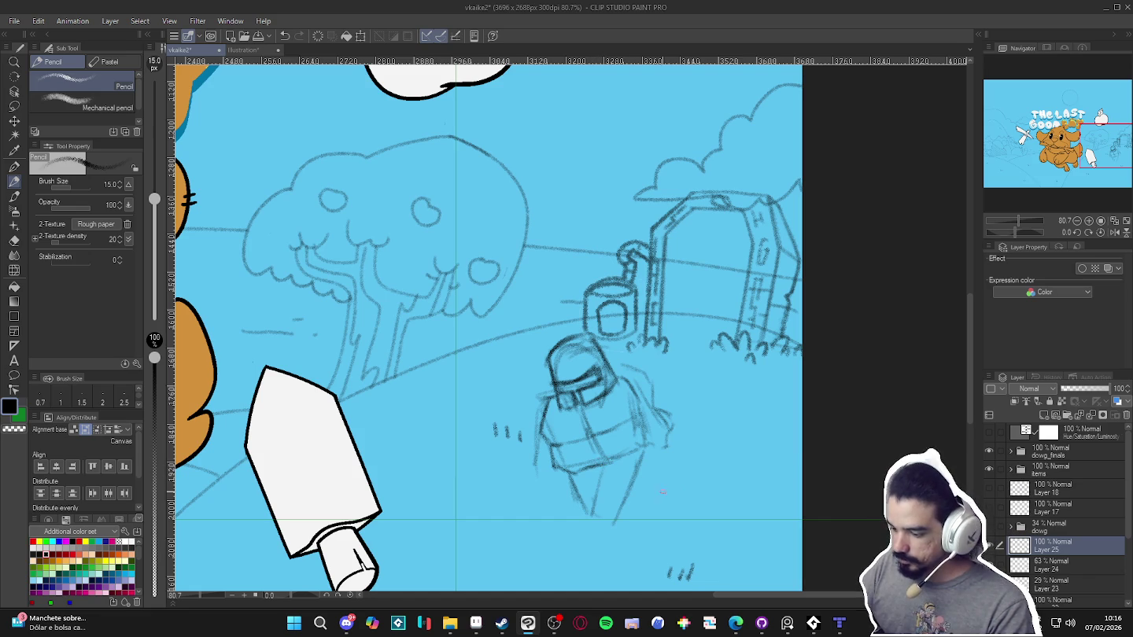
scroll(665, 492, "down", 2)
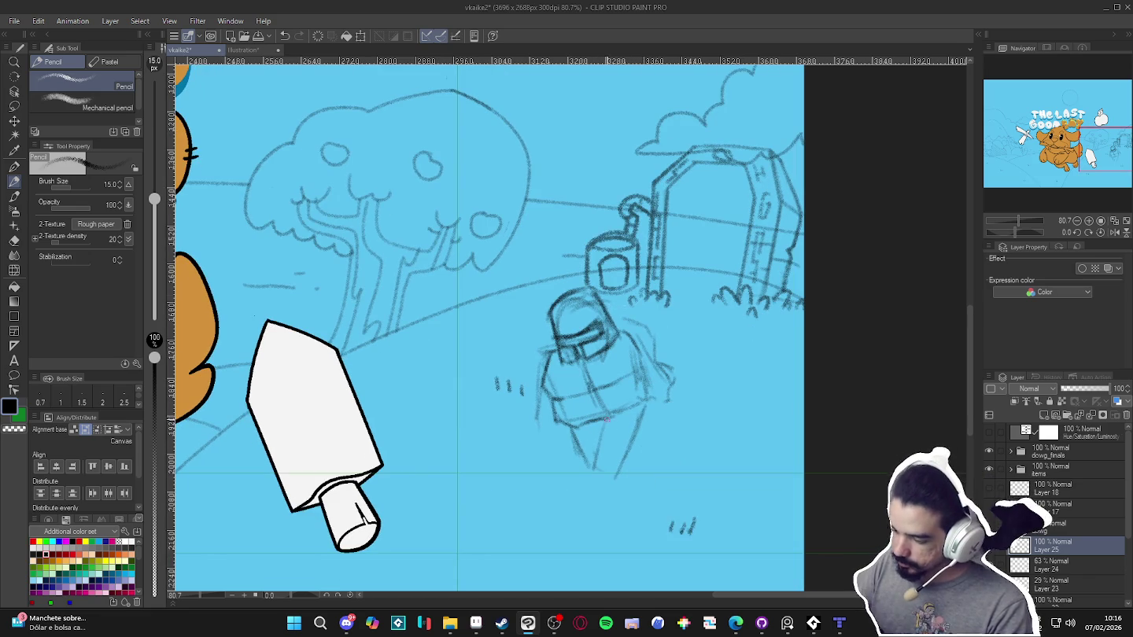
mouse_move(607, 417)
left_mouse_down()
mouse_move(593, 467)
mouse_move(609, 470)
left_mouse_up()
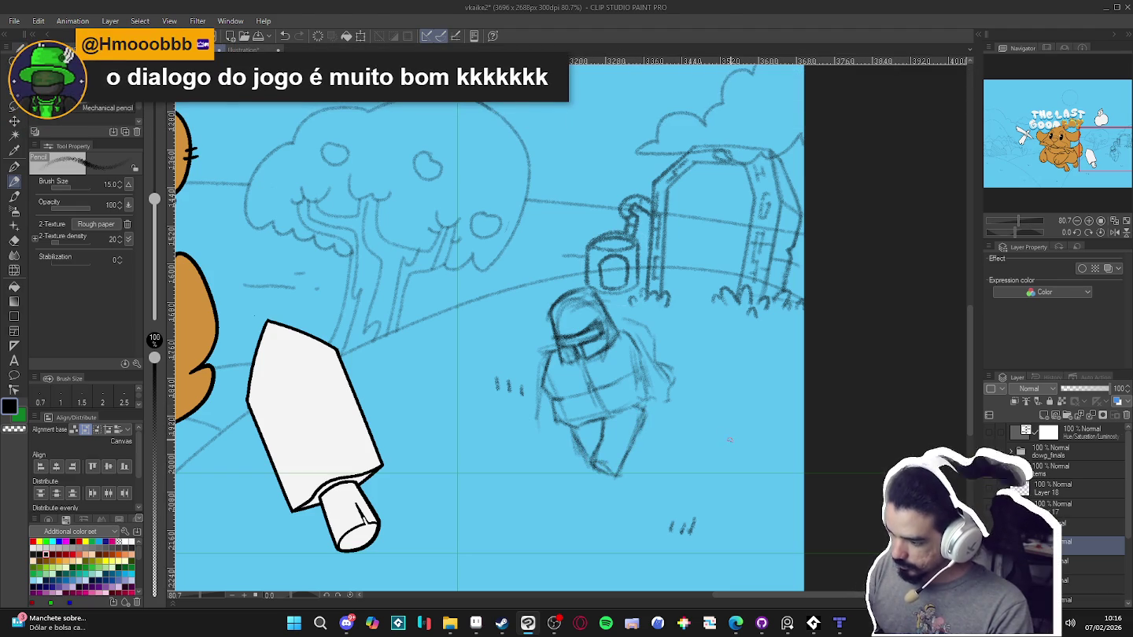
scroll(599, 329, "down", 2)
scroll(639, 371, "up", 1)
Erase the helmeted creature sketch with the Kneaded eraser at size 100, then return to the Mechanical pencil
key("e")
scroll(655, 371, "up", 1)
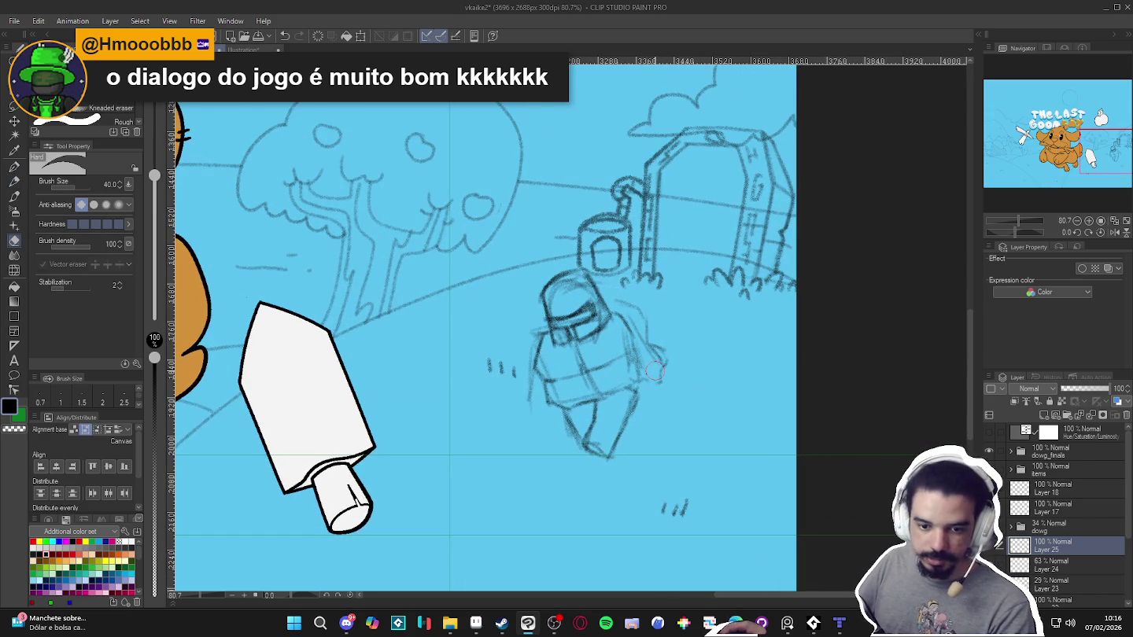
scroll(655, 371, "down", 1)
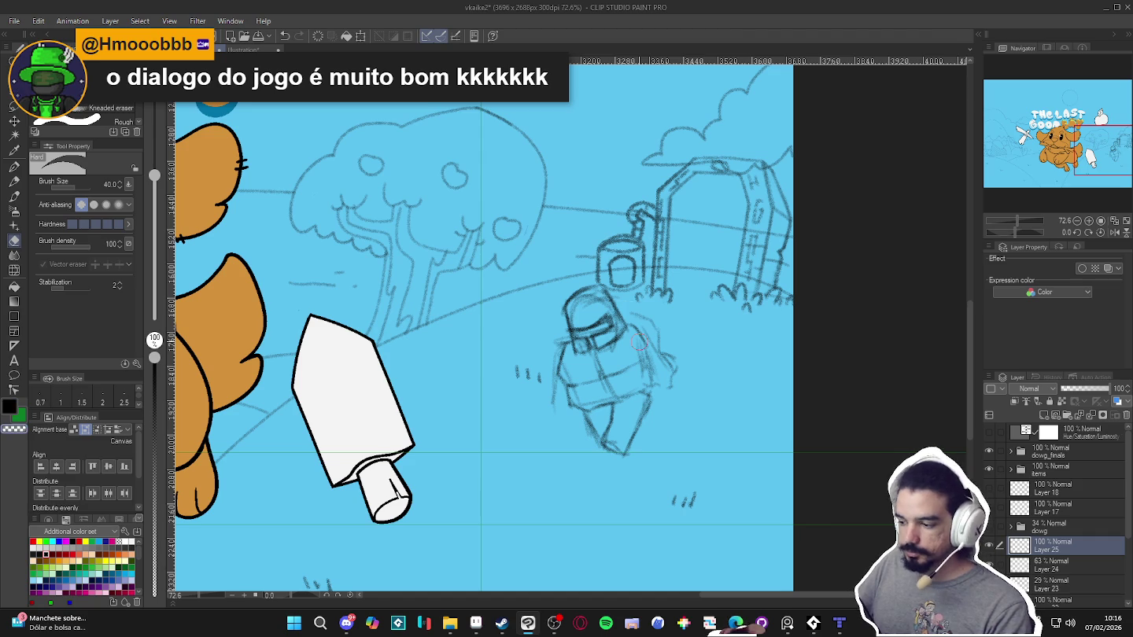
left_click_drag(608, 300, 660, 341)
mouse_move(669, 386)
left_mouse_down()
mouse_move(651, 368)
mouse_move(616, 450)
left_mouse_up()
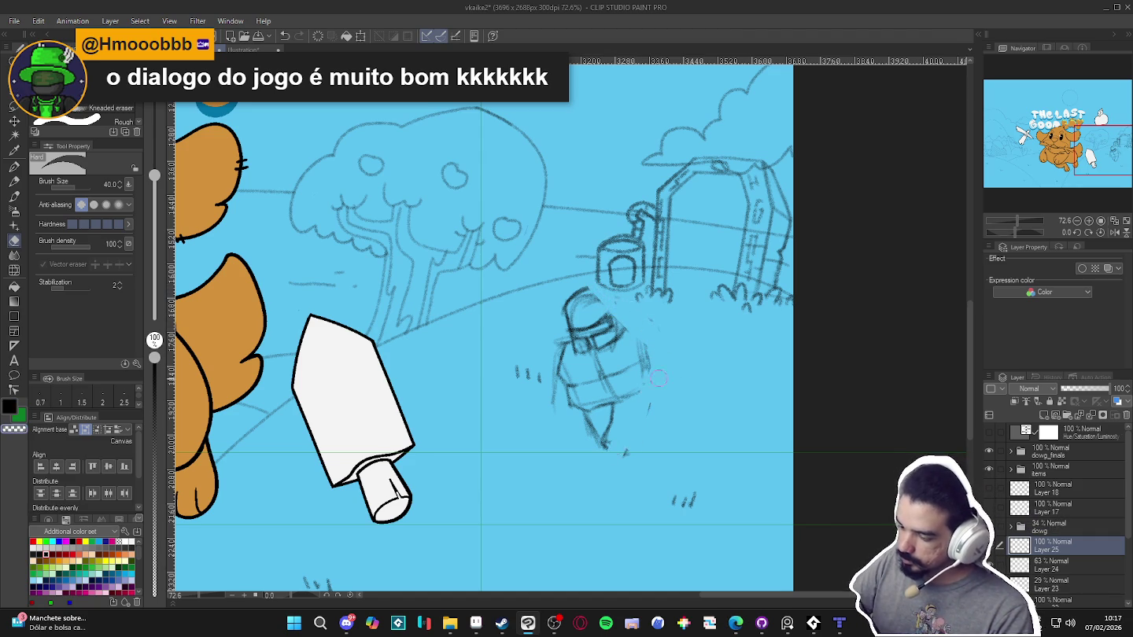
key("bracketright")
key("bracketright")
key("bracketright")
mouse_move(578, 295)
left_mouse_down()
mouse_move(560, 377)
mouse_move(604, 441)
mouse_move(614, 324)
left_mouse_up()
mouse_move(654, 380)
left_mouse_down()
mouse_move(633, 314)
mouse_move(620, 308)
left_mouse_up()
key("p")
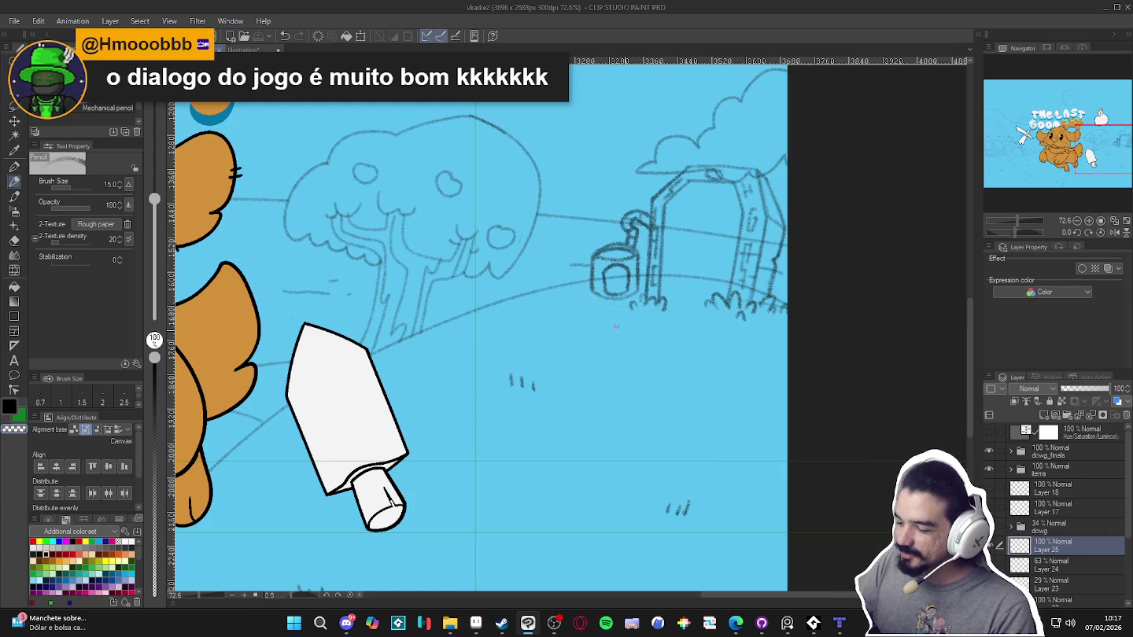
Pencil a cup shape with a curved flared base and centre line, undoing one stray stroke
mouse_move(615, 332)
left_mouse_down()
mouse_move(618, 362)
mouse_move(621, 330)
mouse_move(644, 338)
mouse_move(591, 365)
mouse_move(641, 363)
mouse_move(611, 374)
left_mouse_up()
key("ctrl+z")
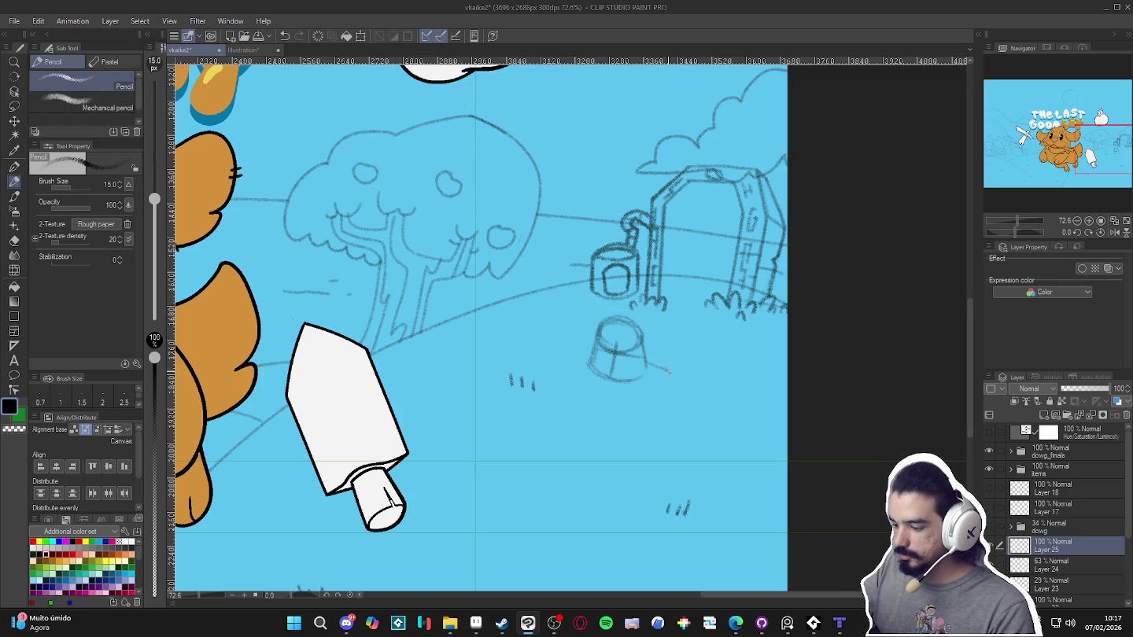
mouse_move(666, 381)
left_mouse_down()
mouse_move(639, 409)
mouse_move(601, 401)
left_mouse_up()
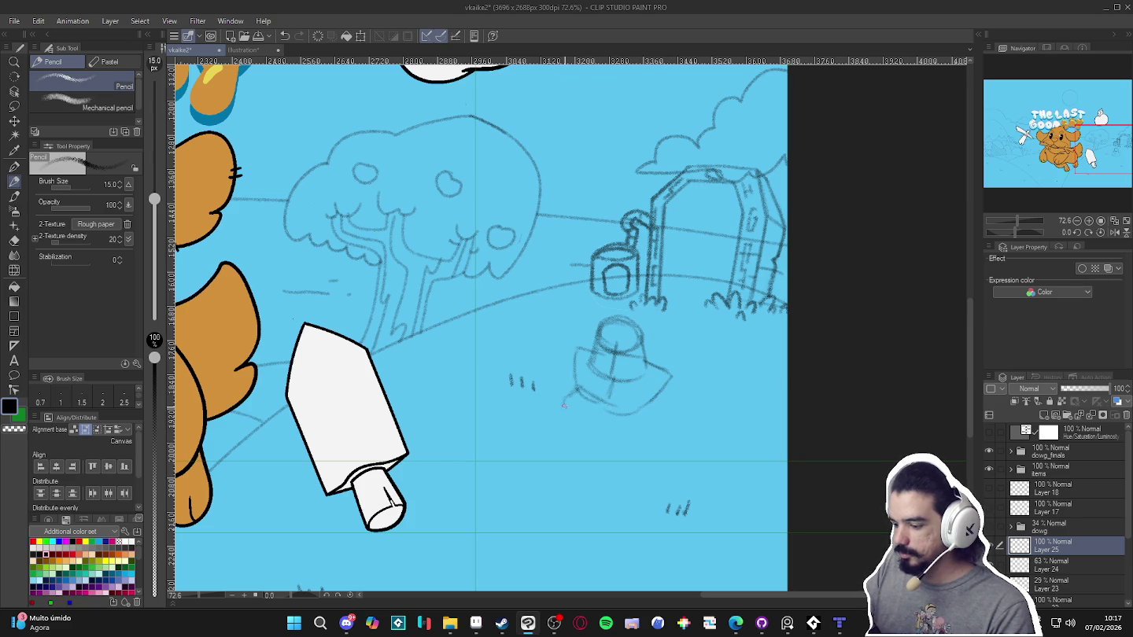
left_click_drag(617, 386, 620, 420)
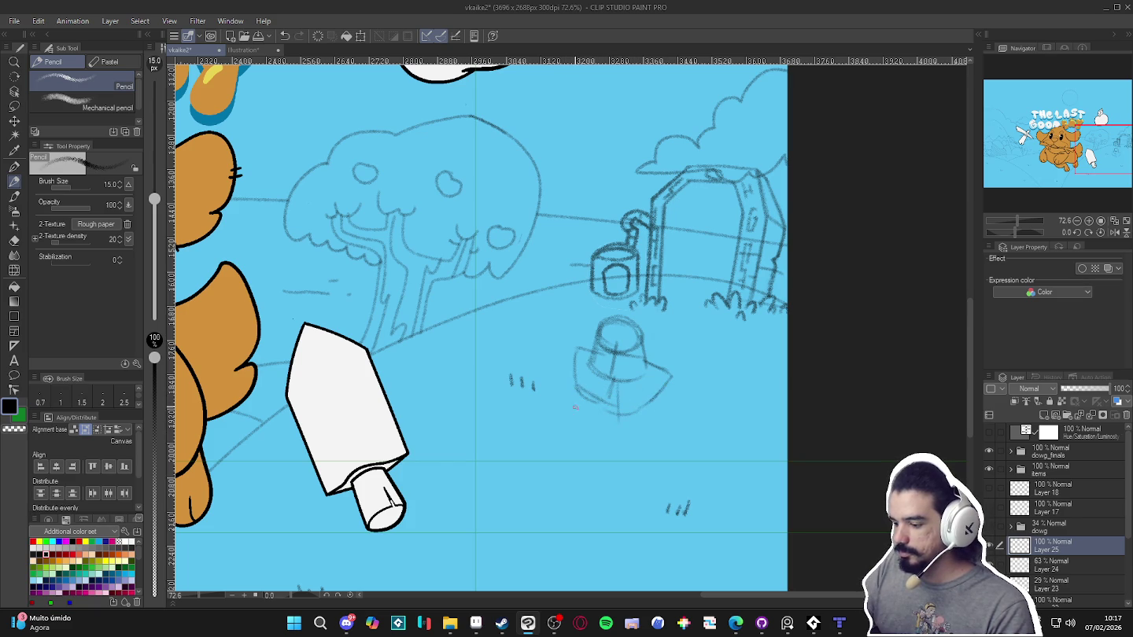
mouse_move(667, 382)
left_mouse_down()
mouse_move(664, 417)
mouse_move(661, 395)
left_mouse_up()
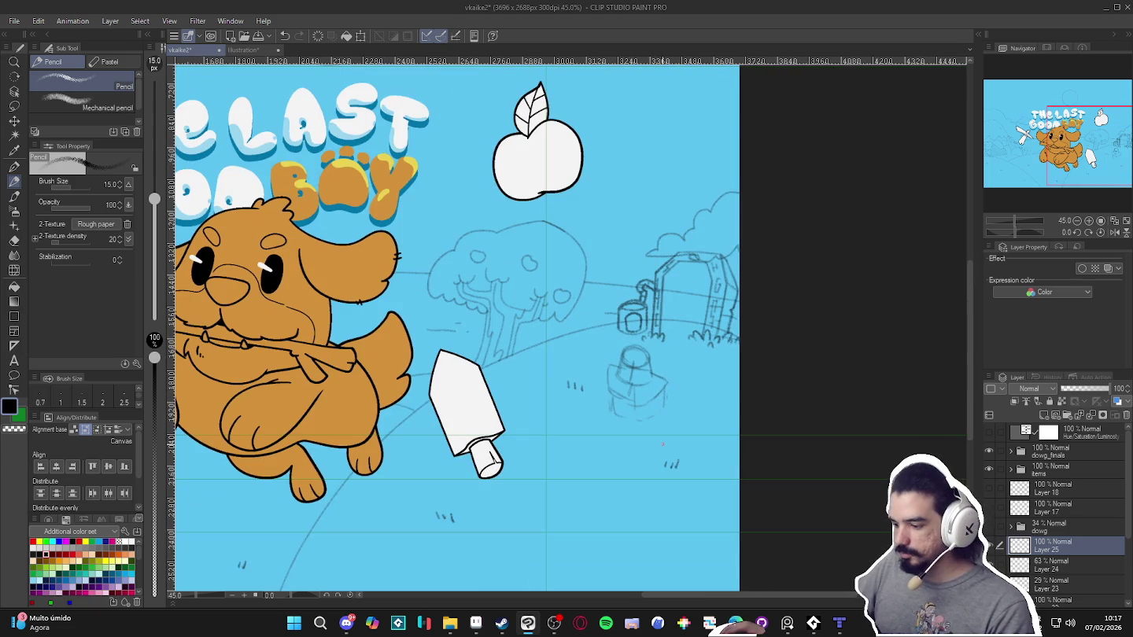
Add small circles and strokes around the bucket figure and block in its foot below
scroll(662, 439, "up", 1)
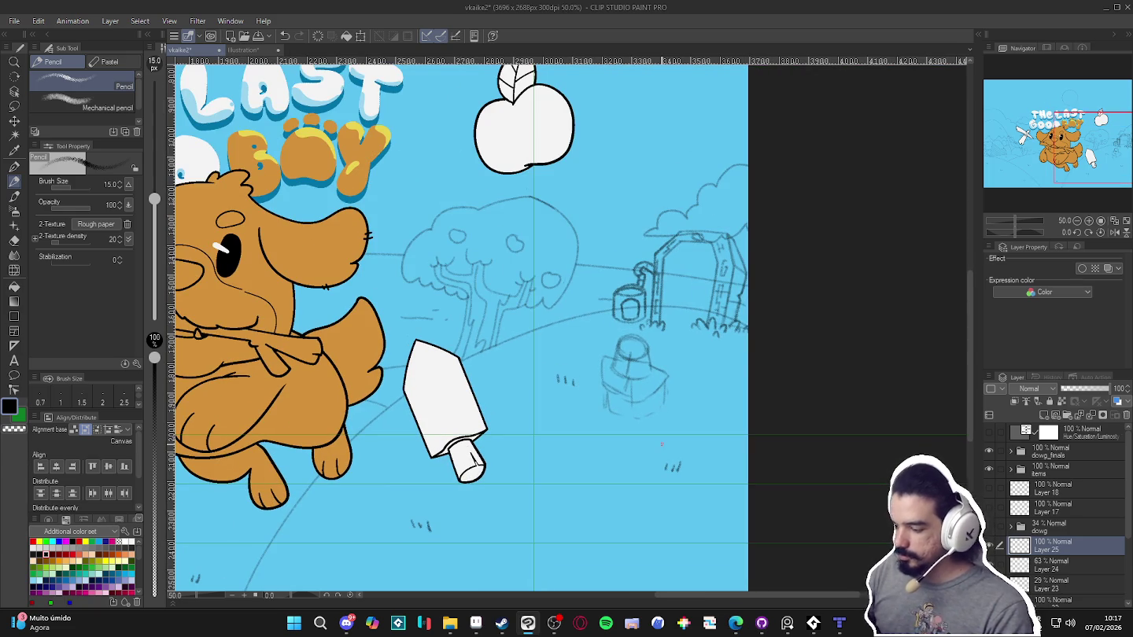
mouse_move(667, 373)
left_mouse_down()
mouse_move(658, 391)
mouse_move(682, 404)
mouse_move(649, 413)
mouse_move(666, 426)
left_mouse_up()
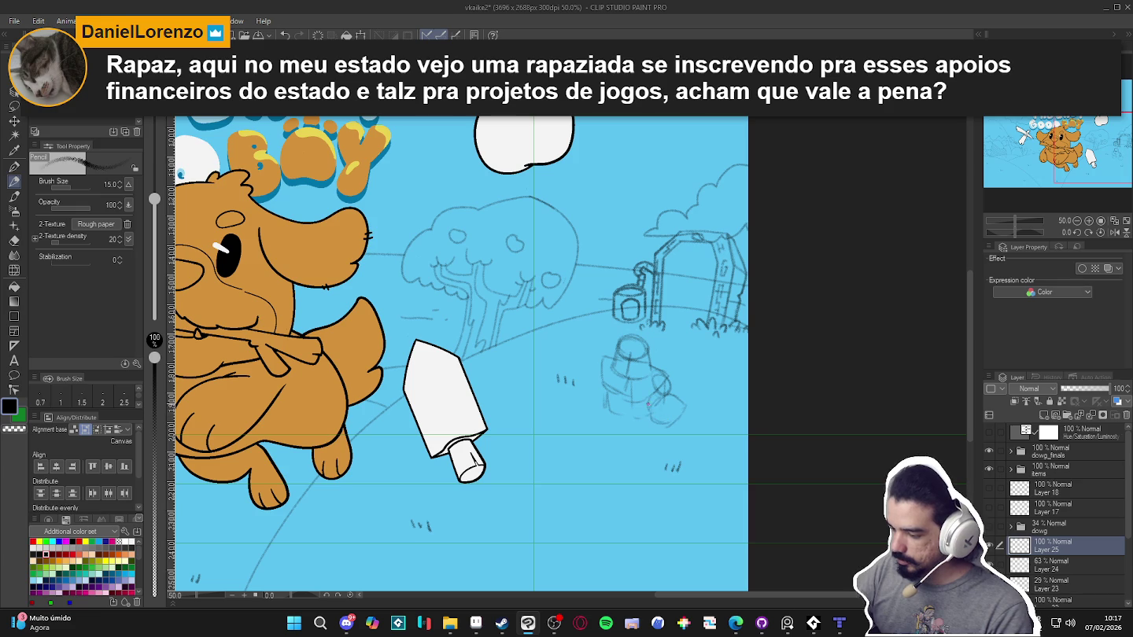
mouse_move(661, 412)
left_mouse_down()
mouse_move(667, 424)
mouse_move(646, 420)
left_mouse_up()
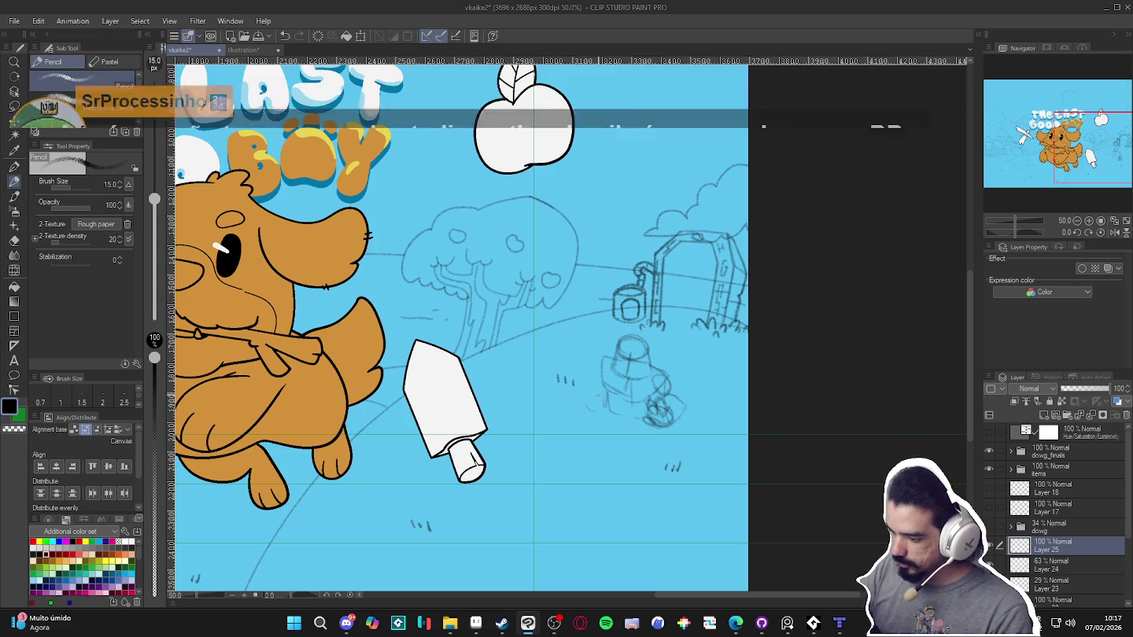
mouse_move(604, 401)
left_mouse_down()
mouse_move(591, 369)
mouse_move(602, 383)
left_mouse_up()
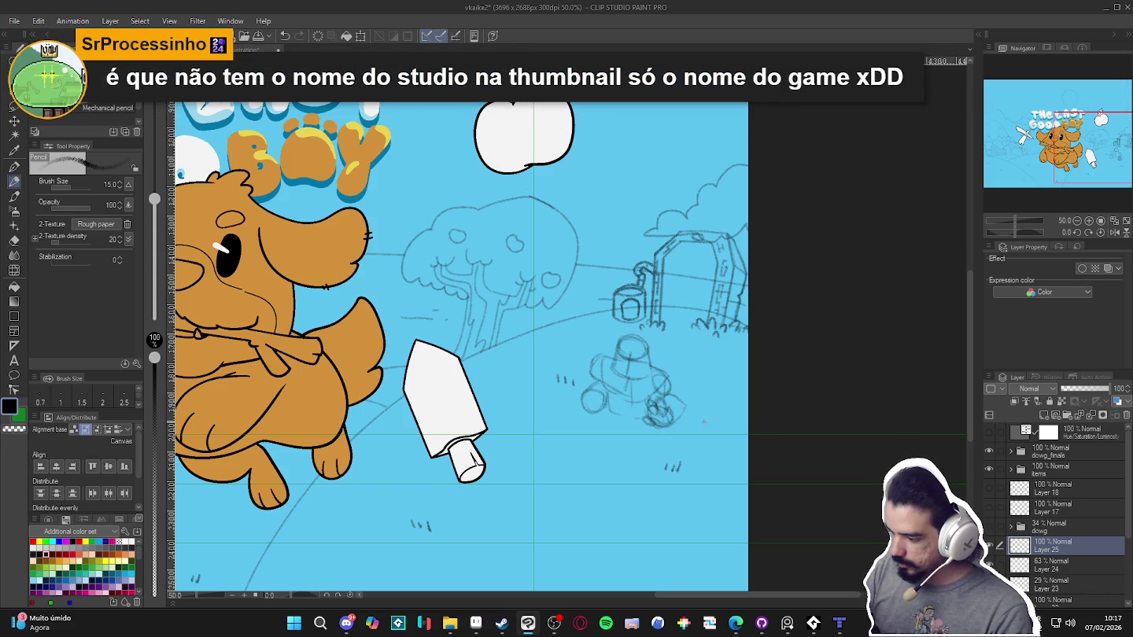
mouse_move(591, 395)
left_mouse_down()
mouse_move(585, 381)
mouse_move(575, 400)
mouse_move(599, 402)
left_mouse_up()
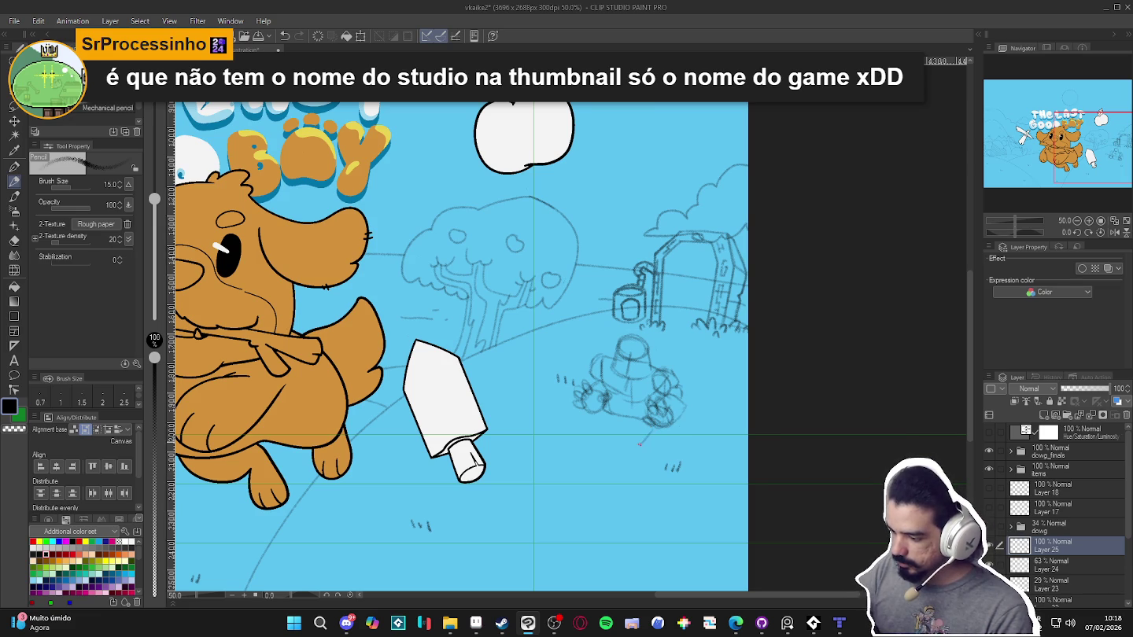
left_click_drag(617, 430, 613, 438)
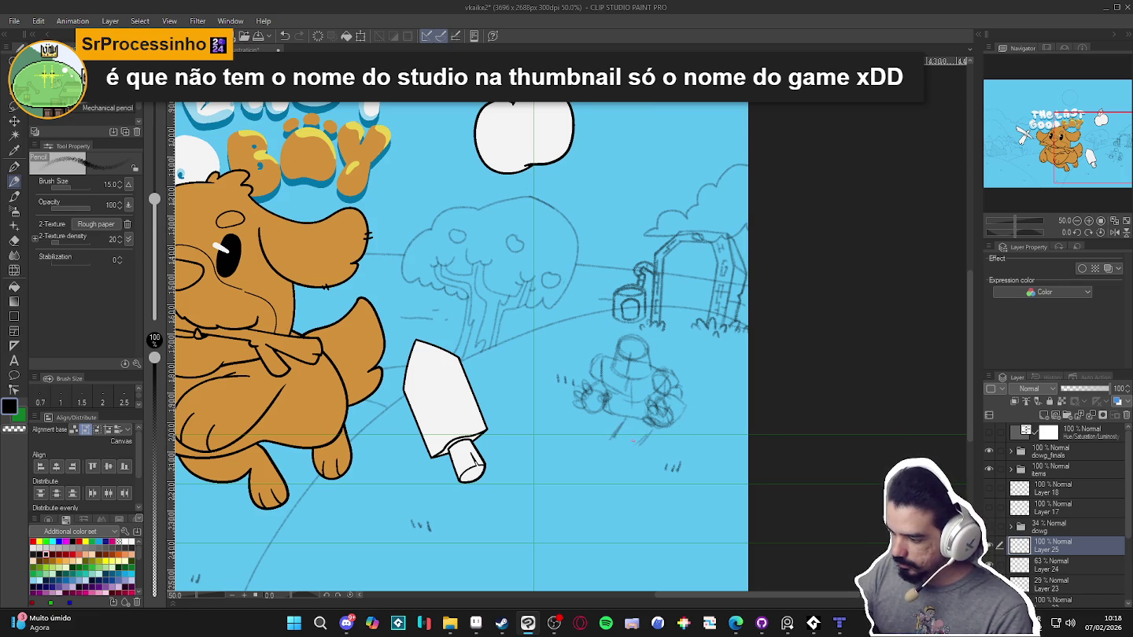
mouse_move(623, 445)
left_mouse_down()
mouse_move(631, 470)
mouse_move(584, 453)
mouse_move(619, 469)
mouse_move(594, 448)
mouse_move(605, 447)
mouse_move(618, 474)
mouse_move(585, 451)
left_mouse_up()
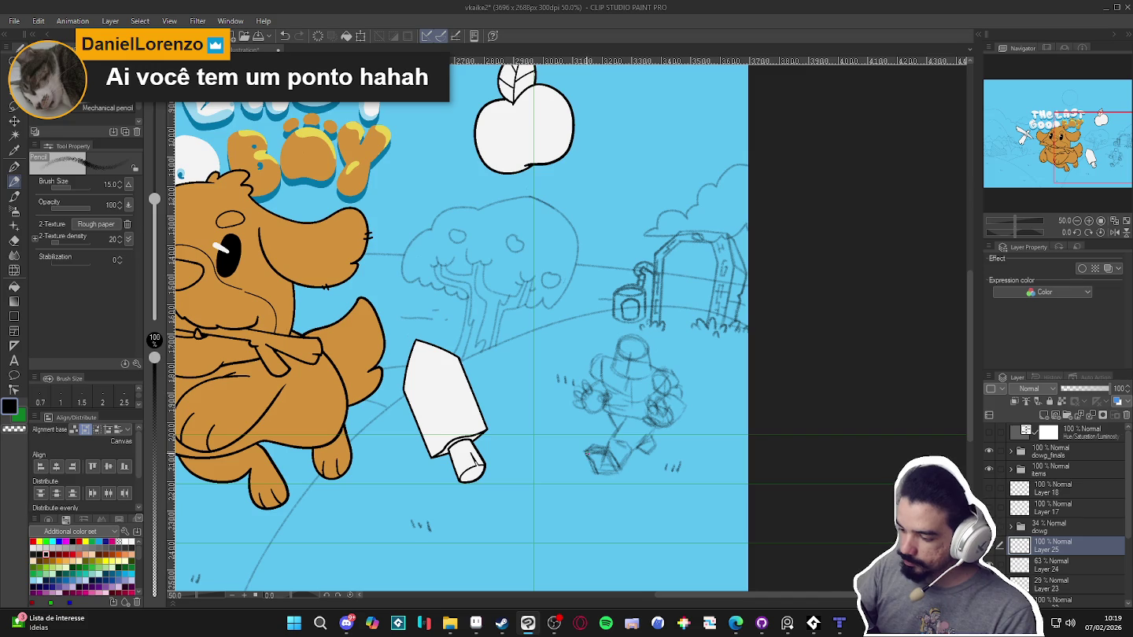
Trace the bottom edge of the creature's foot in pencil
left_click_drag(595, 472, 610, 474)
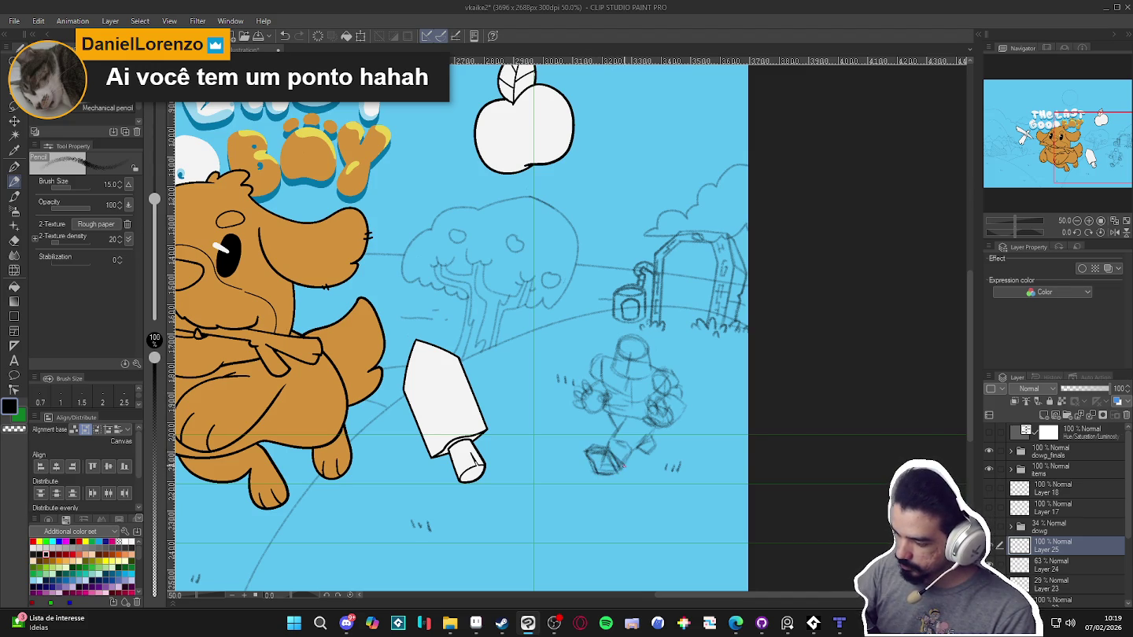
Redraw the foot's underside, toggling the transparent colour, then hide the sketch layer to check it
key("c")
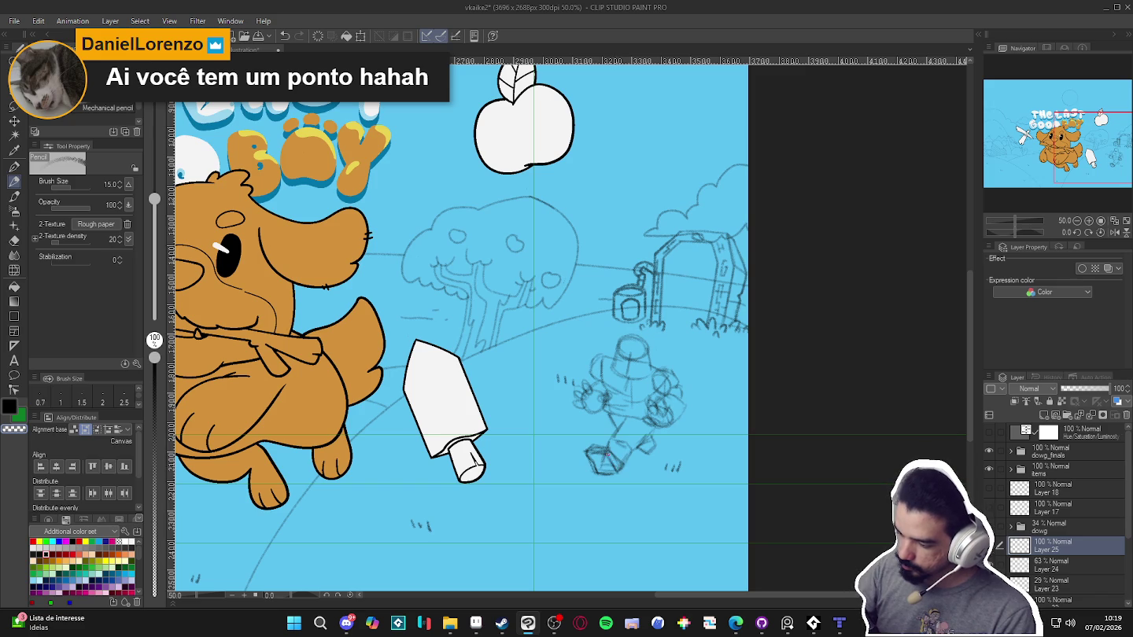
key("c")
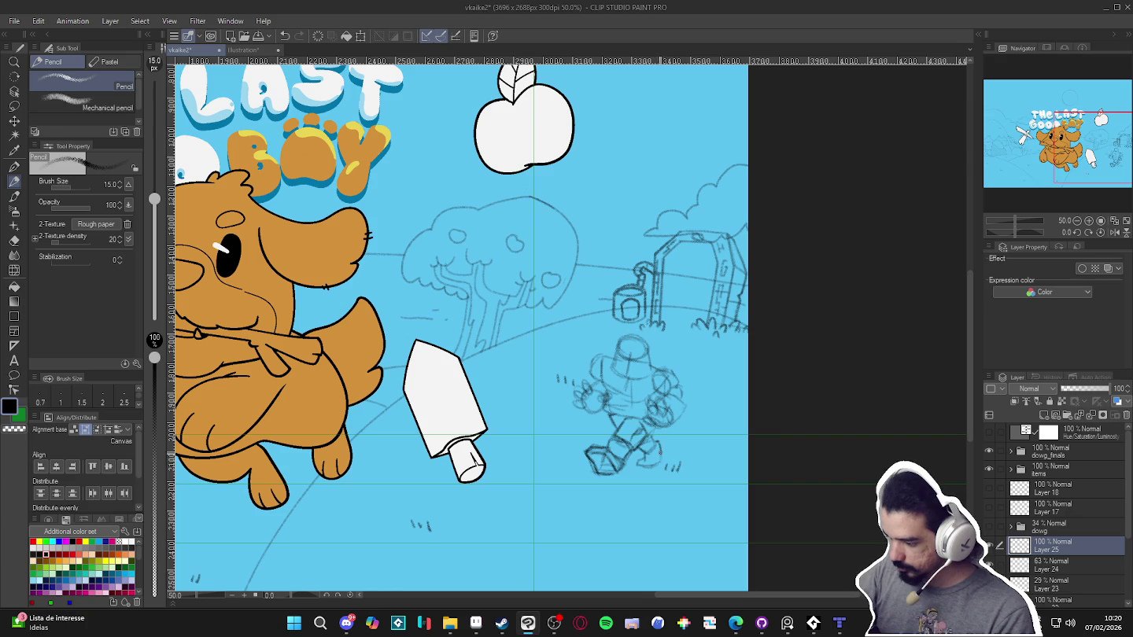
left_click_drag(637, 464, 655, 464)
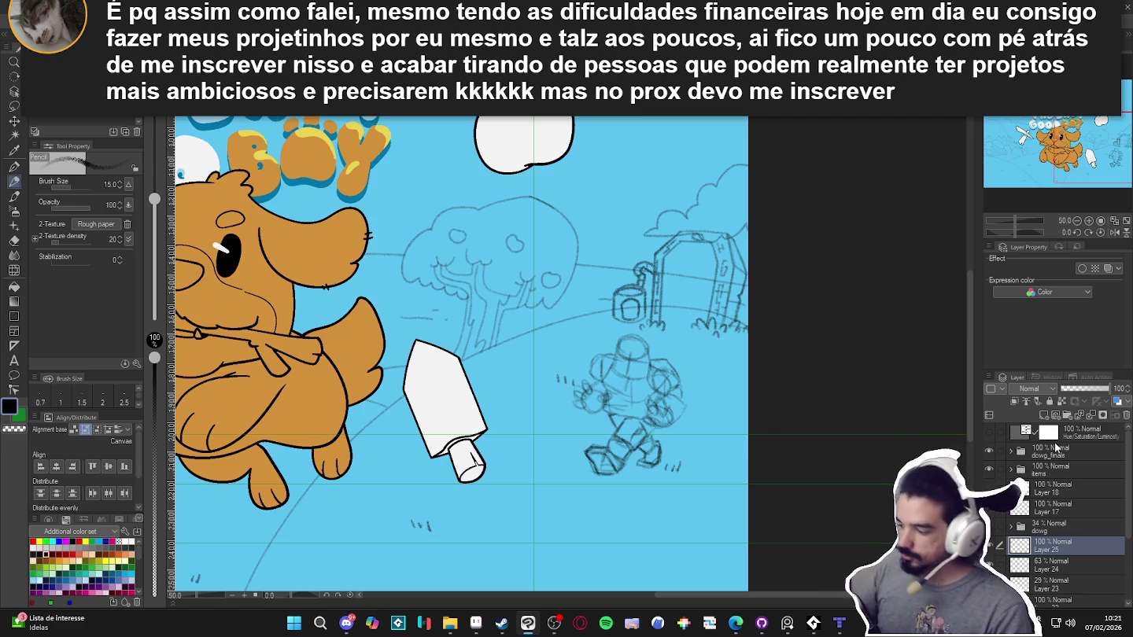
key("Delete")
left_click(988, 544)
Add Layer 26, set Layer 25's opacity to 41%, and make Layer 26 active
left_click(988, 545)
left_click(989, 545)
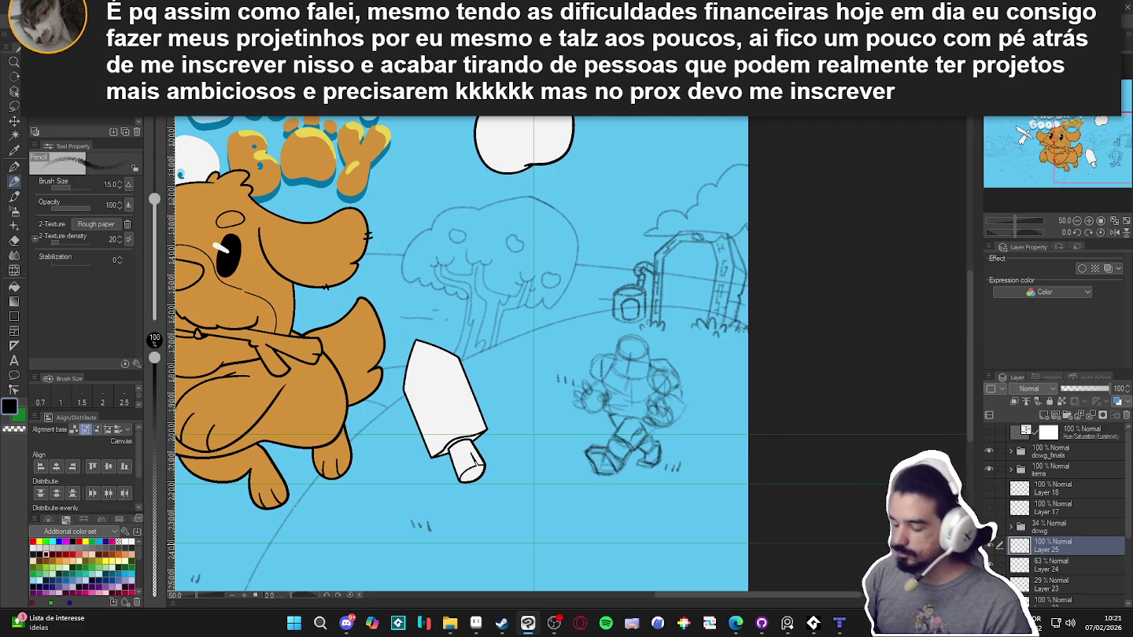
key("ctrl+shift+n")
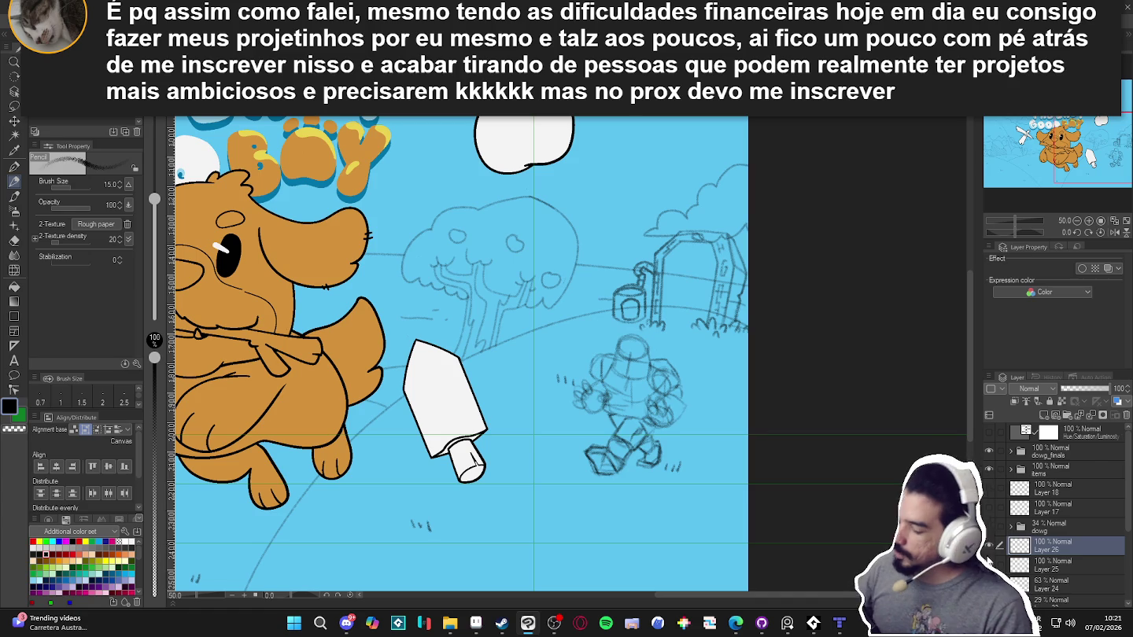
left_click(1030, 568)
left_click(1082, 391)
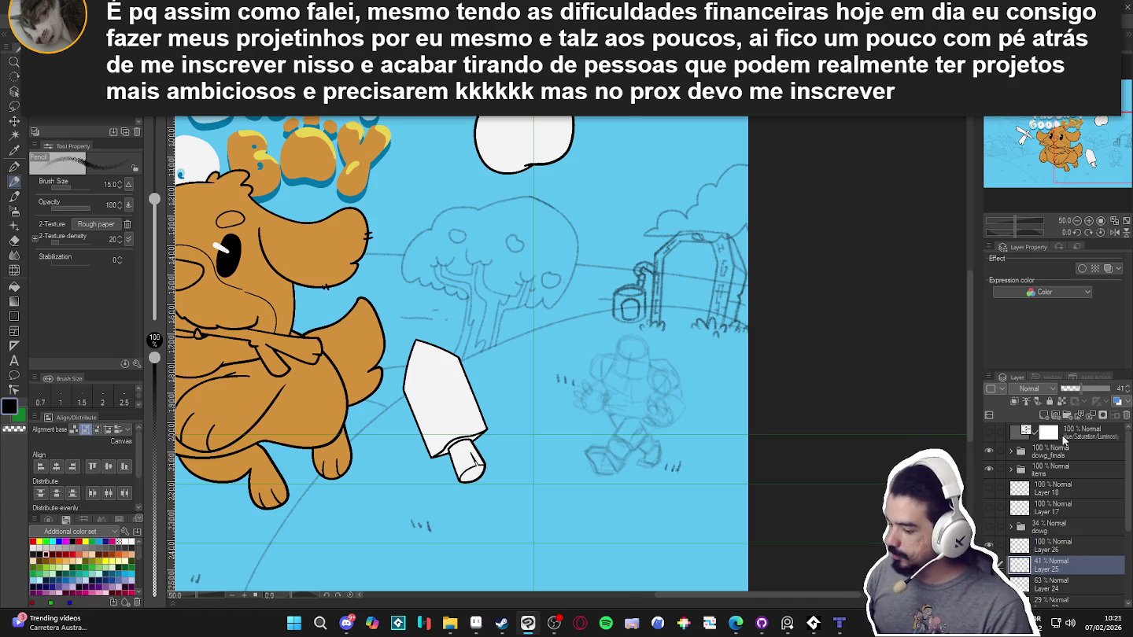
left_click(1040, 545)
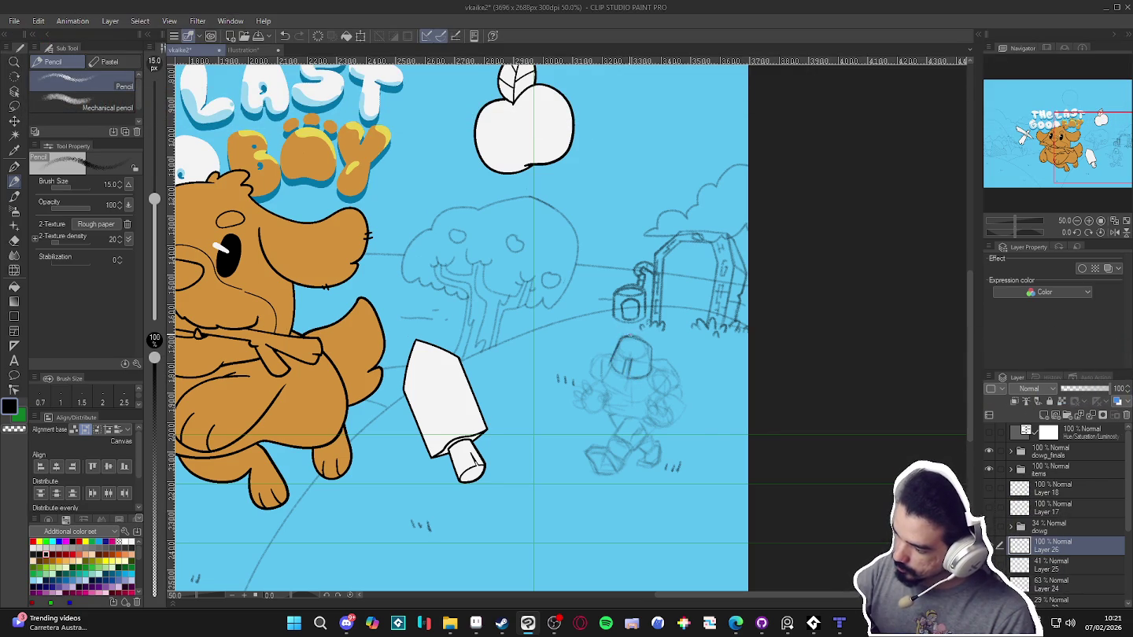
Rotate the canvas, ink a helmet line on Layer 26, and reset the view upright
left_click_drag(634, 338, 507, 315)
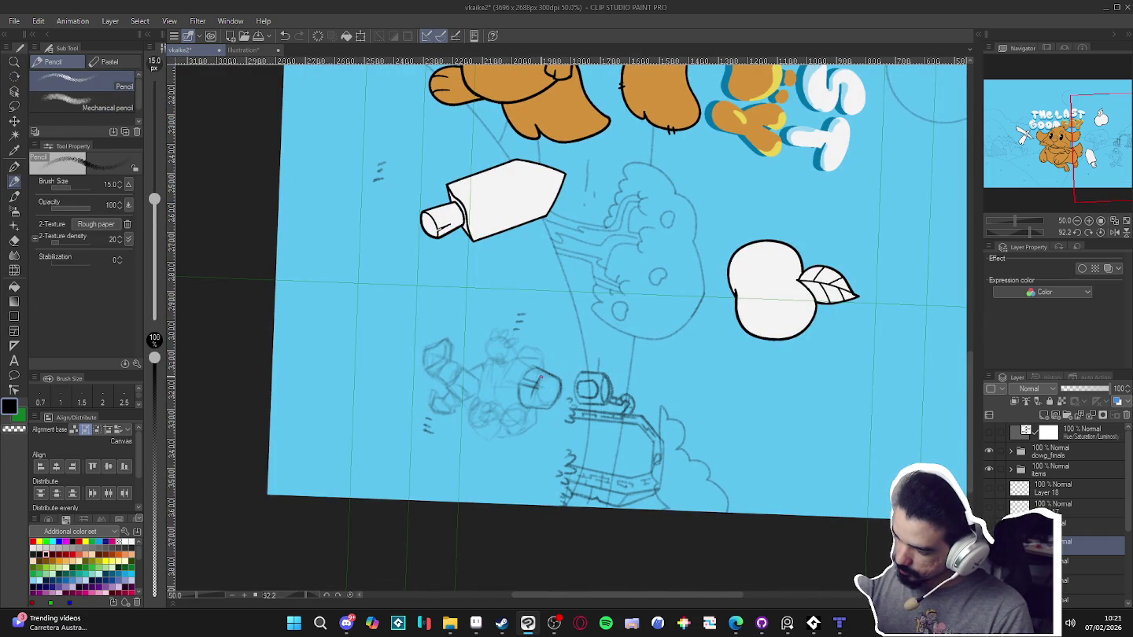
left_click_drag(542, 381, 534, 399)
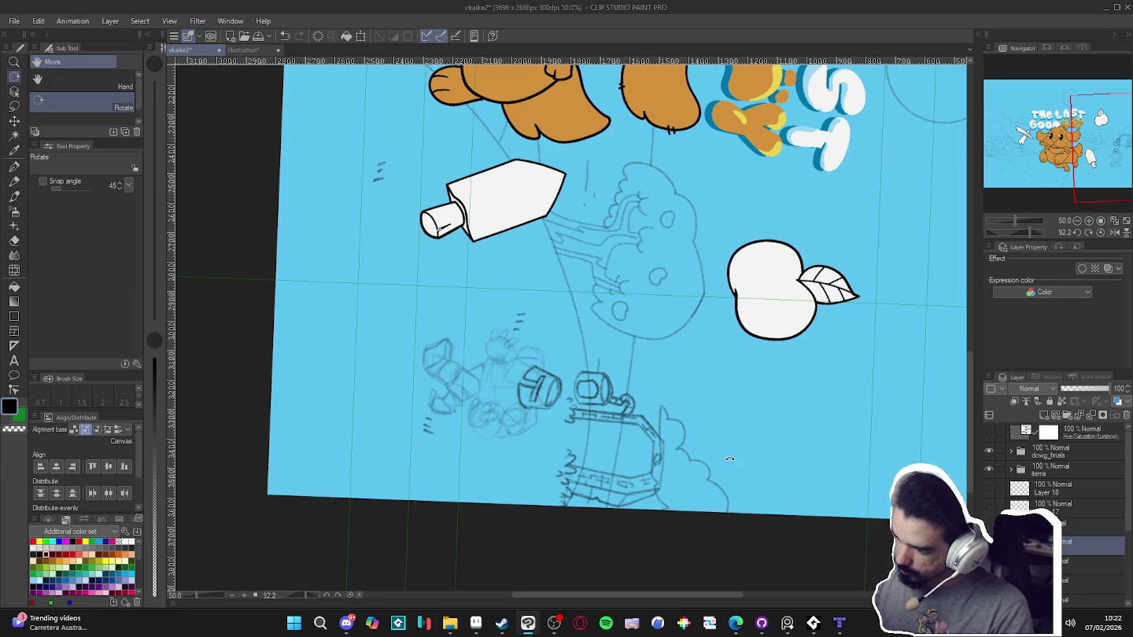
key("ctrl+at")
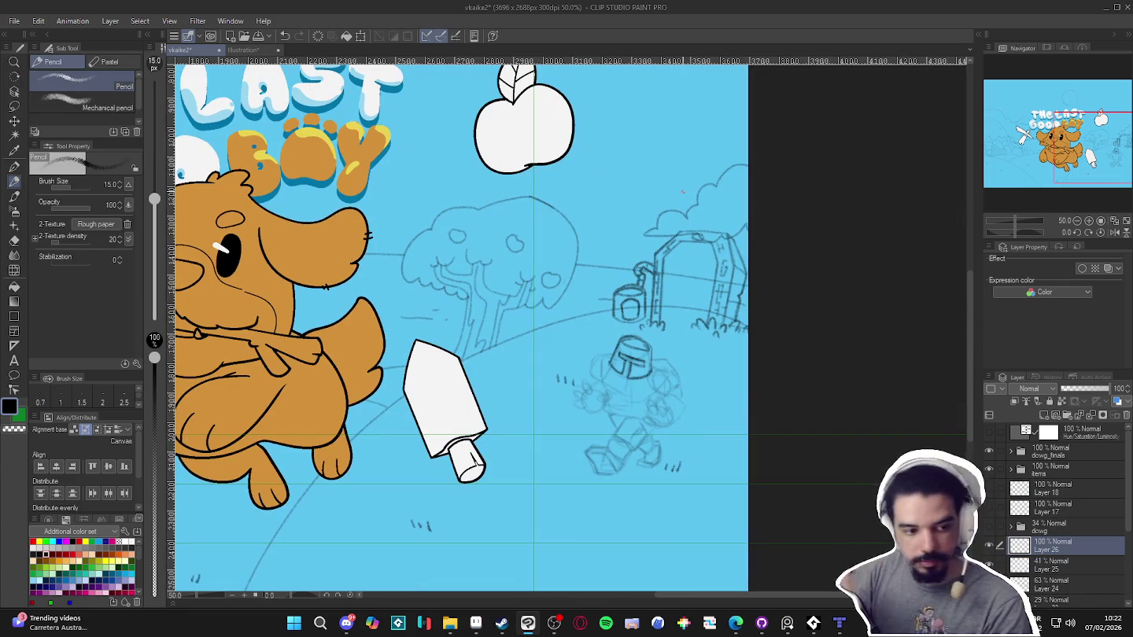
scroll(675, 402, "down", 1)
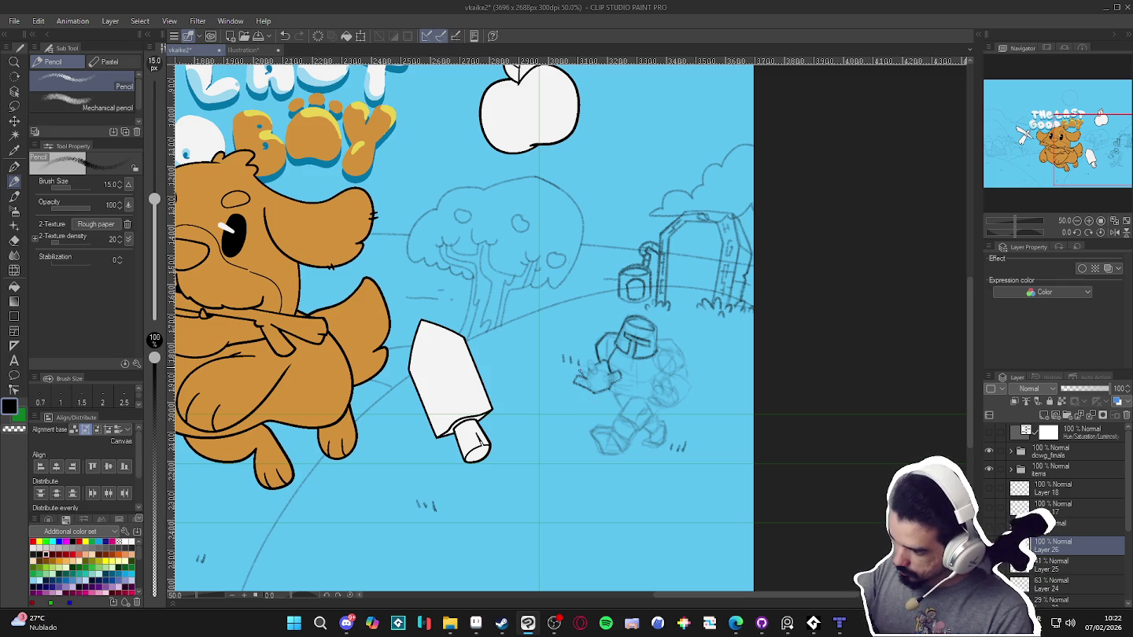
left_click_drag(585, 380, 580, 363)
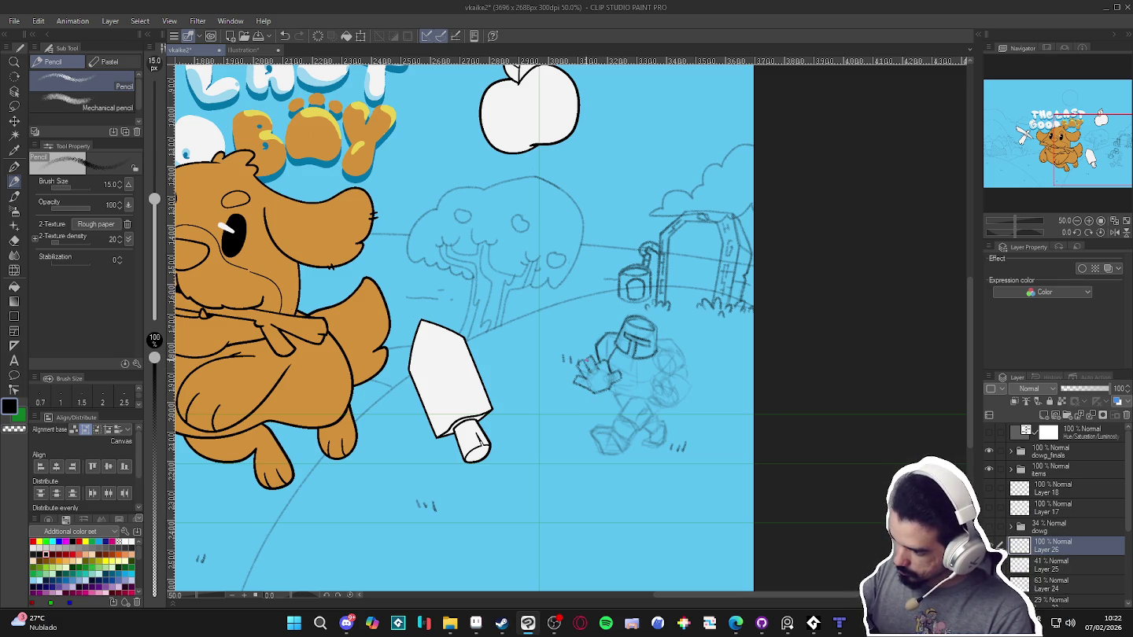
left_click_drag(615, 383, 620, 391)
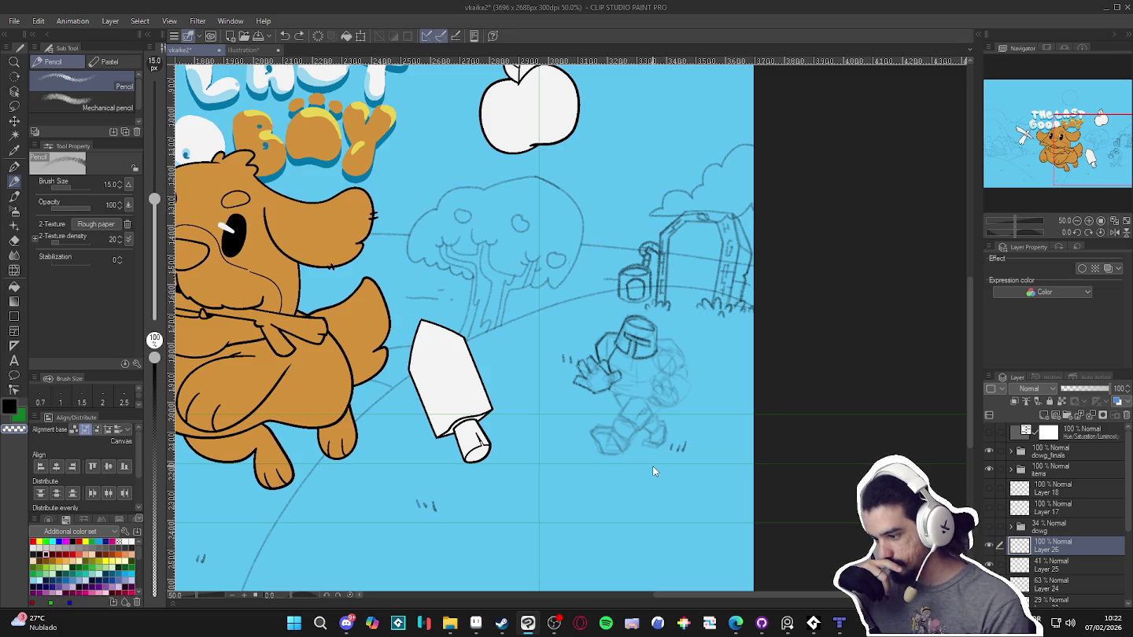
key("ctrl+z")
key("ctrl+z")
key("ctrl+z")
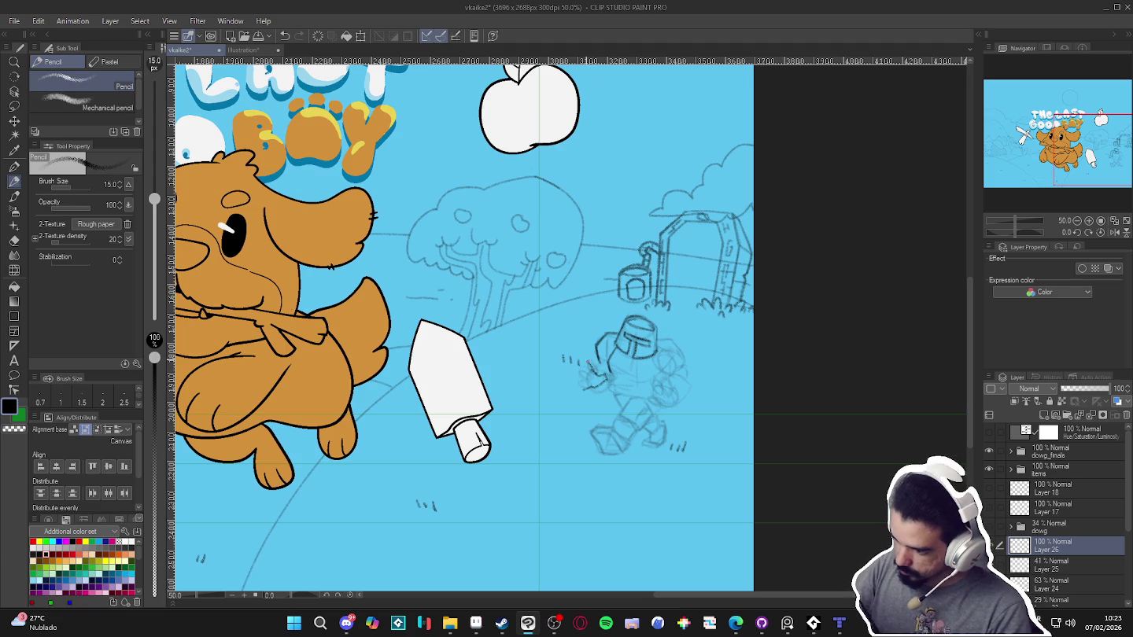
left_click_drag(570, 361, 607, 363)
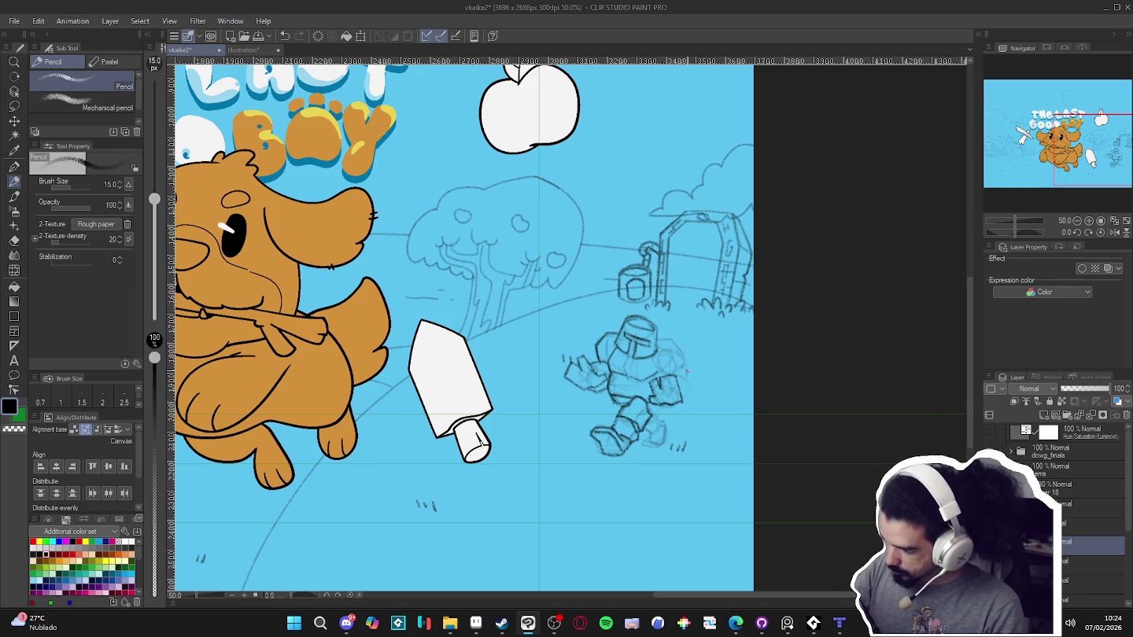
Add a few pencil strokes to the knight sketch's right arm
mouse_move(675, 376)
left_mouse_down()
mouse_move(682, 398)
mouse_move(685, 365)
left_mouse_up()
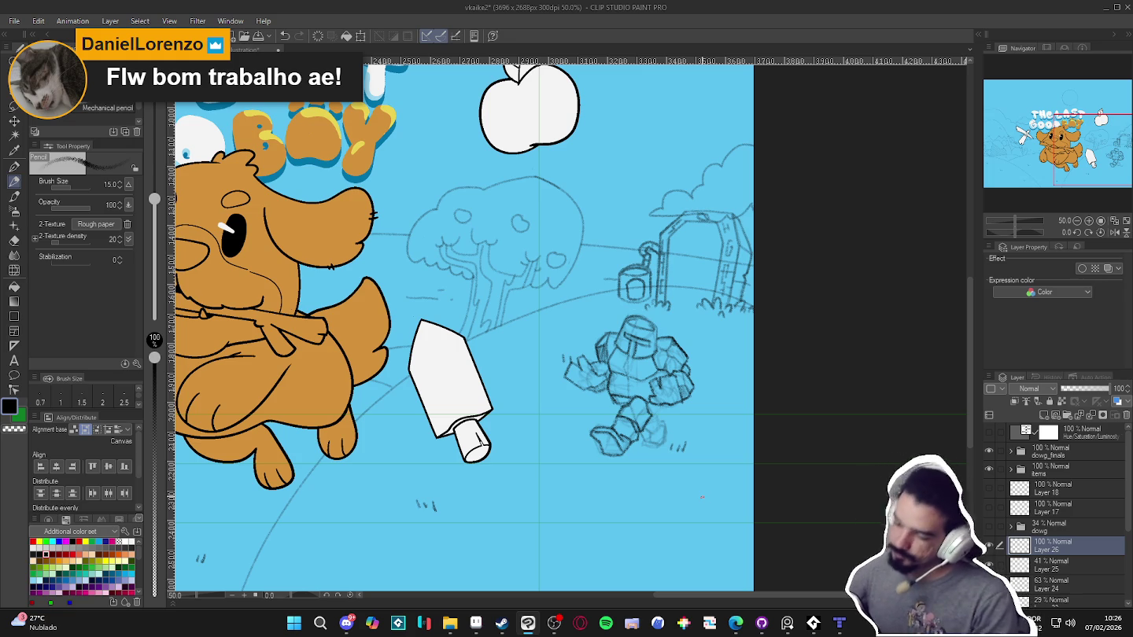
Lasso the knight's foot and shift and rotate it slightly with a transform
scroll(702, 450, "down", 2)
scroll(702, 450, "down", 2)
scroll(702, 450, "down", 1)
left_click_drag(703, 450, 731, 460)
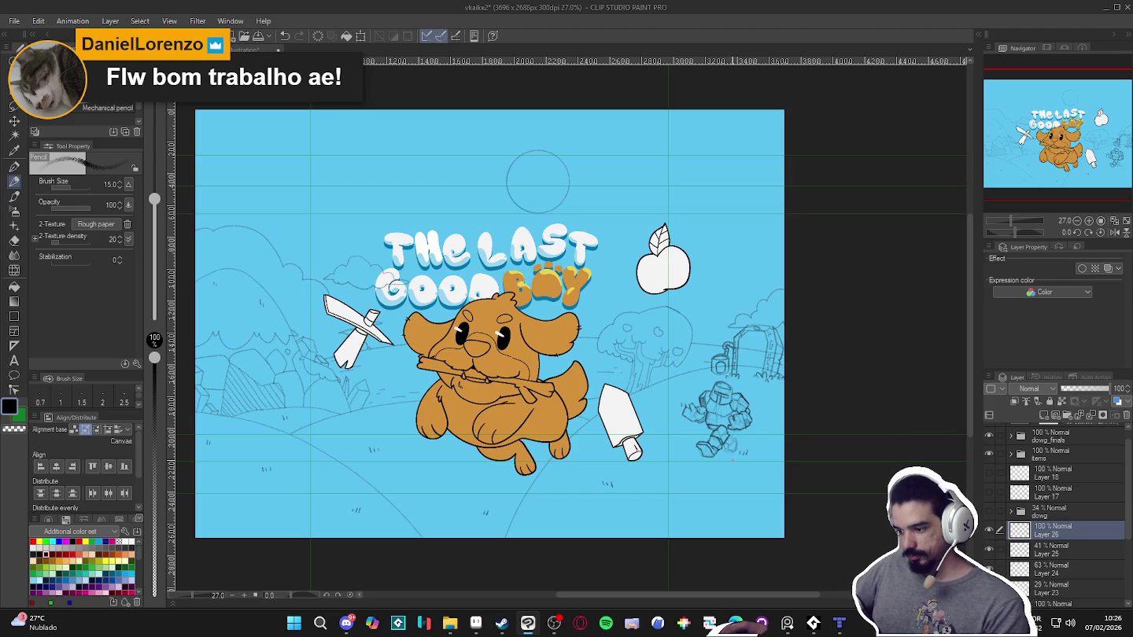
scroll(721, 449, "up", 2)
scroll(722, 449, "up", 1)
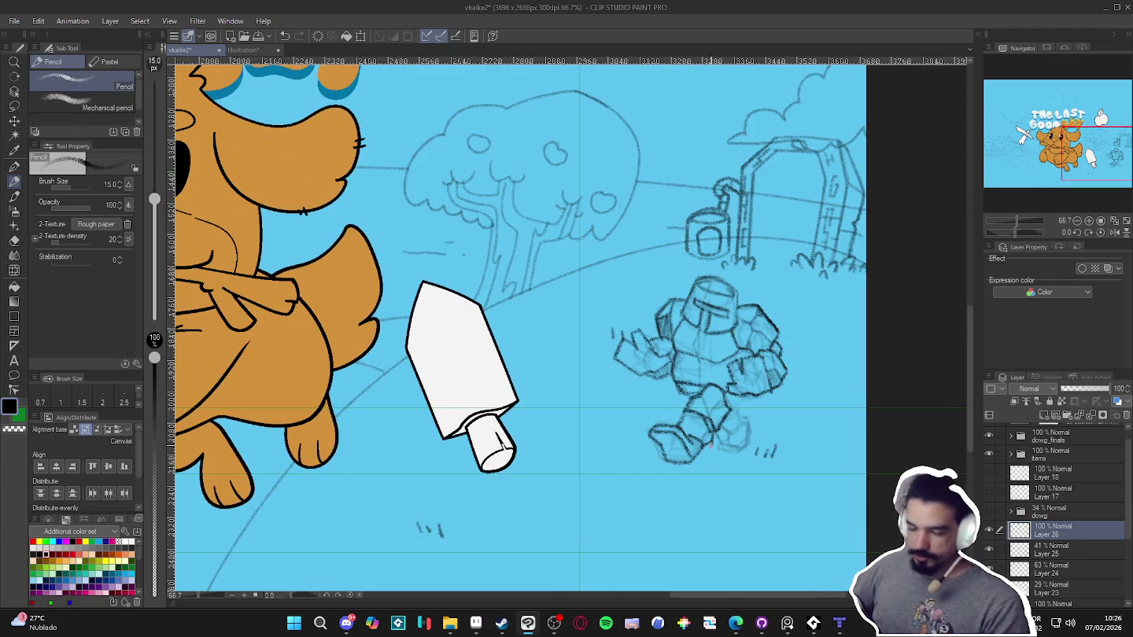
key("m")
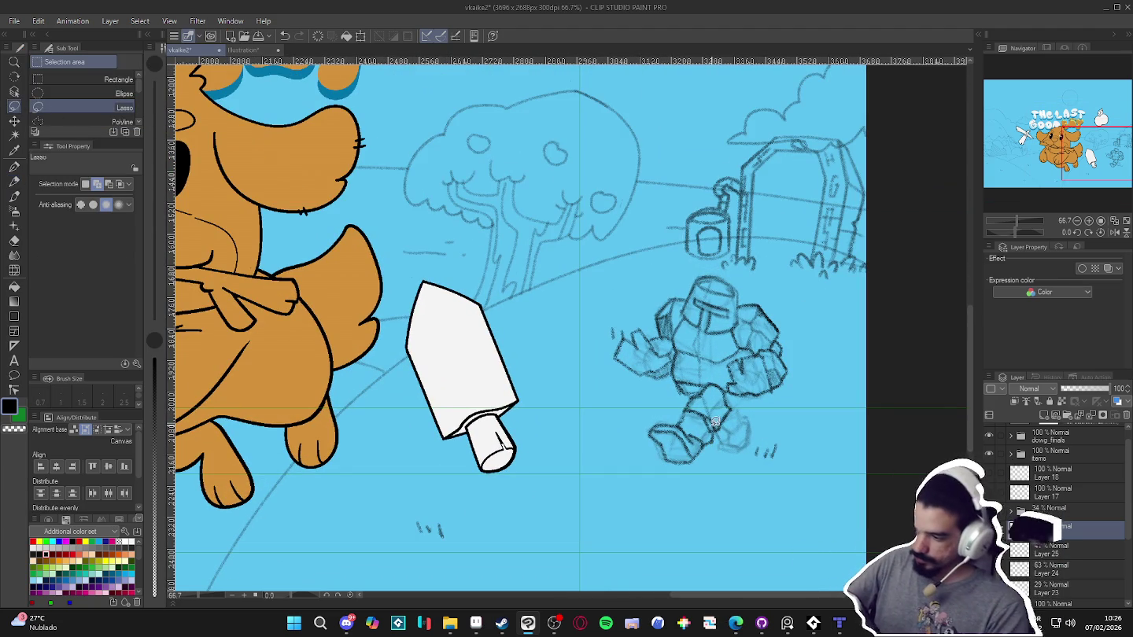
left_click_drag(719, 432, 691, 408)
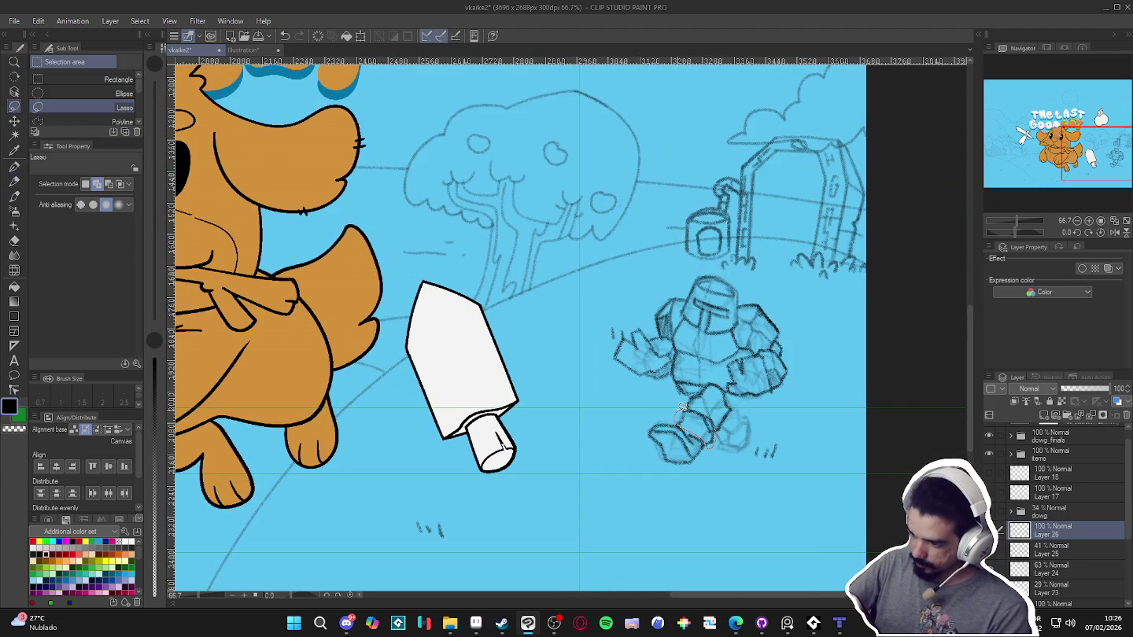
left_click_drag(690, 408, 711, 442)
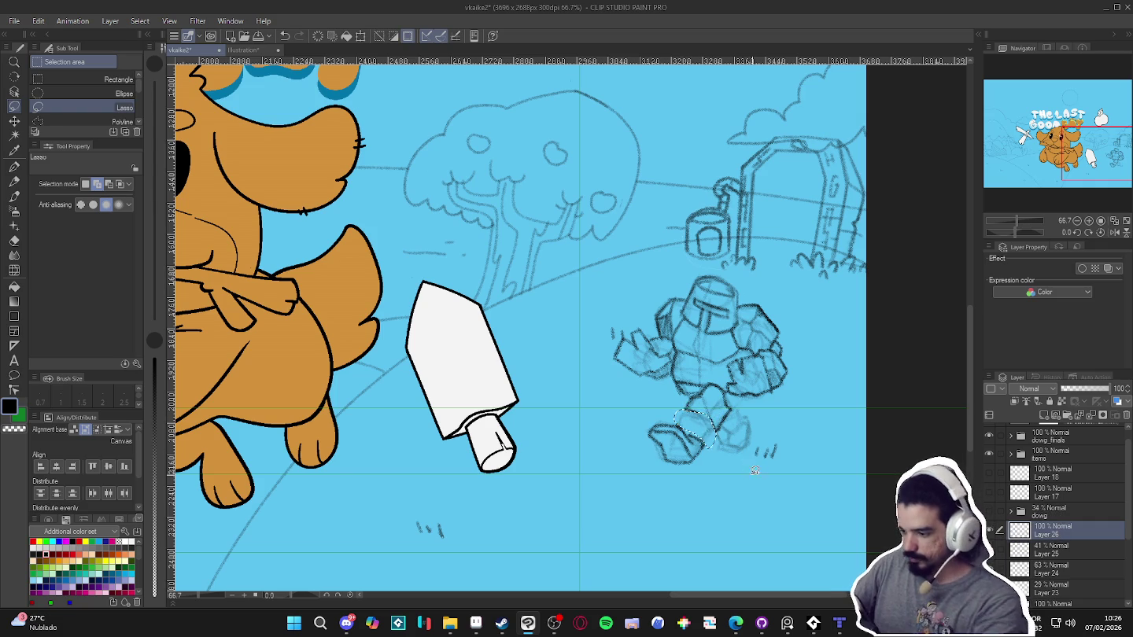
key("ctrl+t")
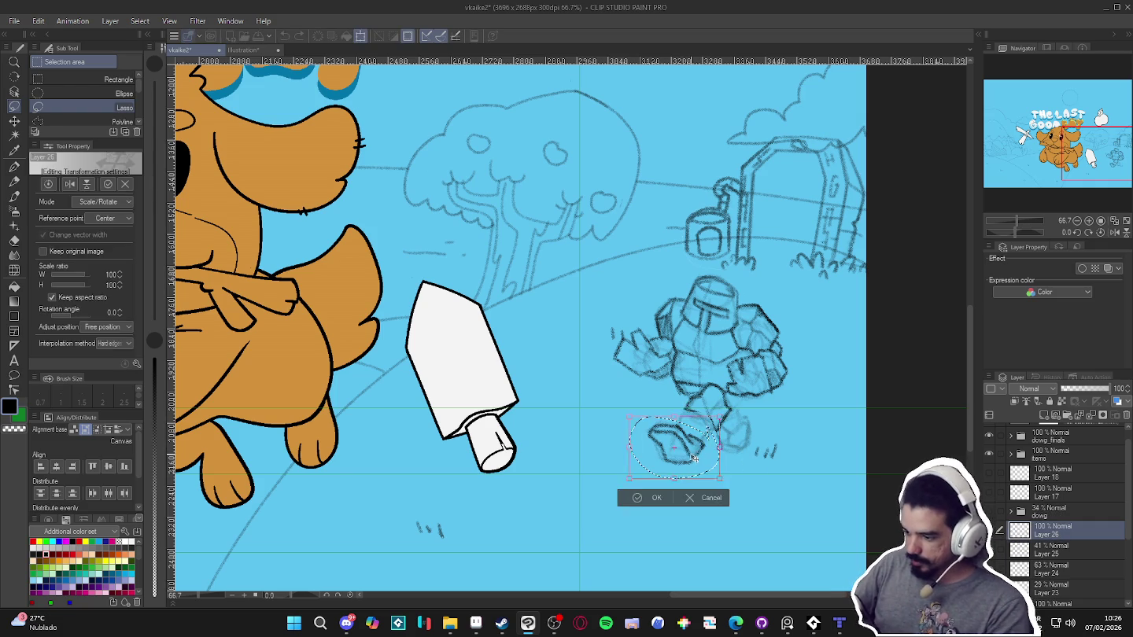
left_click_drag(710, 442, 720, 438)
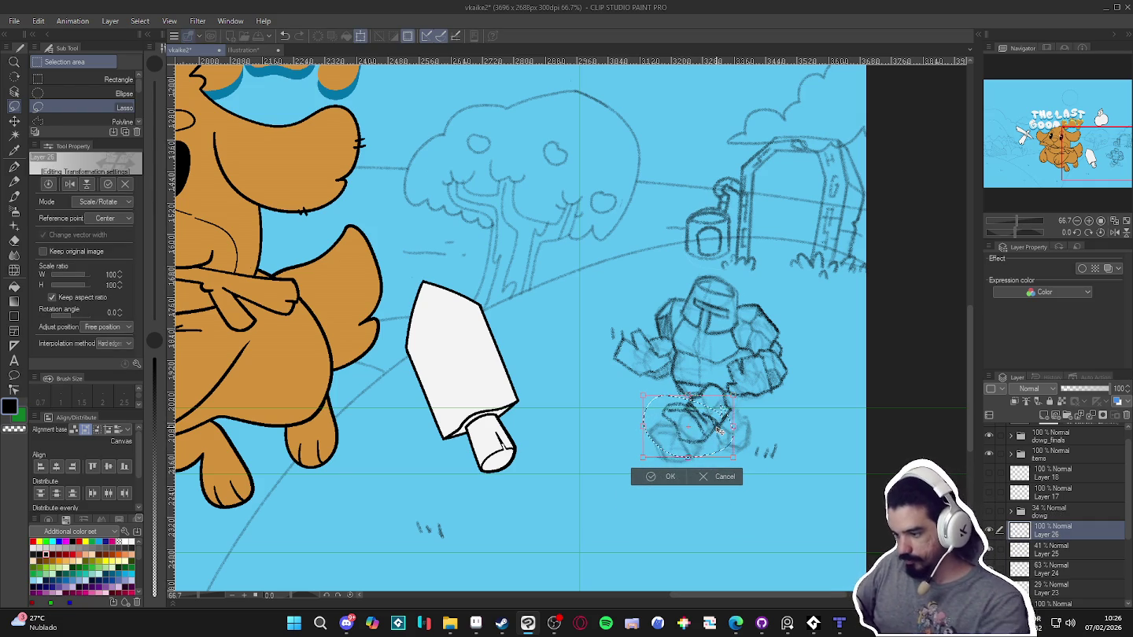
key("Return")
Deselect and add a short pencil mark beside the creature's foot
key("ctrl+d")
key("p")
key("p")
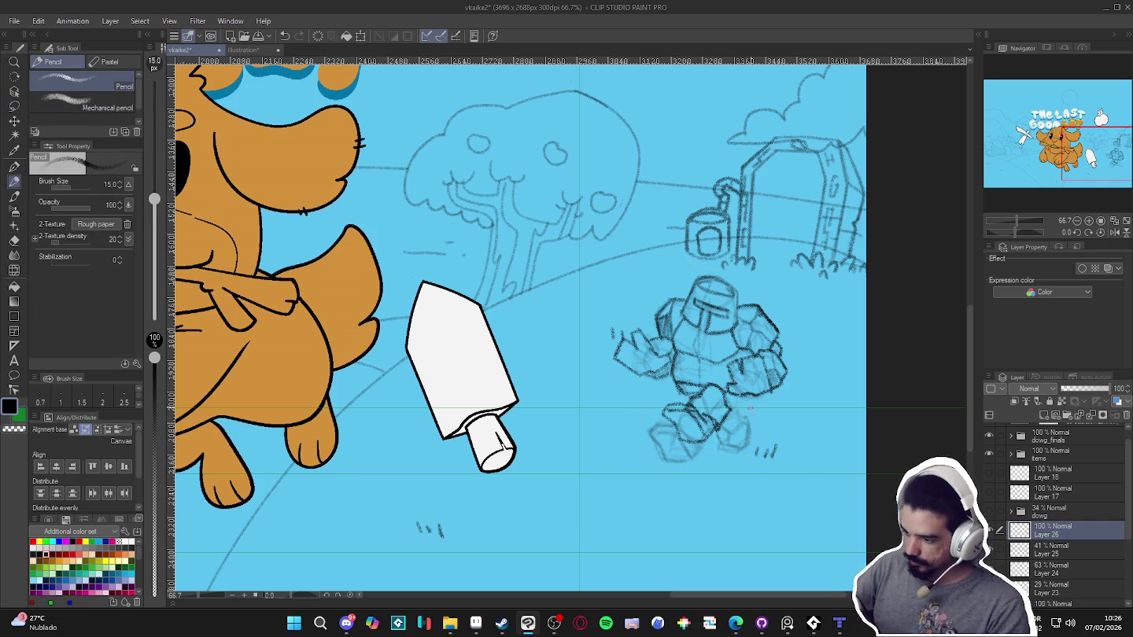
left_click_drag(738, 416, 723, 423)
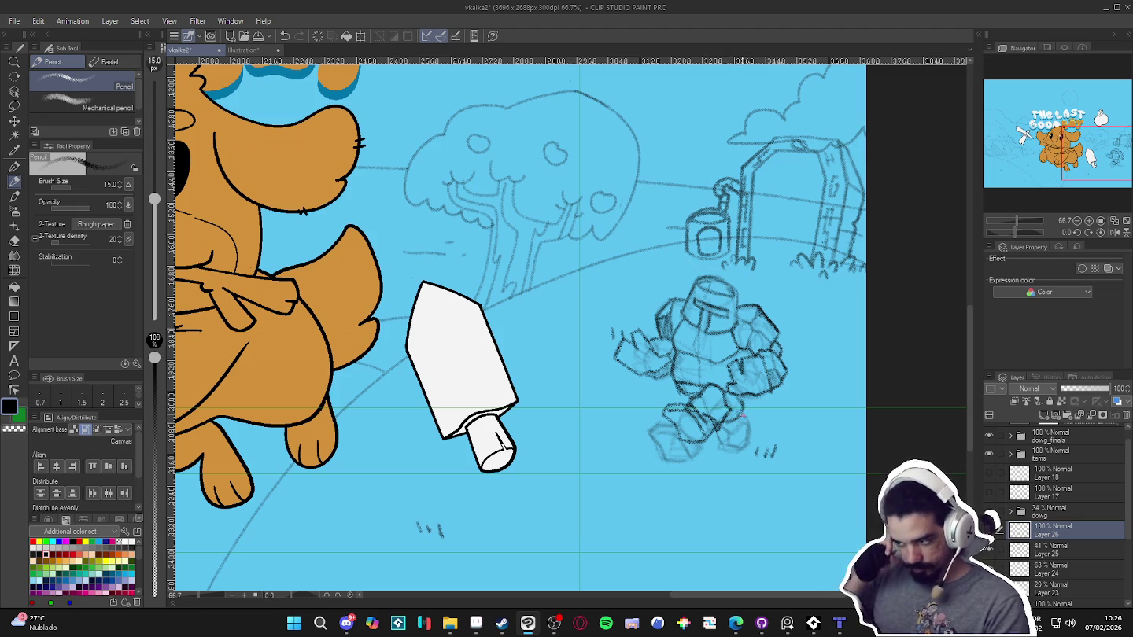
Hide the armoured creature sketch on Layer 26 and make Layer 25 active for the landscape sketch
scroll(751, 398, "down", 2)
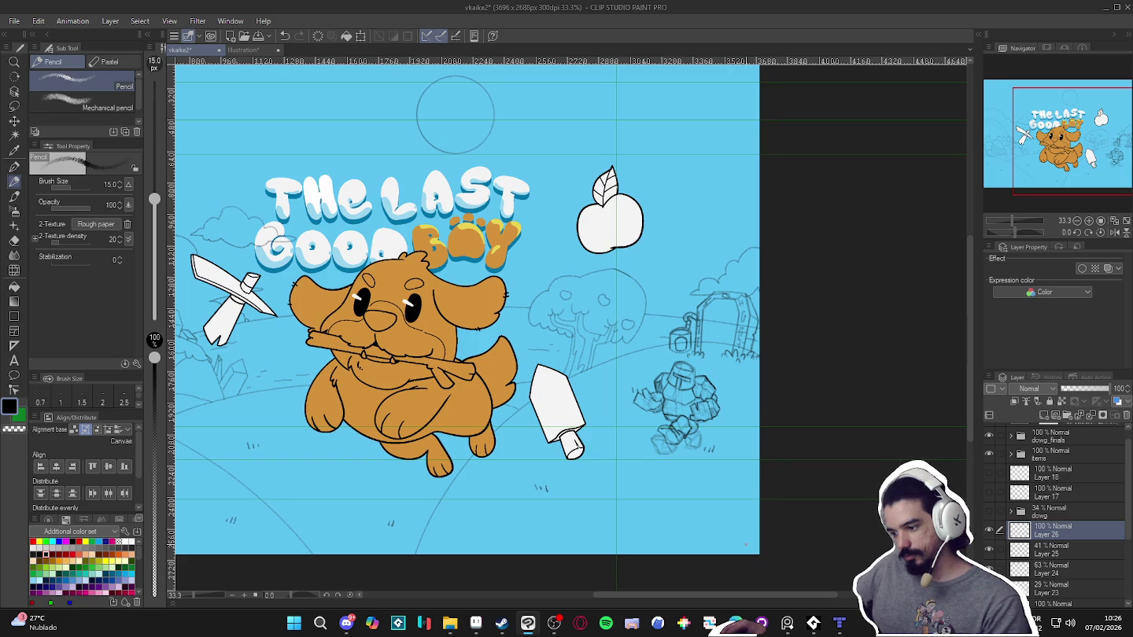
left_click(989, 531)
left_click(989, 531)
left_click(988, 532)
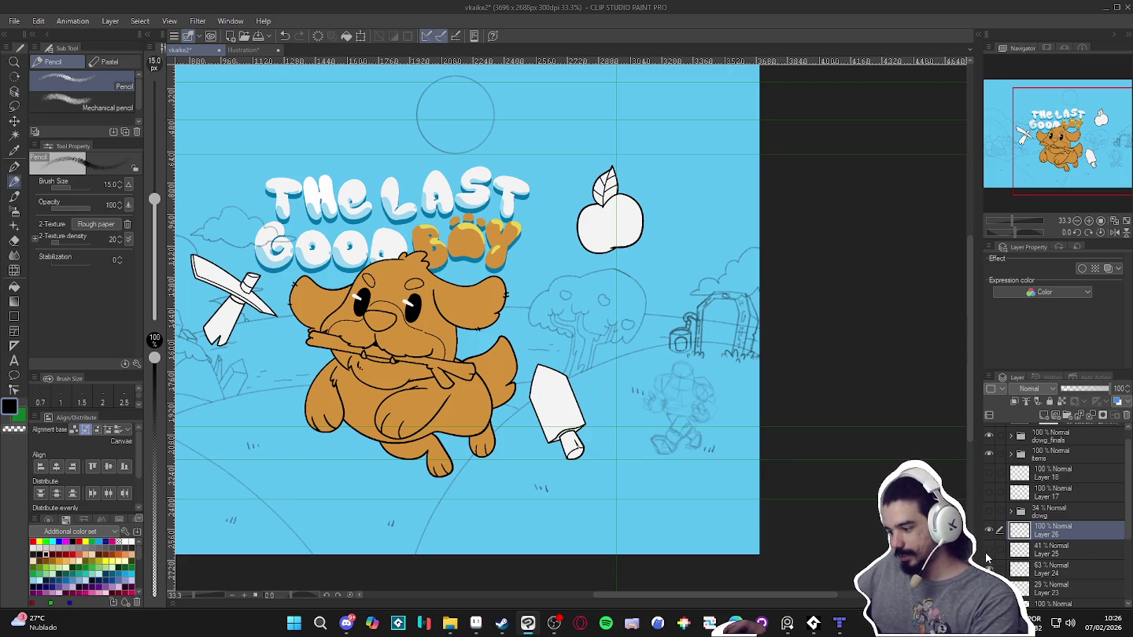
left_click(1031, 551)
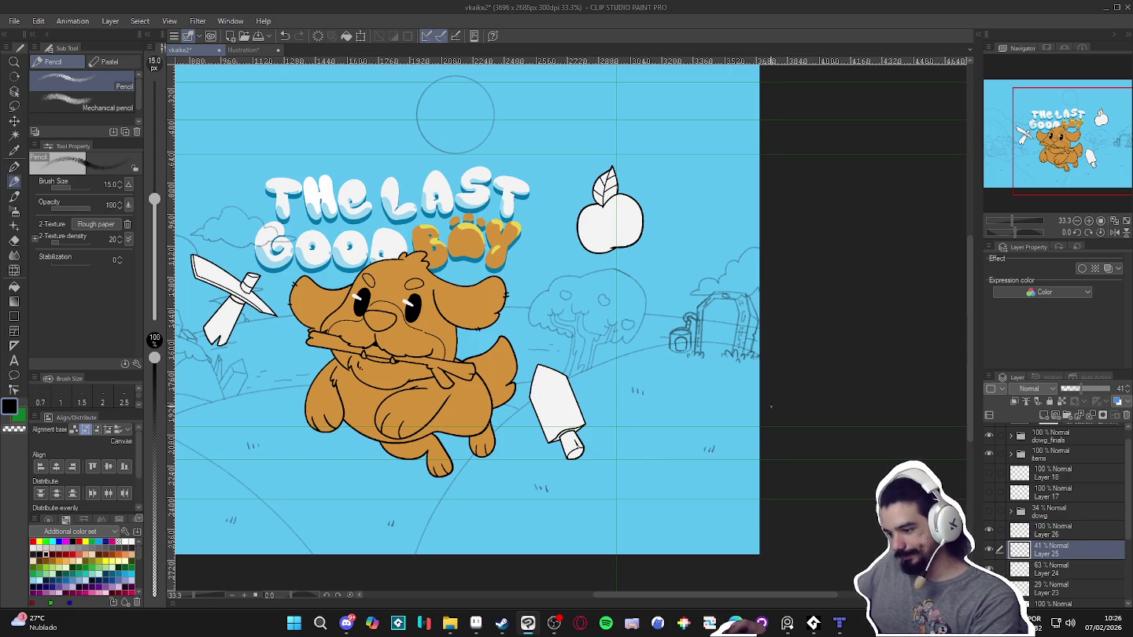
scroll(713, 384, "up", 1)
scroll(683, 416, "down", 2)
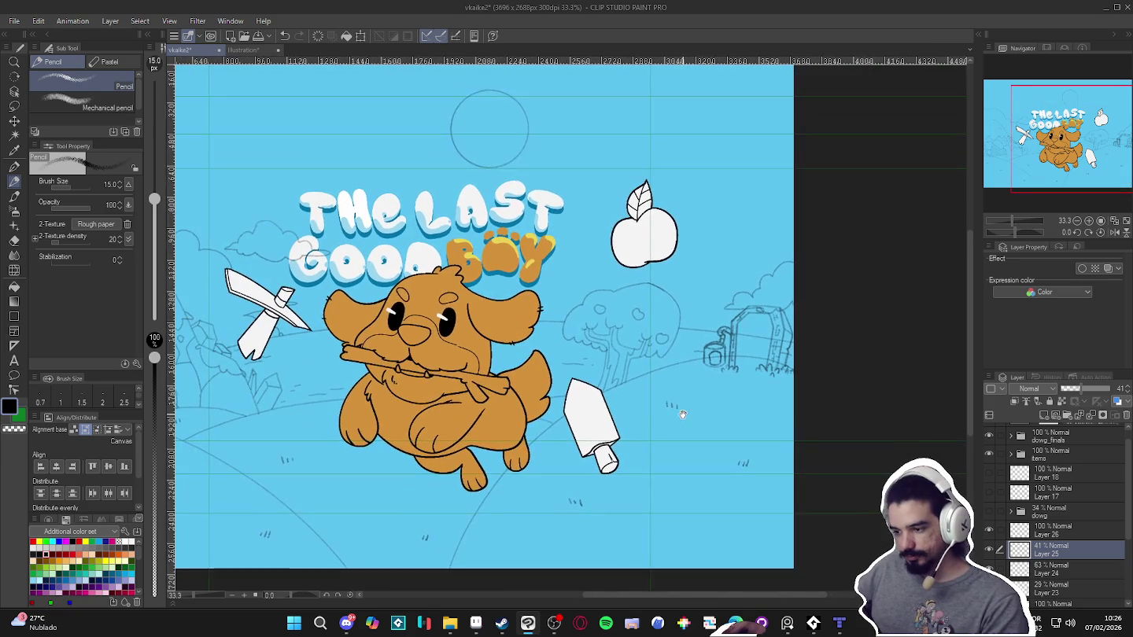
scroll(683, 416, "up", 1)
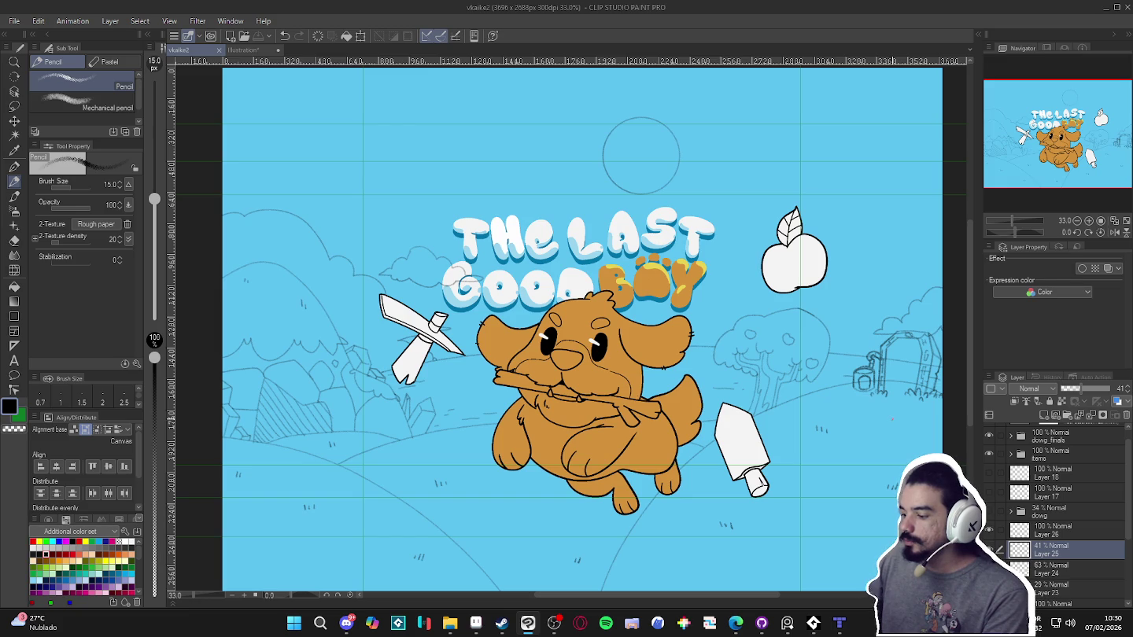
scroll(897, 412, "up", 2)
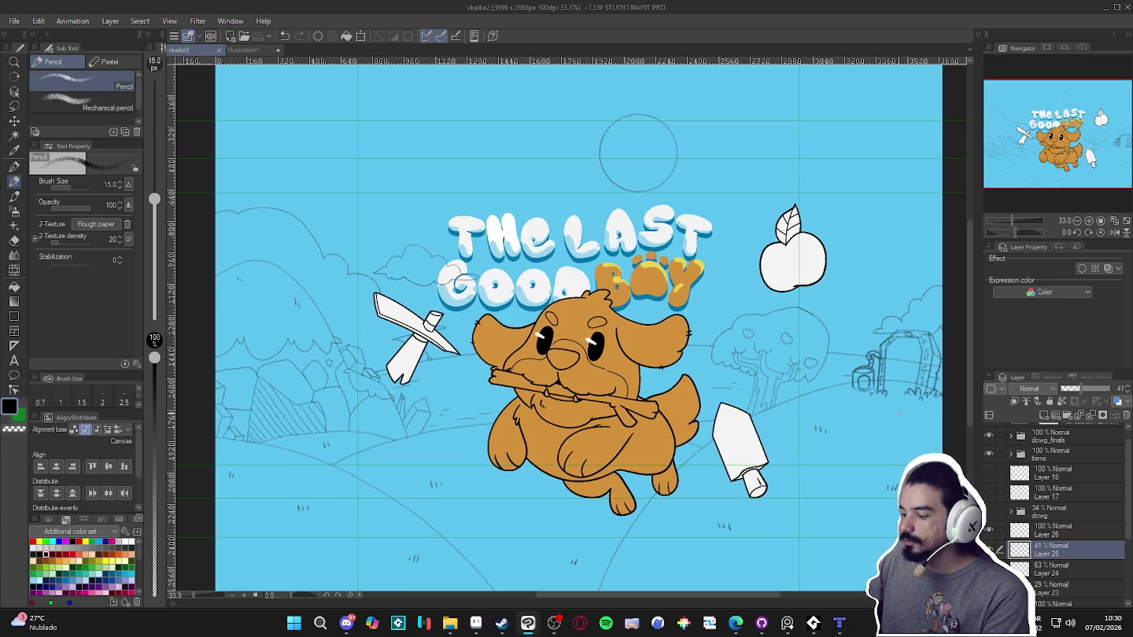
Check the Copper Golem sprite in Aseprite for reference, then pencil a faint stroke left of the well
scroll(898, 412, "down", 2)
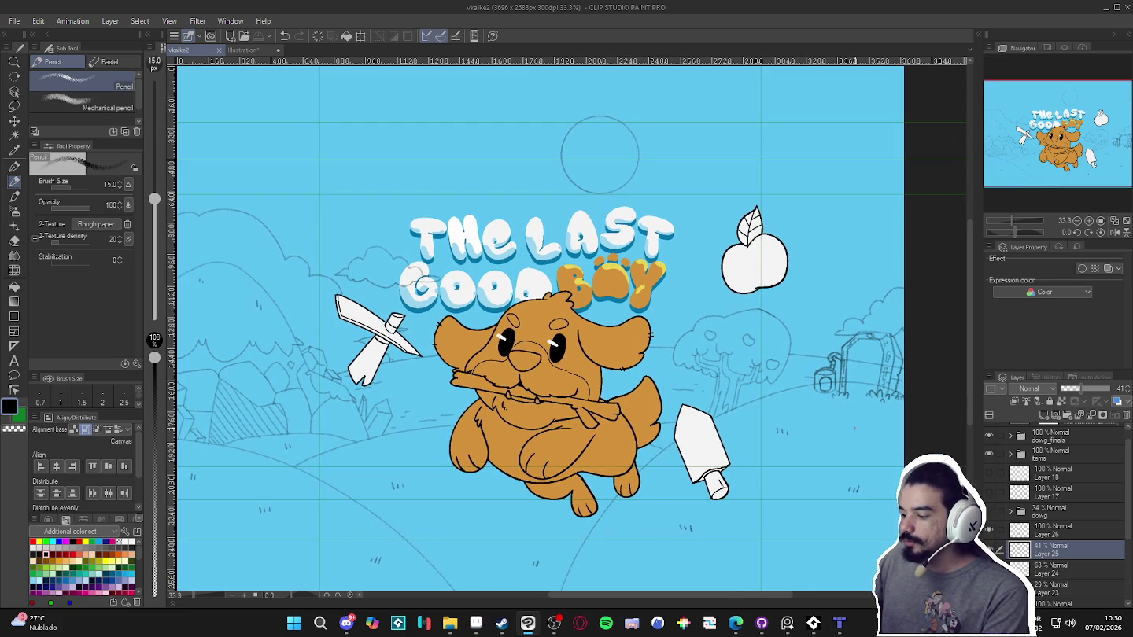
scroll(810, 441, "up", 2)
scroll(811, 440, "down", 2)
scroll(811, 441, "up", 2)
scroll(810, 440, "up", 2)
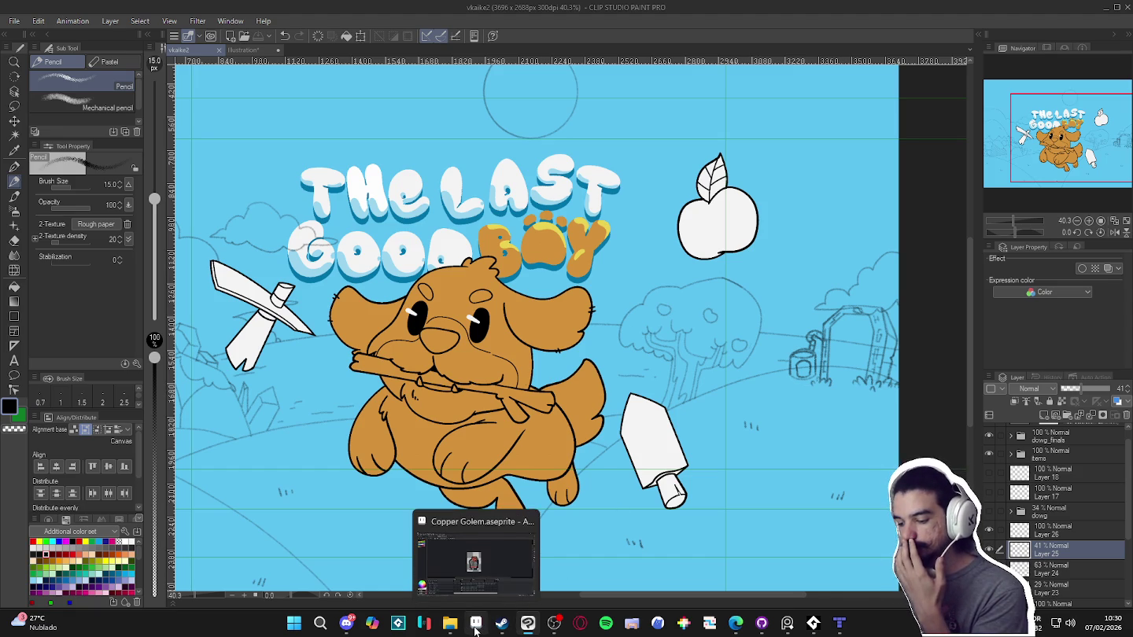
left_click(475, 626)
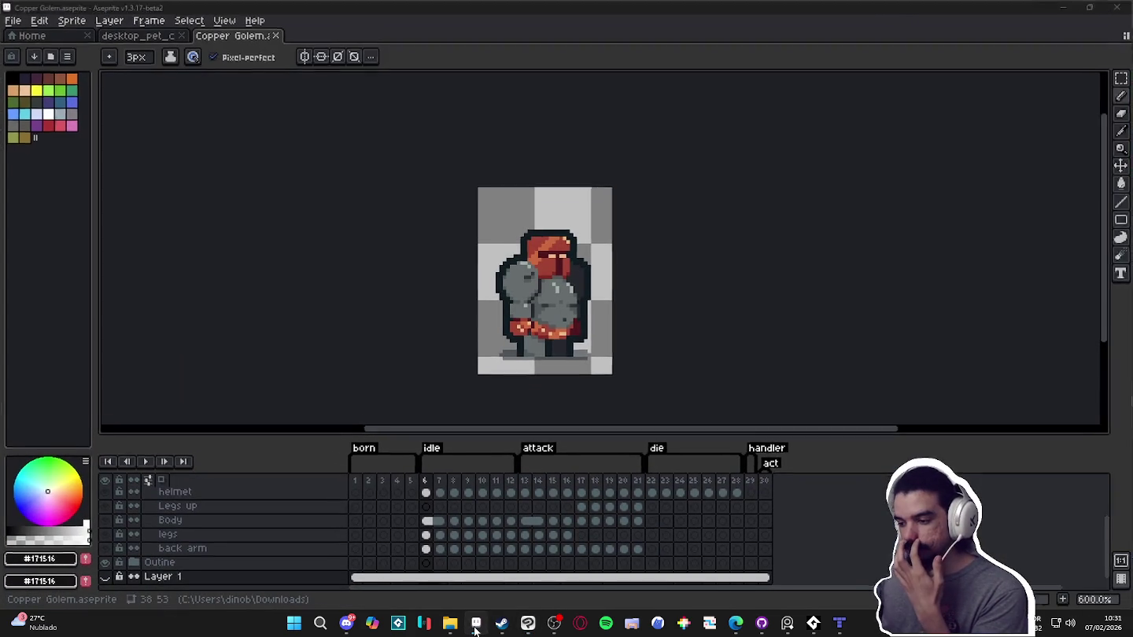
left_click(475, 626)
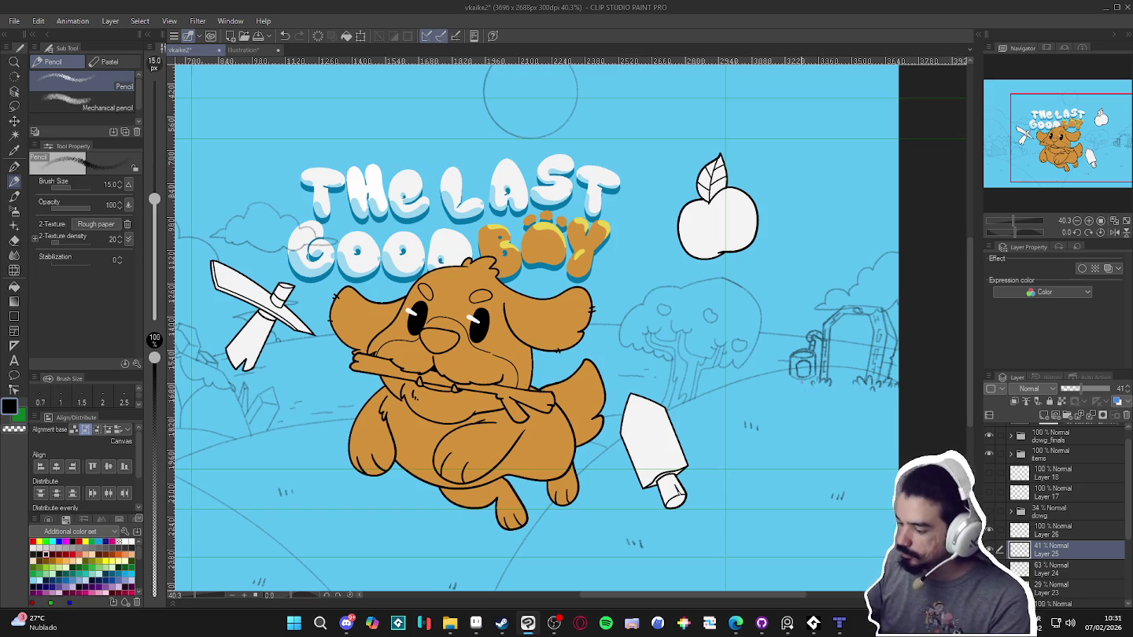
mouse_move(809, 373)
left_mouse_down()
mouse_move(769, 386)
mouse_move(789, 379)
mouse_move(793, 446)
left_mouse_up()
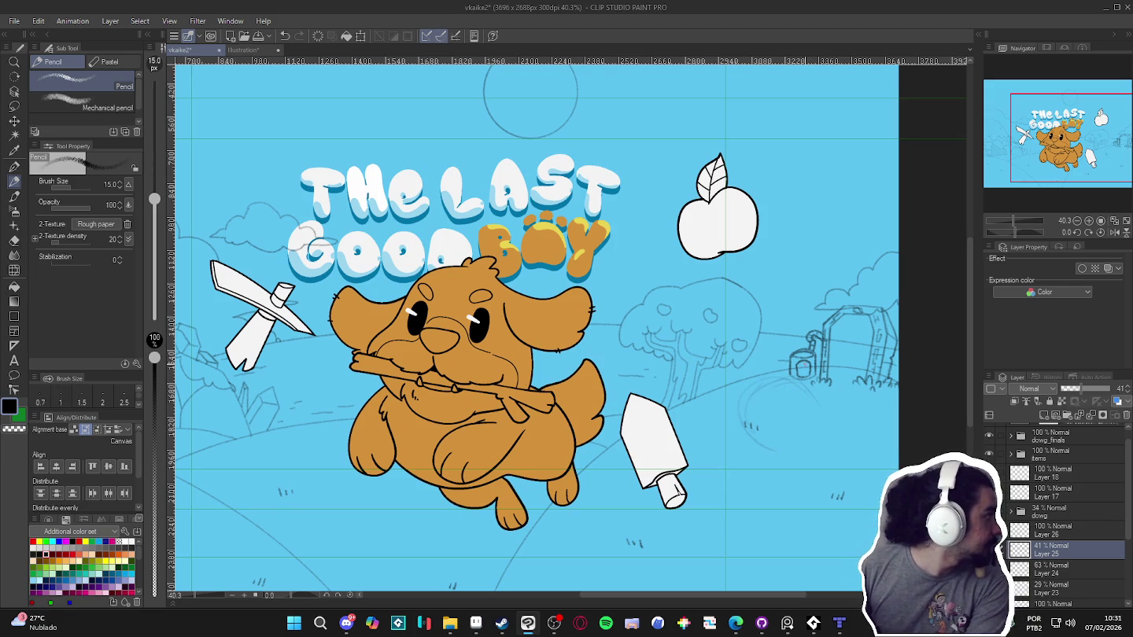
Sketch a round ball curve below the well, toggle Layer 26, and cancel a trial transform
mouse_move(787, 381)
left_mouse_down()
mouse_move(808, 447)
mouse_move(787, 420)
left_mouse_up()
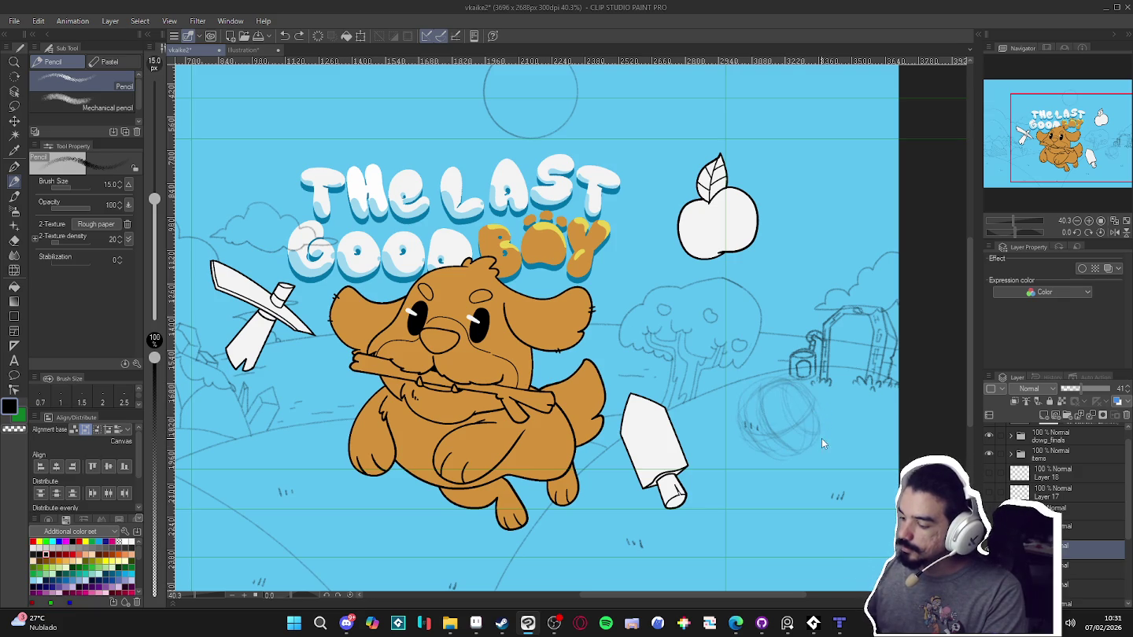
left_click(989, 529)
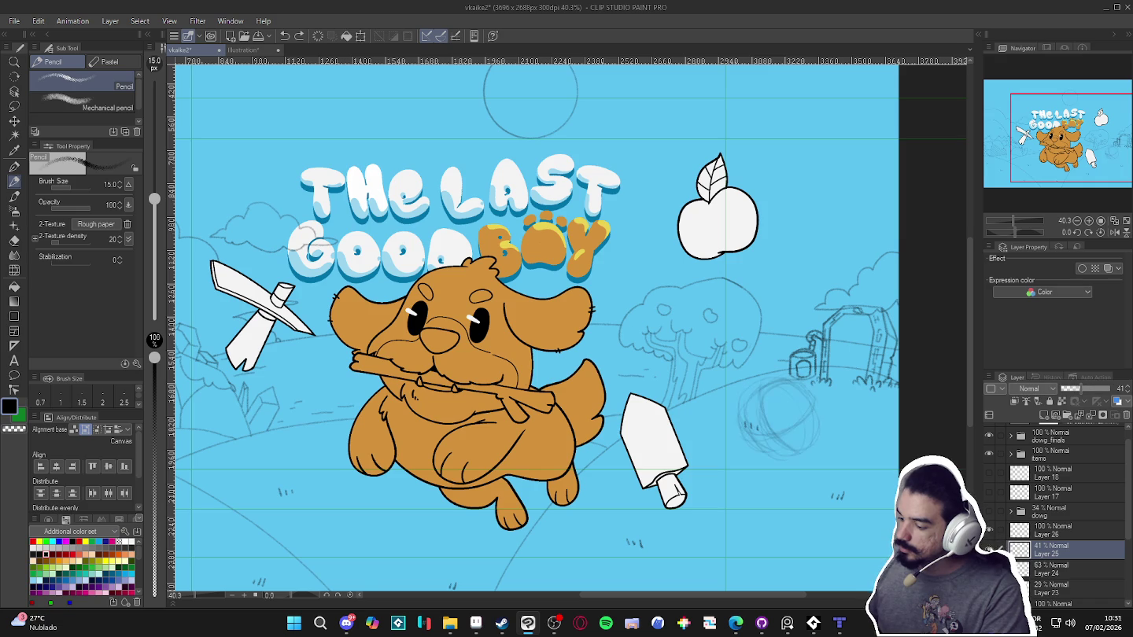
key("ctrl+t")
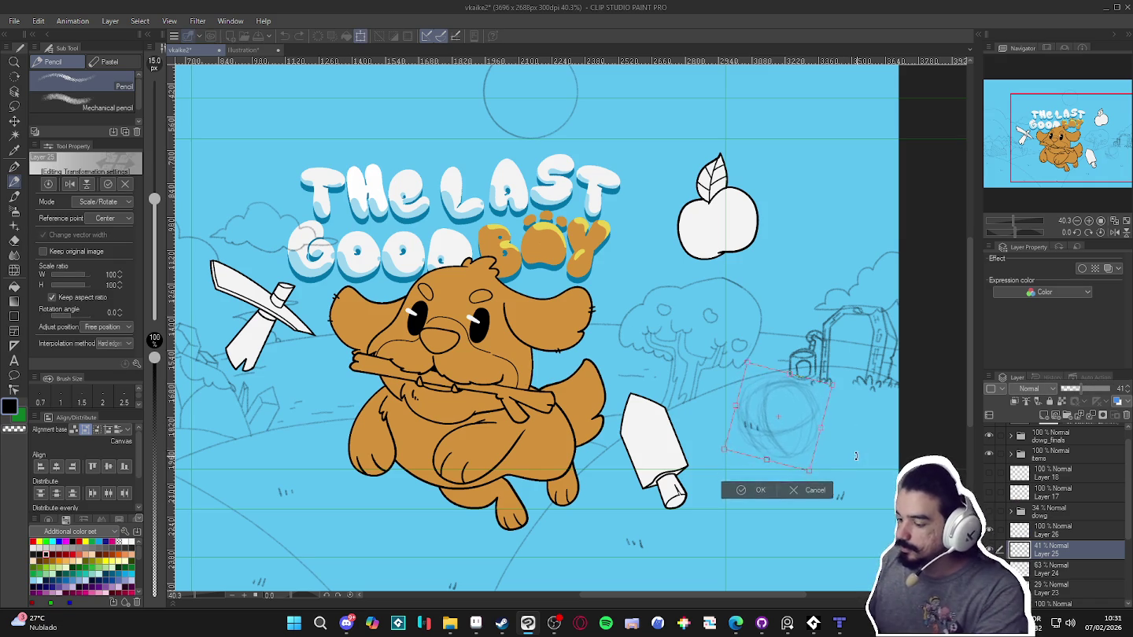
key("Escape")
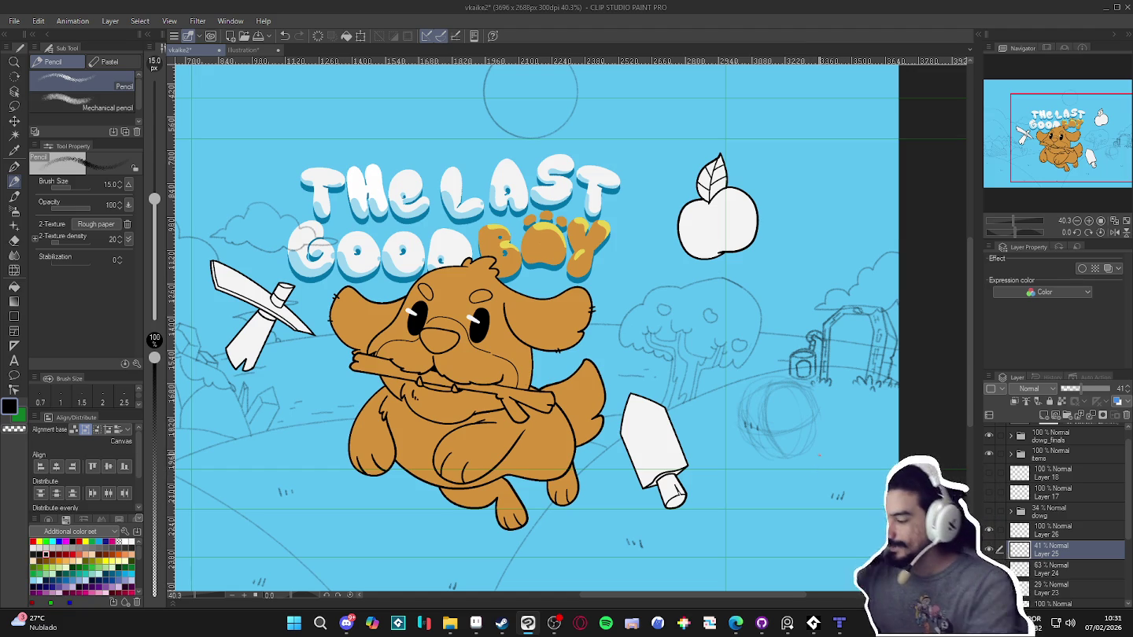
scroll(781, 497, "down", 1)
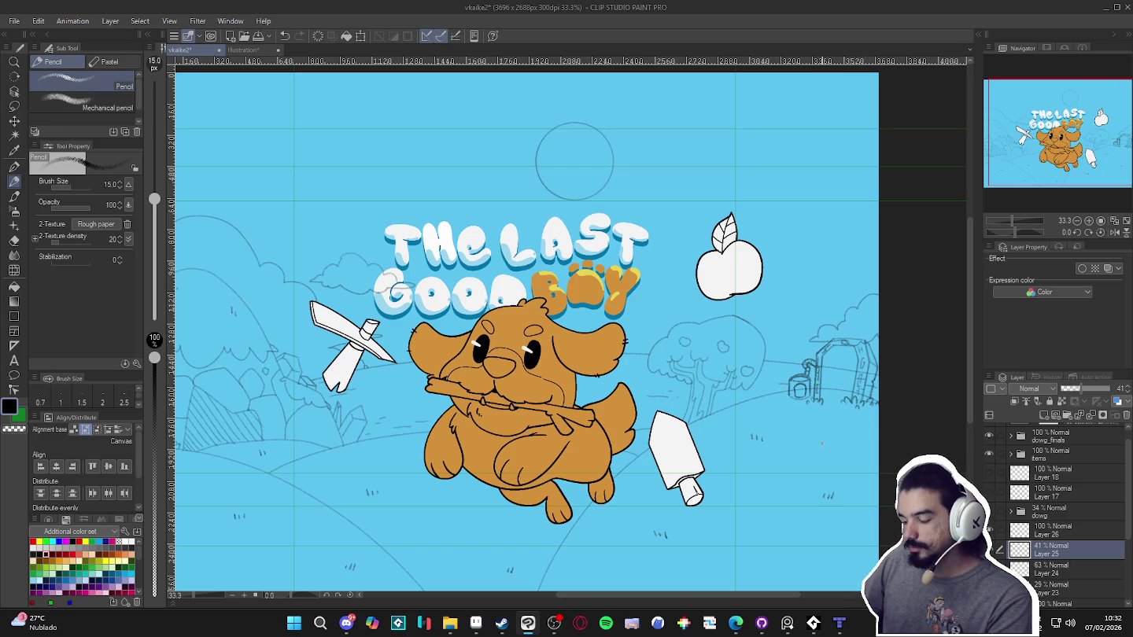
Toggle the well and fence sketch layer's visibility, then bring the desktop_pet folder forward
scroll(853, 425, "up", 2)
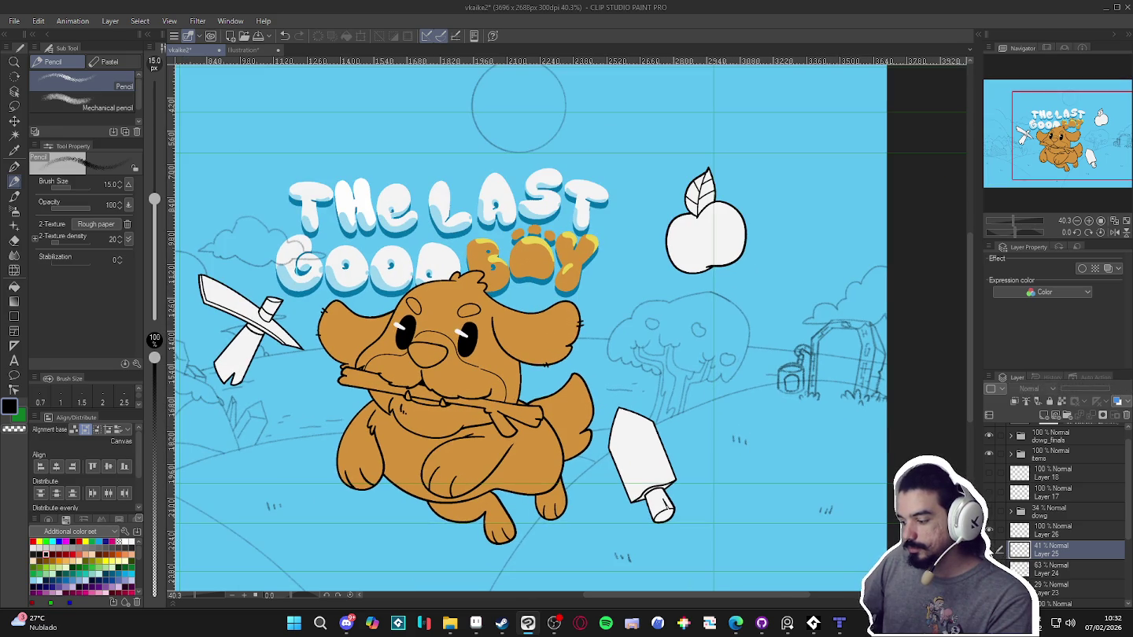
left_click(989, 531)
left_click(990, 530)
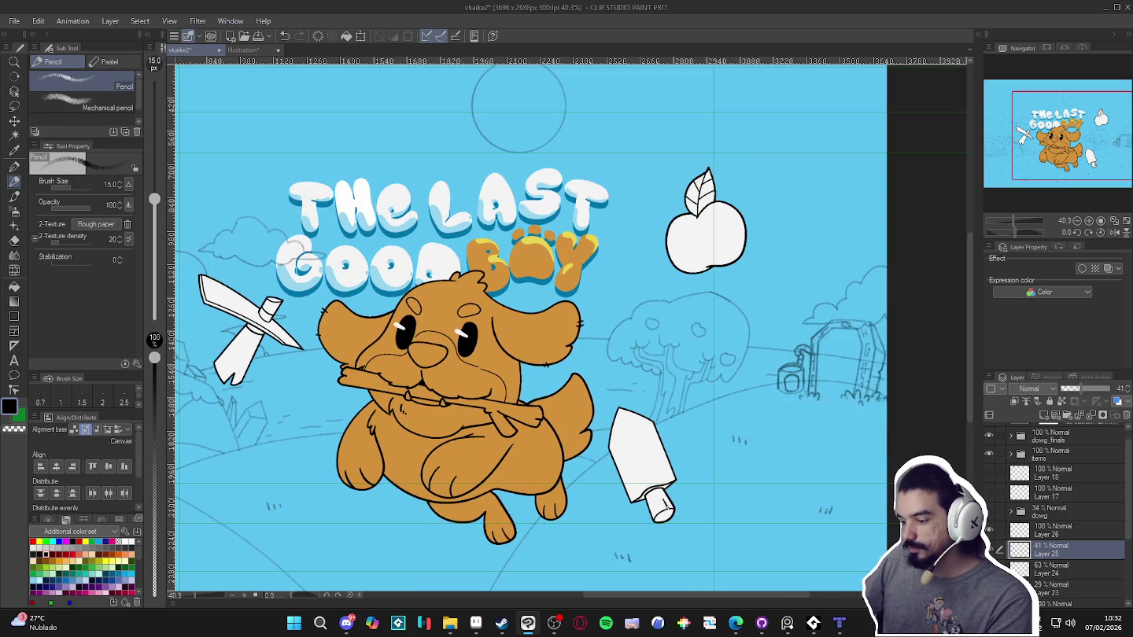
left_click(990, 531)
left_click(990, 530)
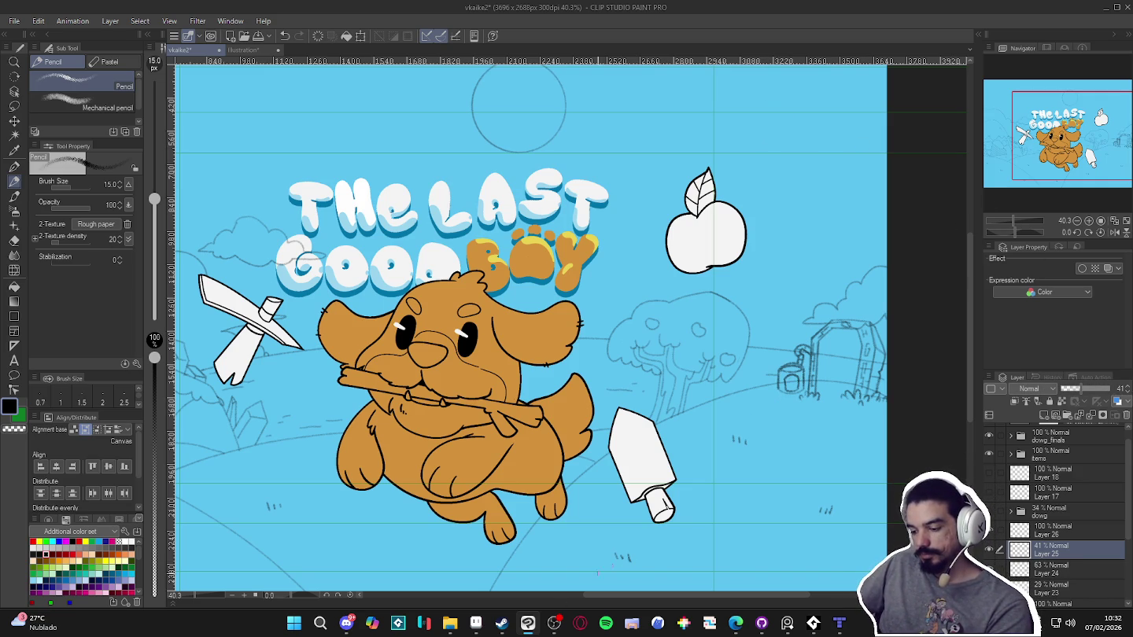
left_click(451, 627)
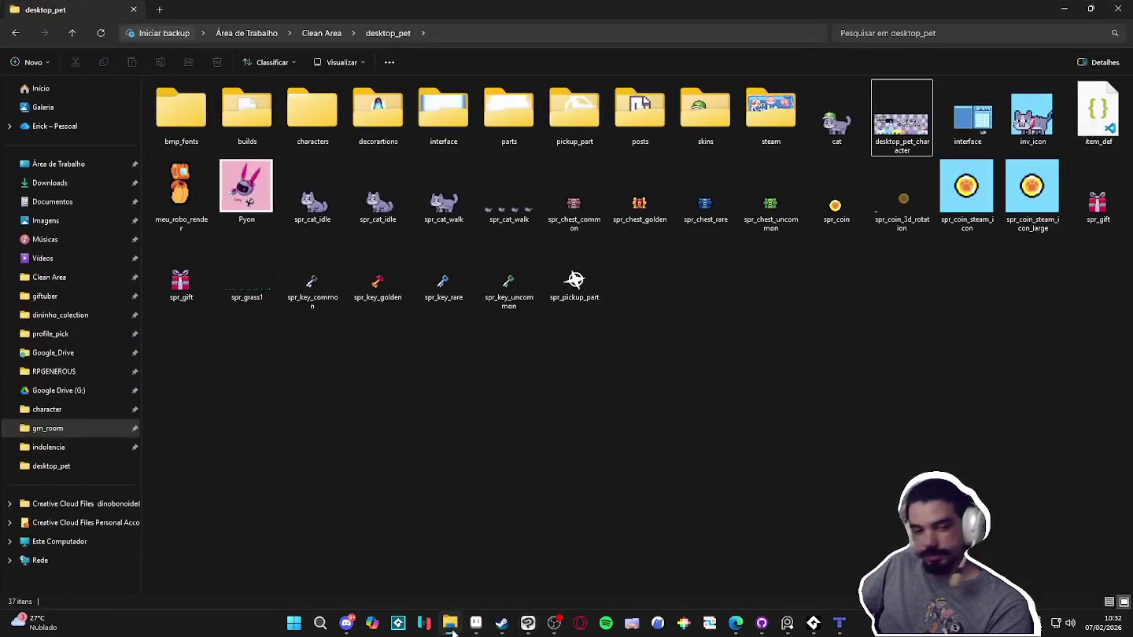
Minimise the desktop_pet File Explorer window to get back to the dog illustration
left_click(452, 630)
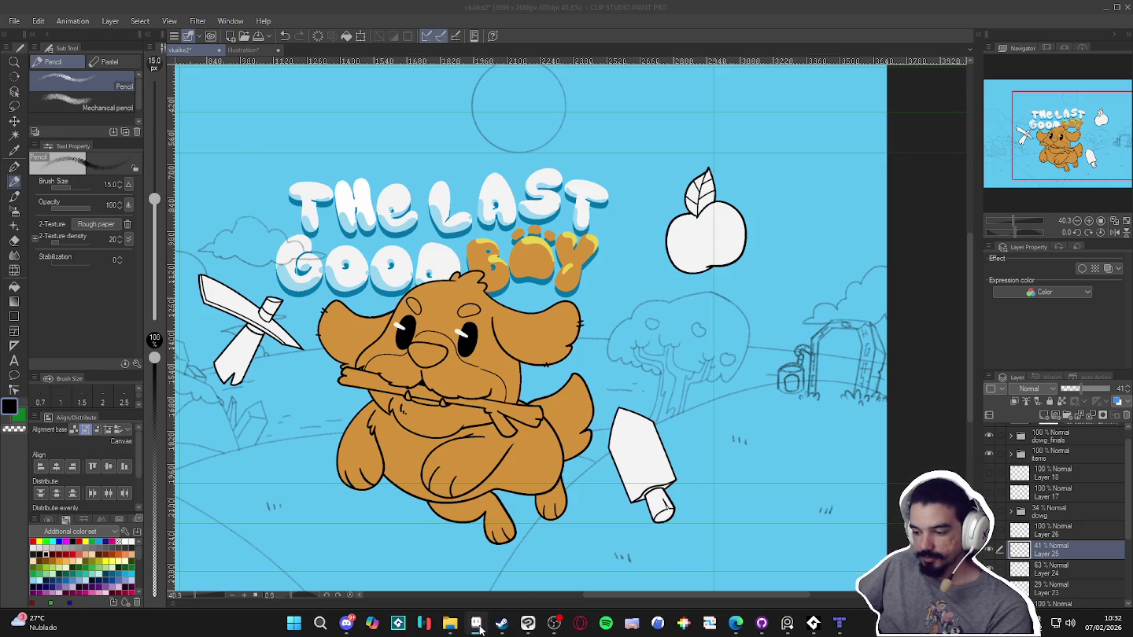
Bring up the GOBLIN-ATK-VFX sprite in Aseprite and view frames 2, 6 and 7
left_click(476, 623)
left_click(369, 492)
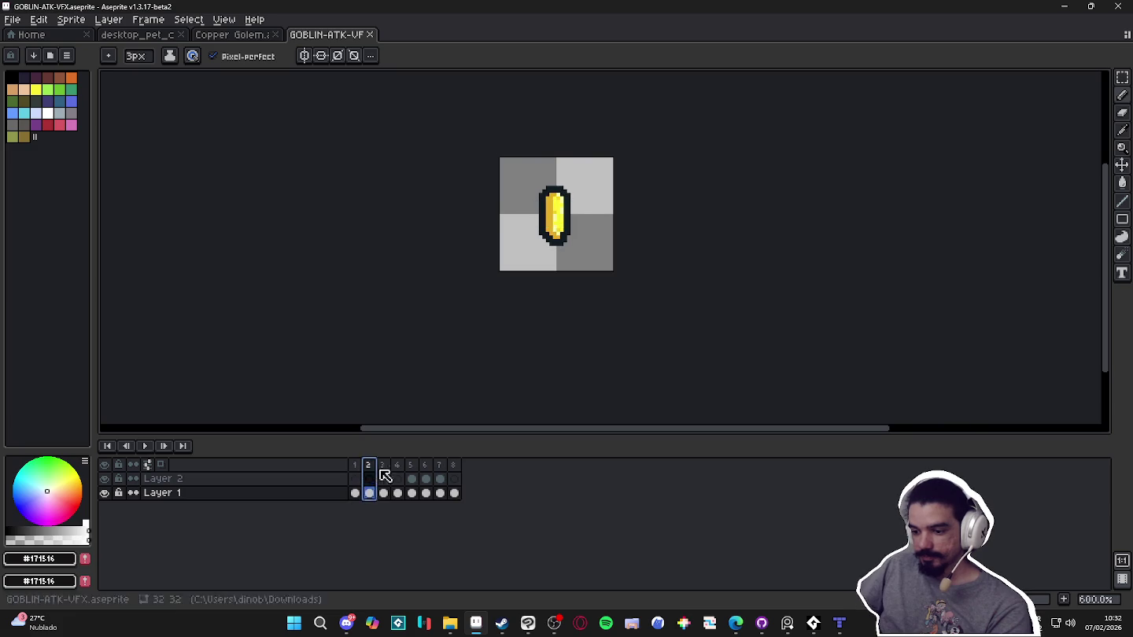
left_click(425, 464)
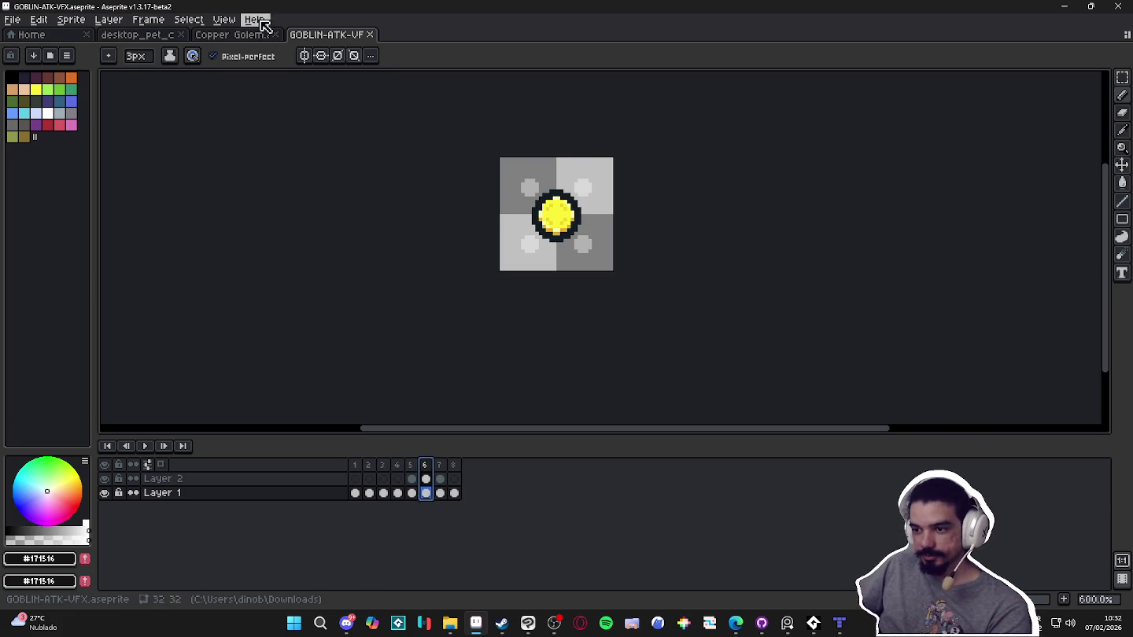
left_click(439, 464)
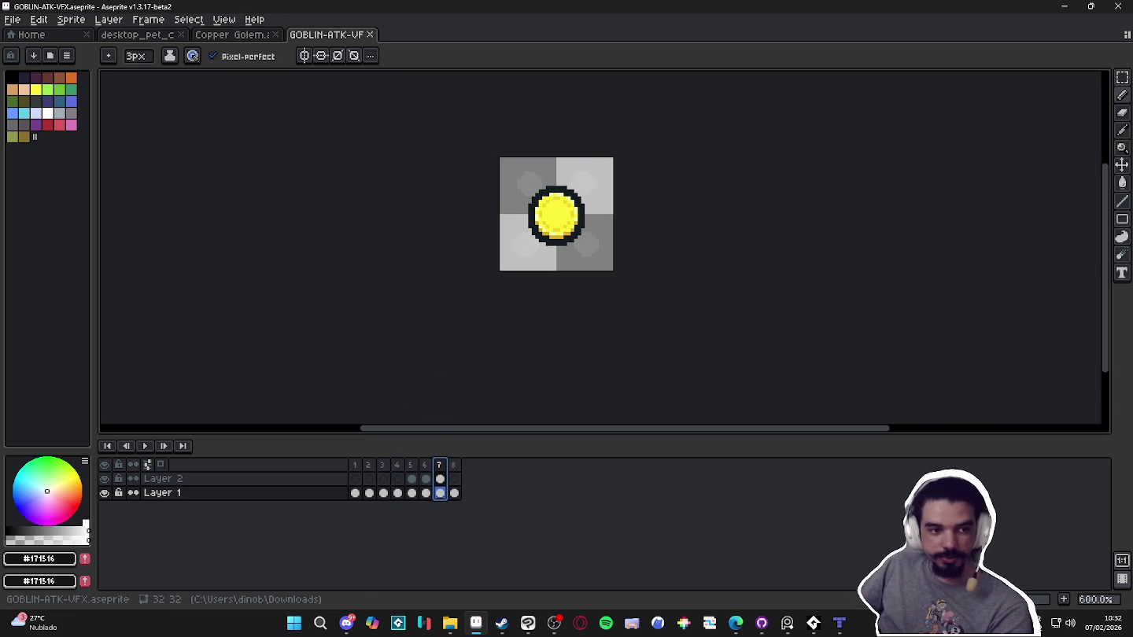
Glance at the Edge browser, then switch back to the dog thumbnail illustration
left_click(735, 623)
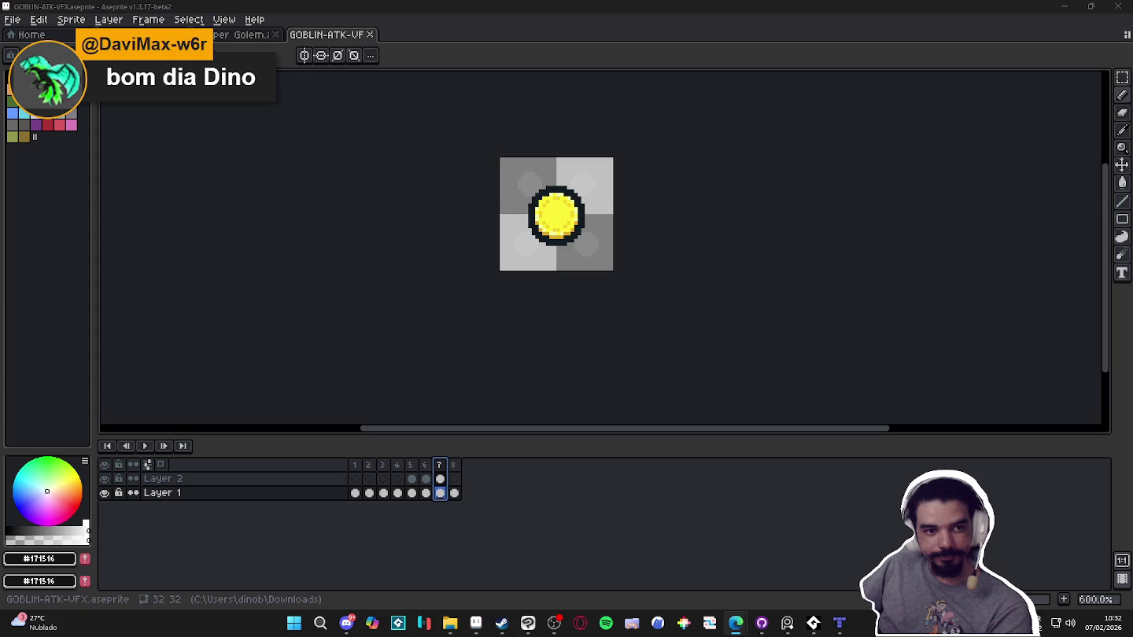
scroll(621, 247, "up", 6)
key("alt+Tab")
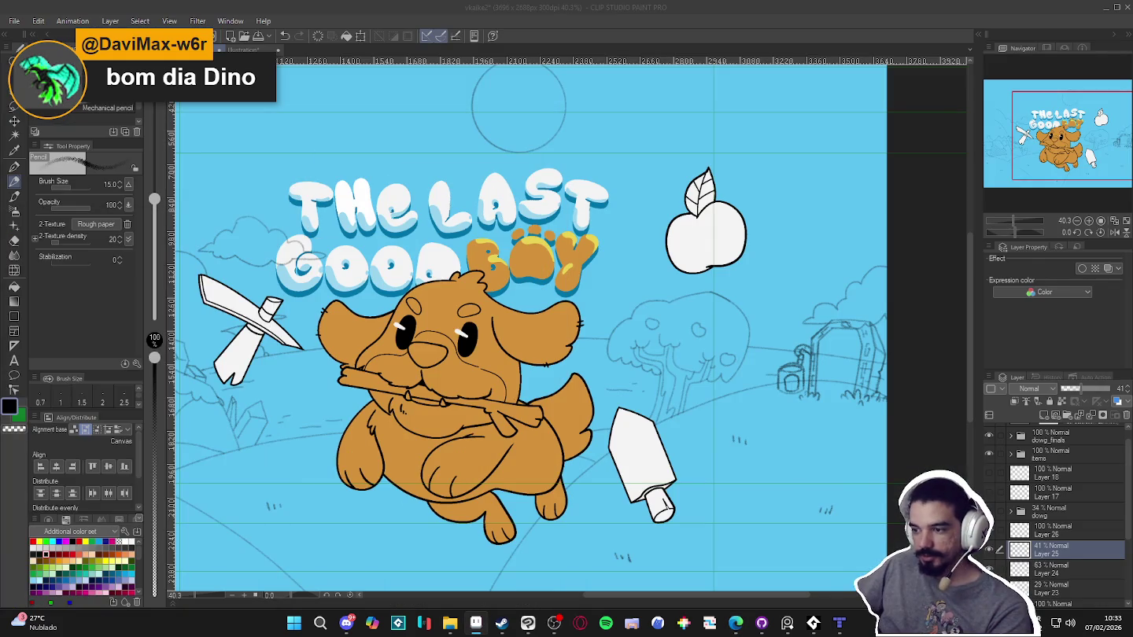
Zoom in and bring the dog thumbnail illustration window back into focus
scroll(781, 479, "up", 3)
scroll(775, 425, "up", 1)
scroll(655, 443, "up", 1)
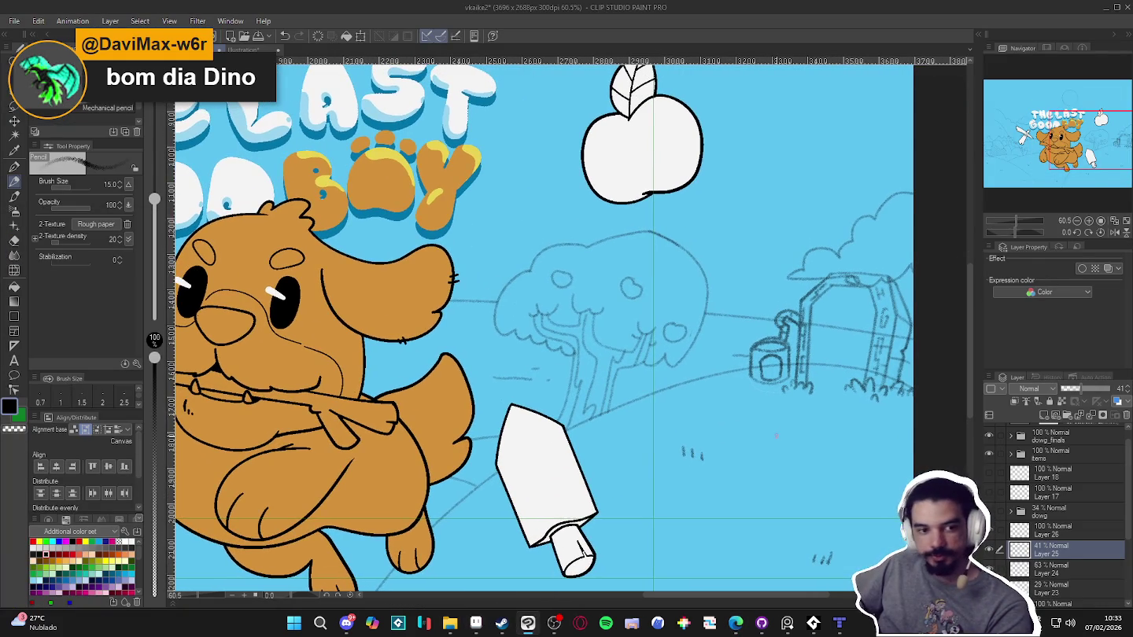
left_click(653, 519)
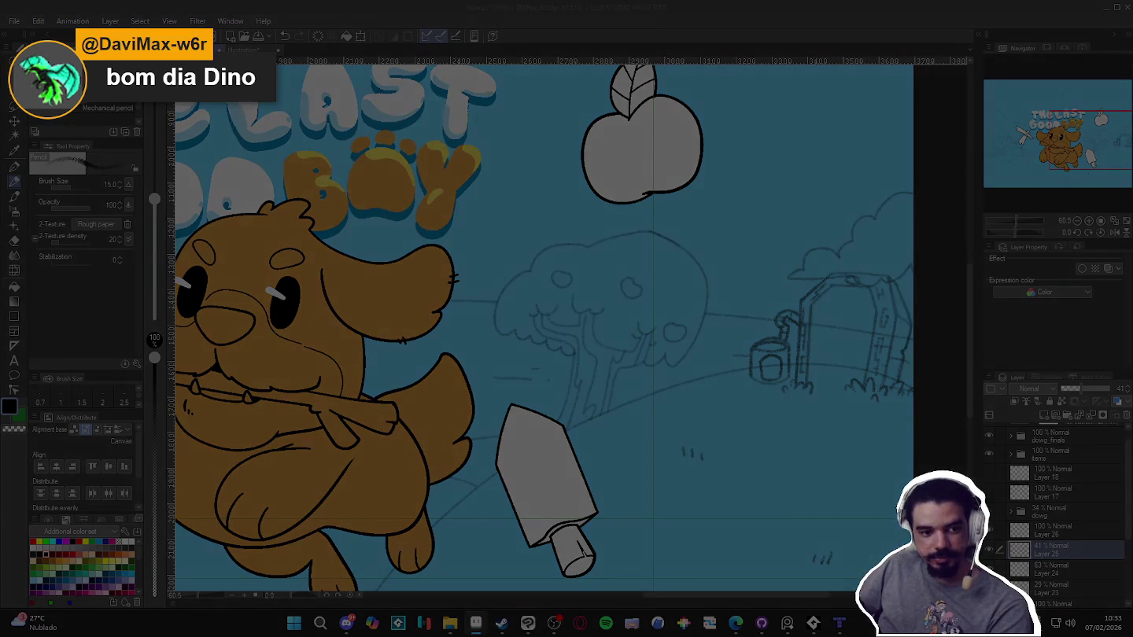
Capture the pixel goblin to the clipboard, dismiss the notification, and pencil the goblin's round head
left_click(1095, 523)
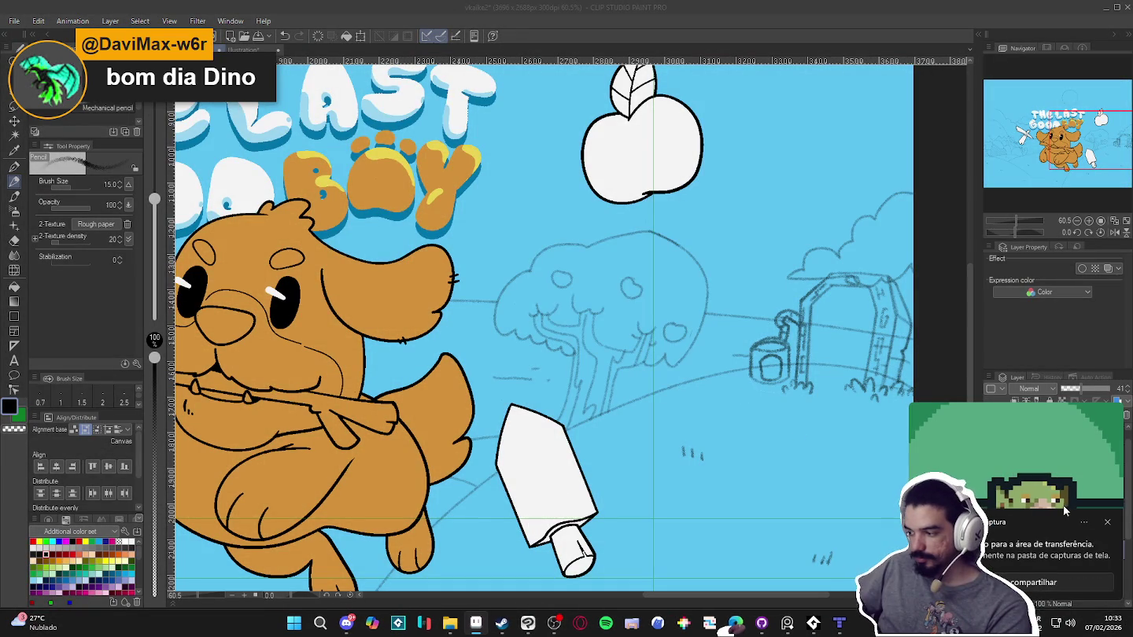
left_click(1106, 522)
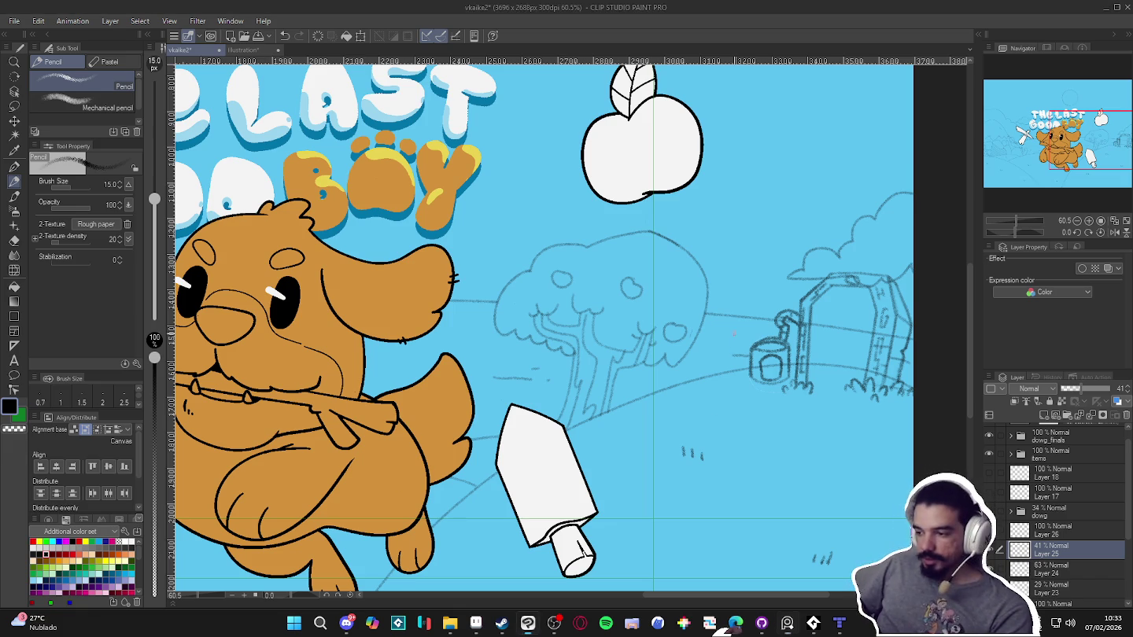
scroll(700, 370, "down", 1)
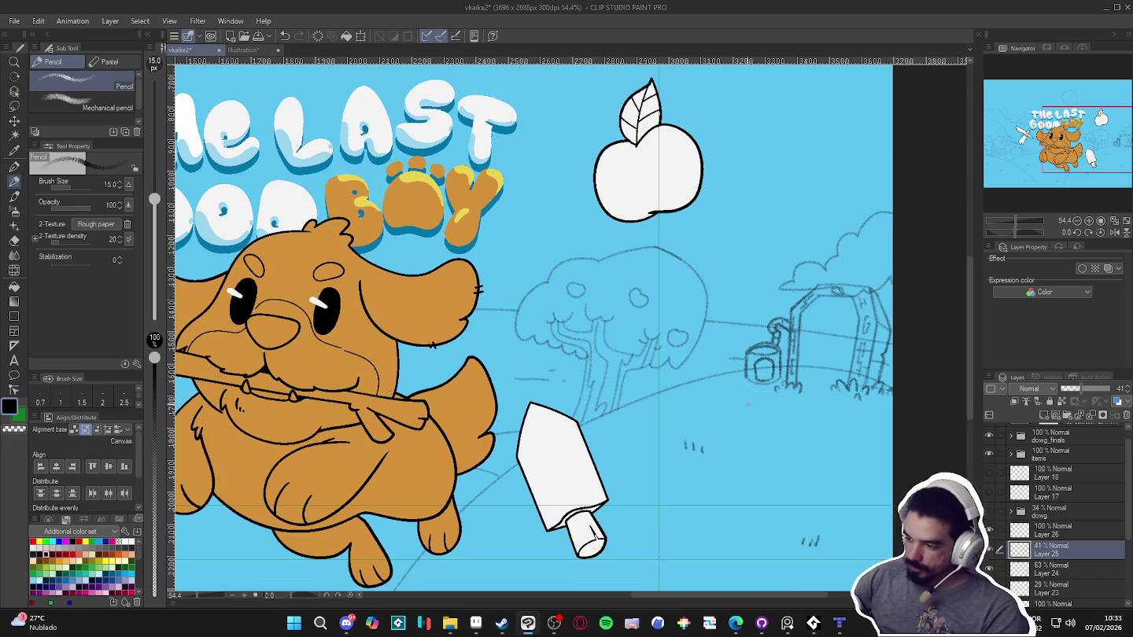
left_click_drag(758, 401, 800, 400)
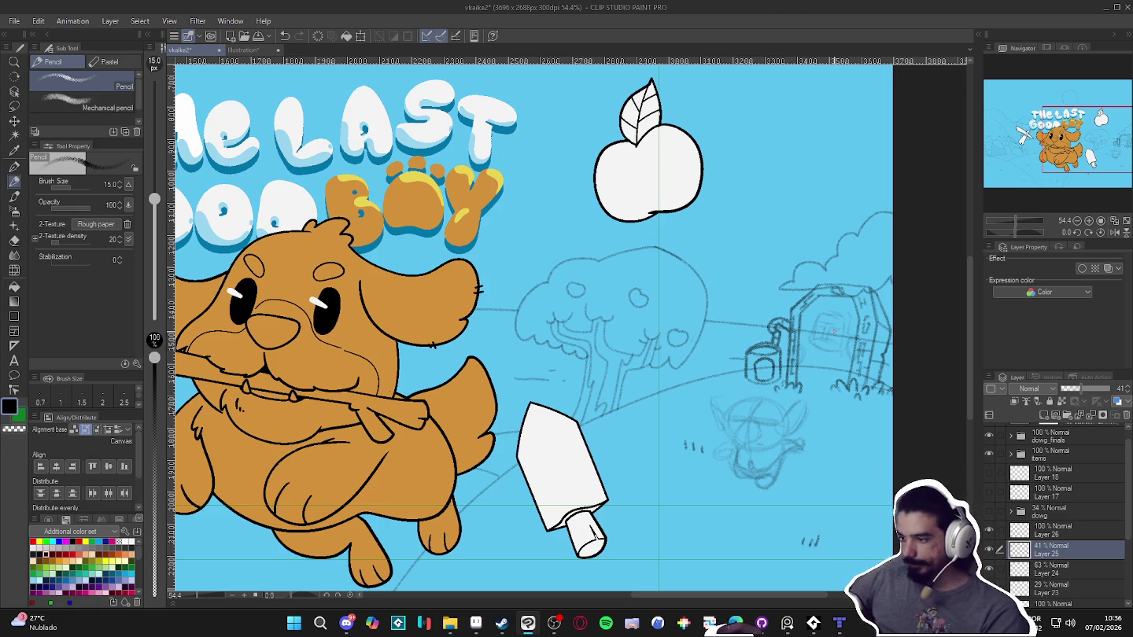
Toggle Layer 26's visibility and make Layer 26 the active drawing layer
scroll(799, 387, "down", 3)
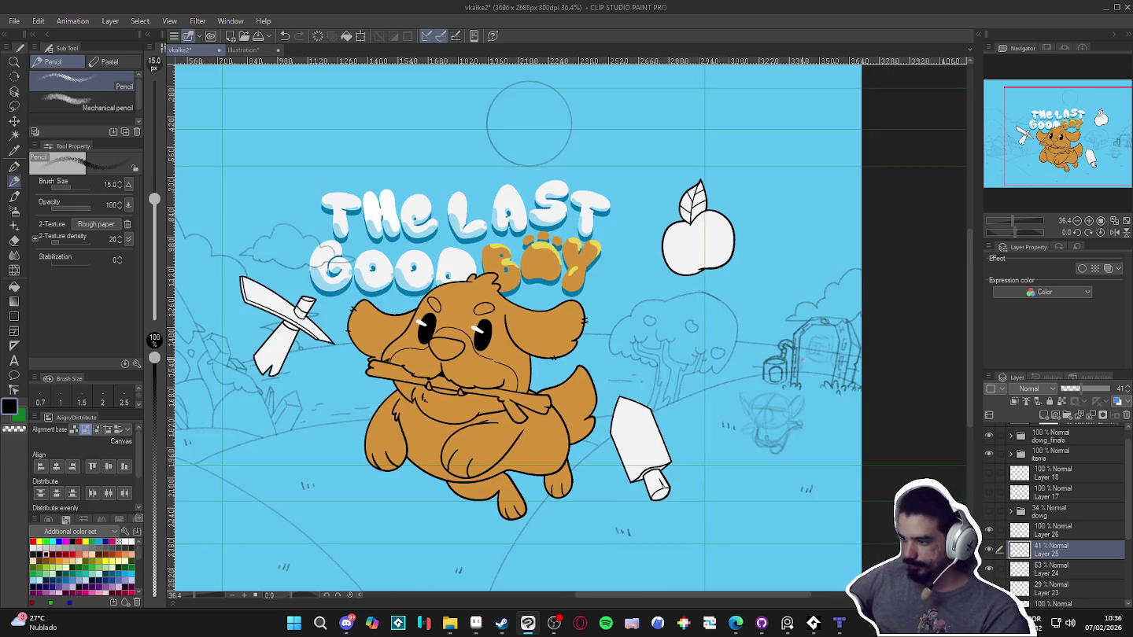
scroll(822, 354, "up", 1)
scroll(823, 354, "up", 1)
scroll(822, 354, "up", 1)
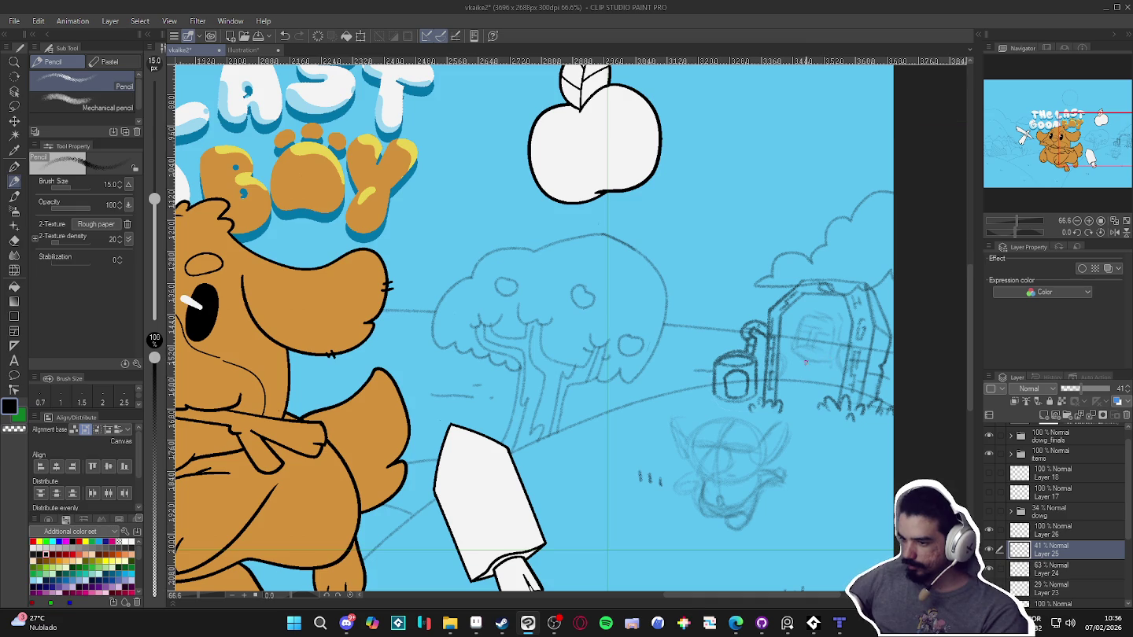
scroll(807, 361, "down", 2)
scroll(781, 412, "down", 1)
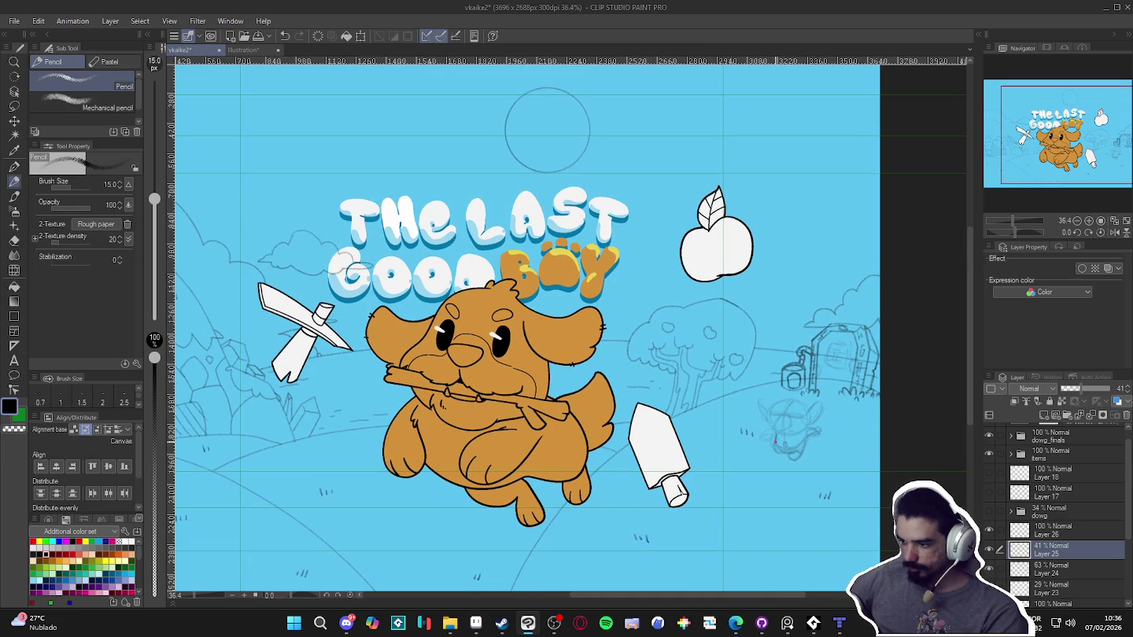
scroll(775, 443, "up", 1)
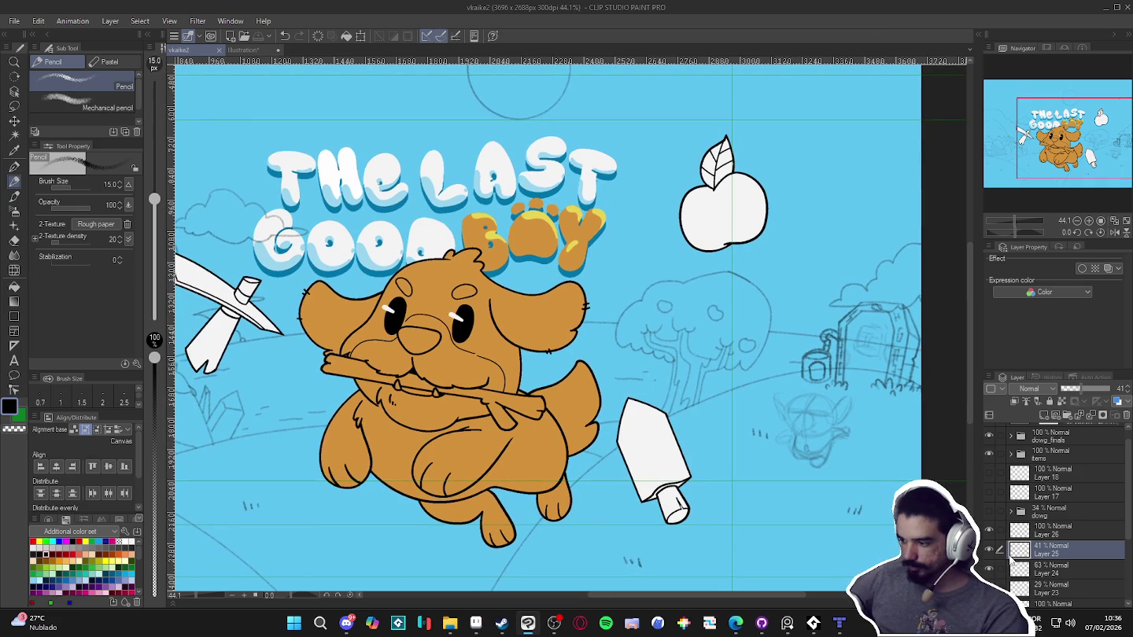
left_click(989, 531)
left_click(989, 531)
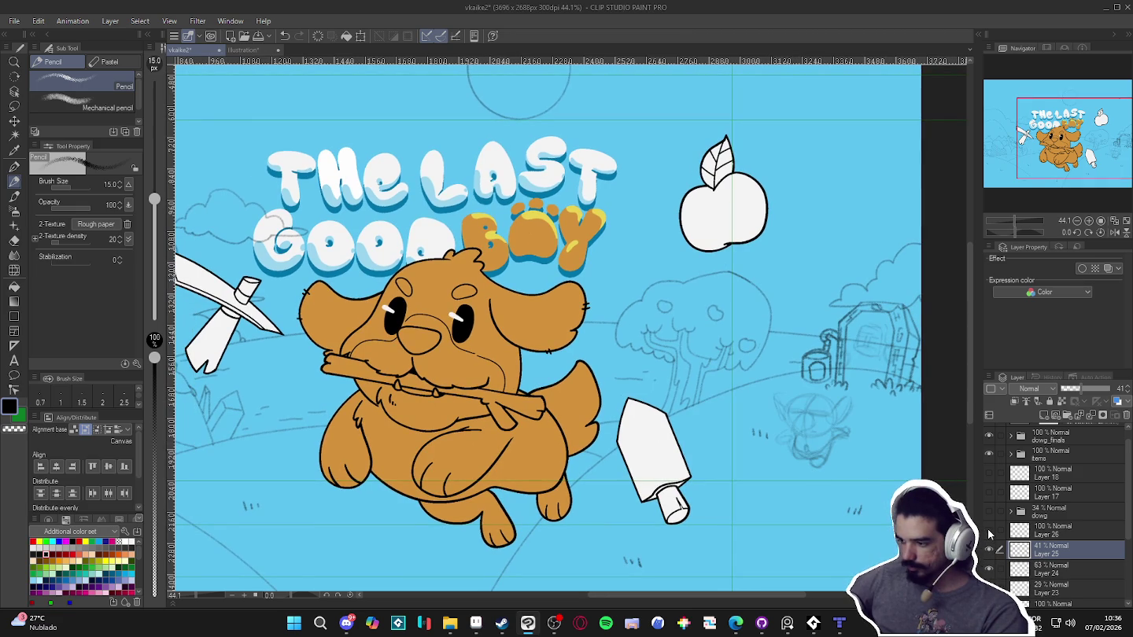
left_click(1032, 530)
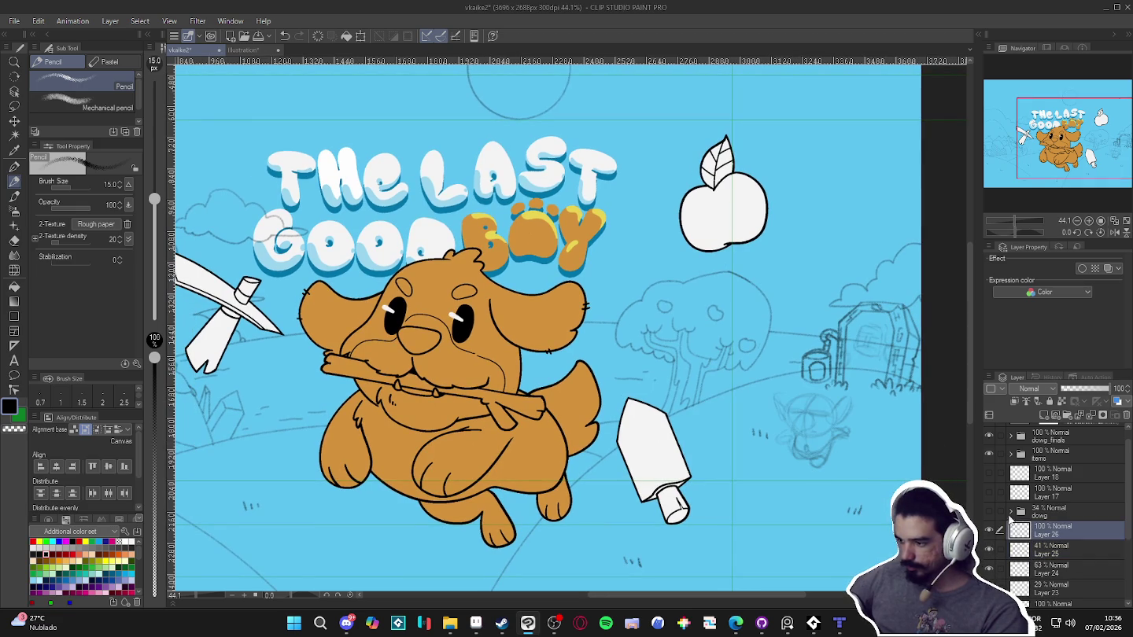
Add detail lines to the well's post, plus vertical lines and a small window on the barn wall
scroll(768, 397, "up", 2)
scroll(769, 398, "up", 1)
scroll(768, 397, "up", 1)
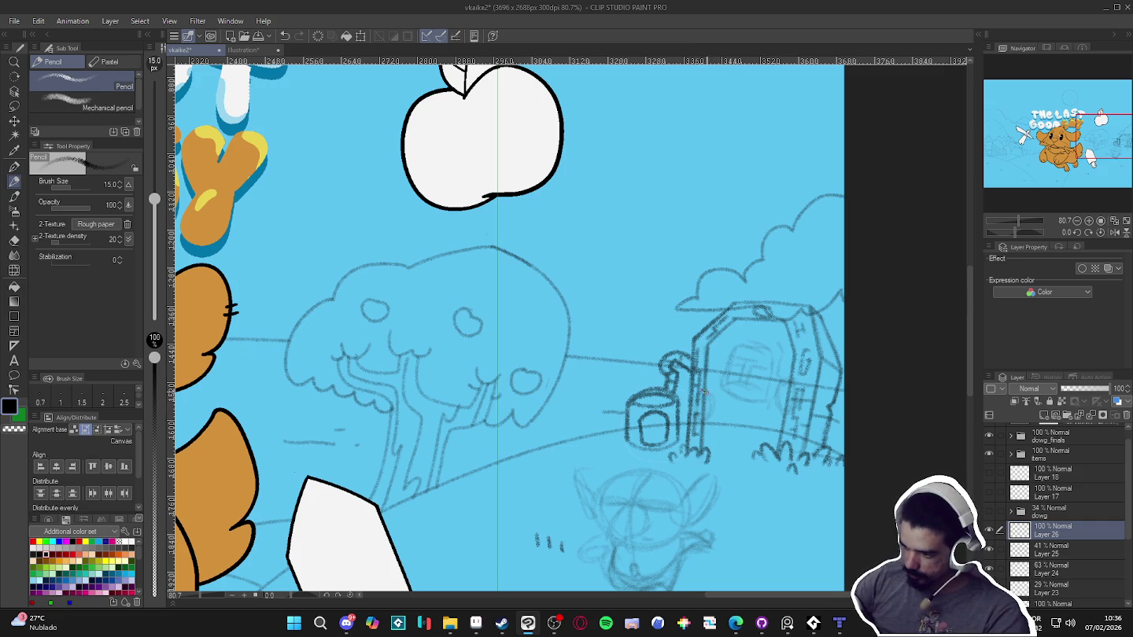
mouse_move(702, 391)
left_mouse_down()
mouse_move(696, 421)
mouse_move(710, 420)
mouse_move(702, 390)
mouse_move(694, 421)
left_mouse_up()
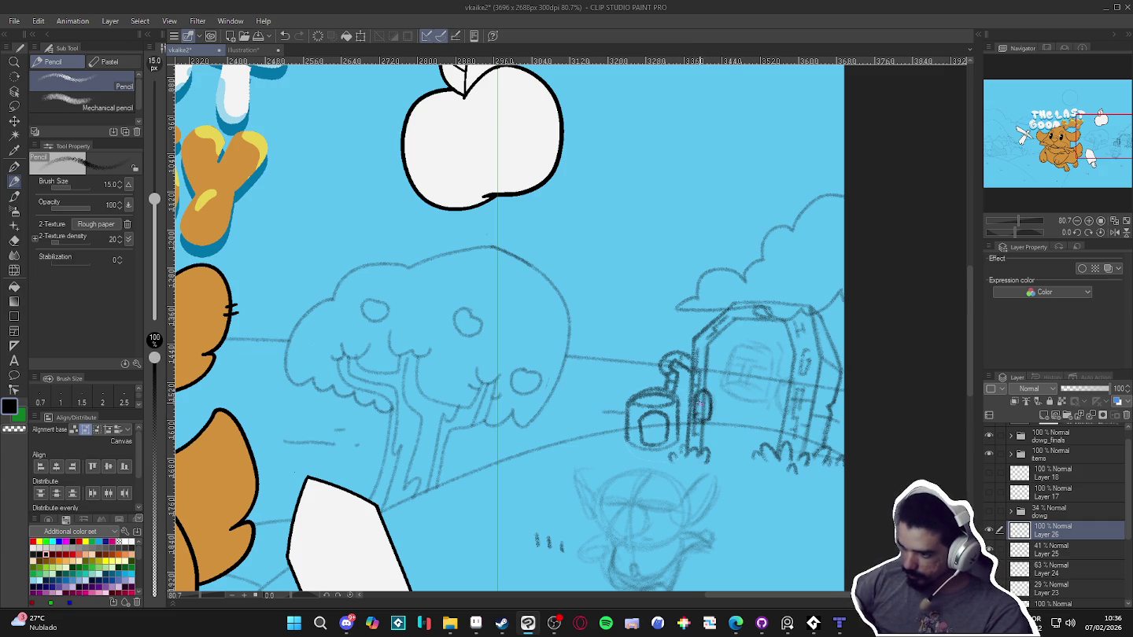
mouse_move(781, 400)
left_mouse_down()
mouse_move(781, 410)
mouse_move(781, 379)
mouse_move(803, 375)
mouse_move(798, 407)
mouse_move(779, 415)
mouse_move(796, 414)
mouse_move(779, 404)
mouse_move(799, 388)
left_mouse_up()
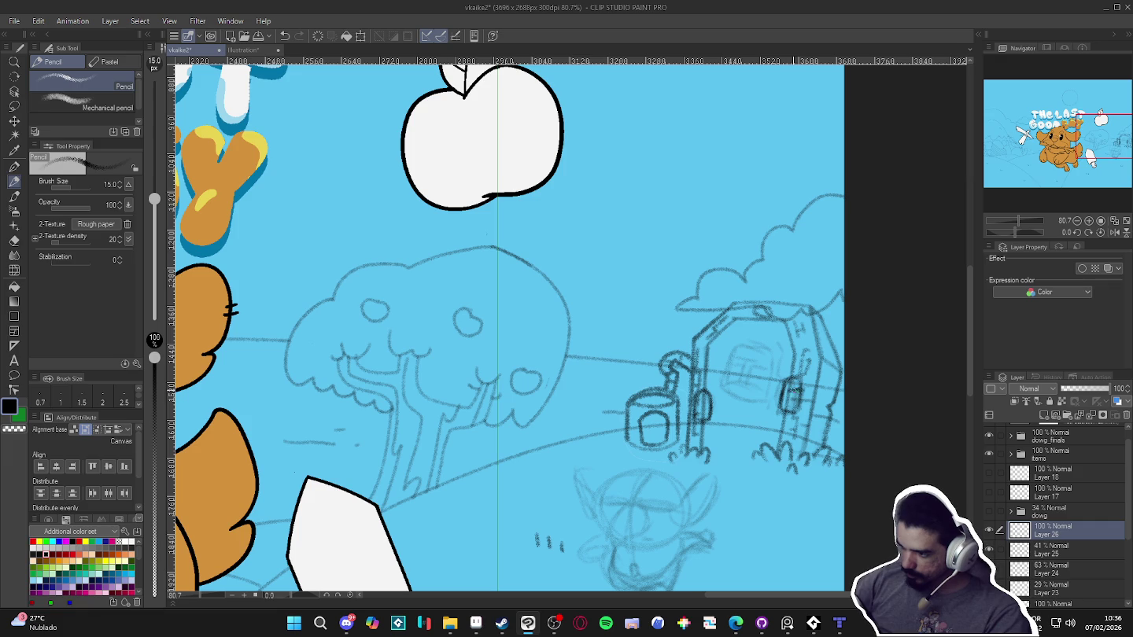
left_click_drag(796, 403, 800, 405)
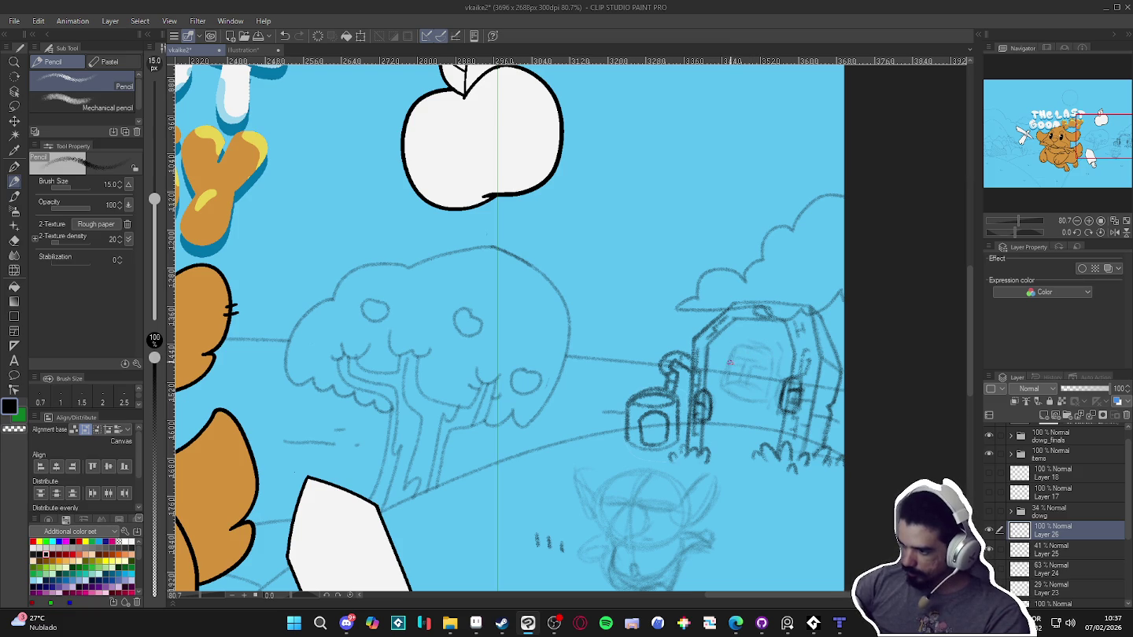
mouse_move(728, 355)
left_mouse_down()
mouse_move(729, 391)
mouse_move(744, 347)
mouse_move(767, 342)
mouse_move(776, 386)
left_mouse_up()
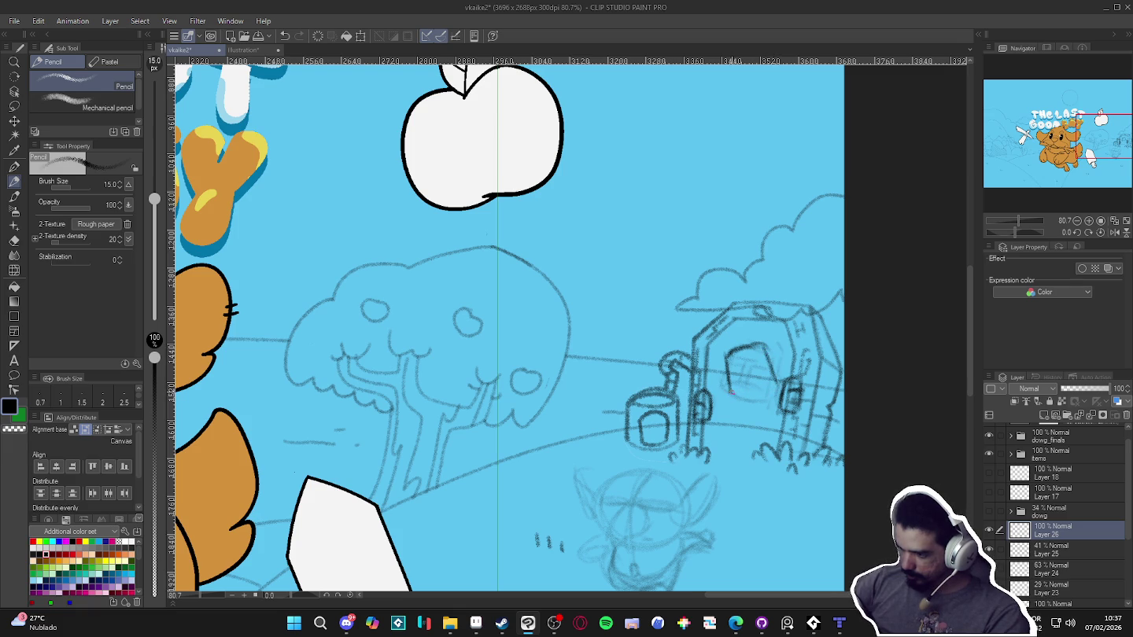
Draw the barn doorway with redone hatching and a line across the barn's window box
left_click_drag(731, 378, 757, 368)
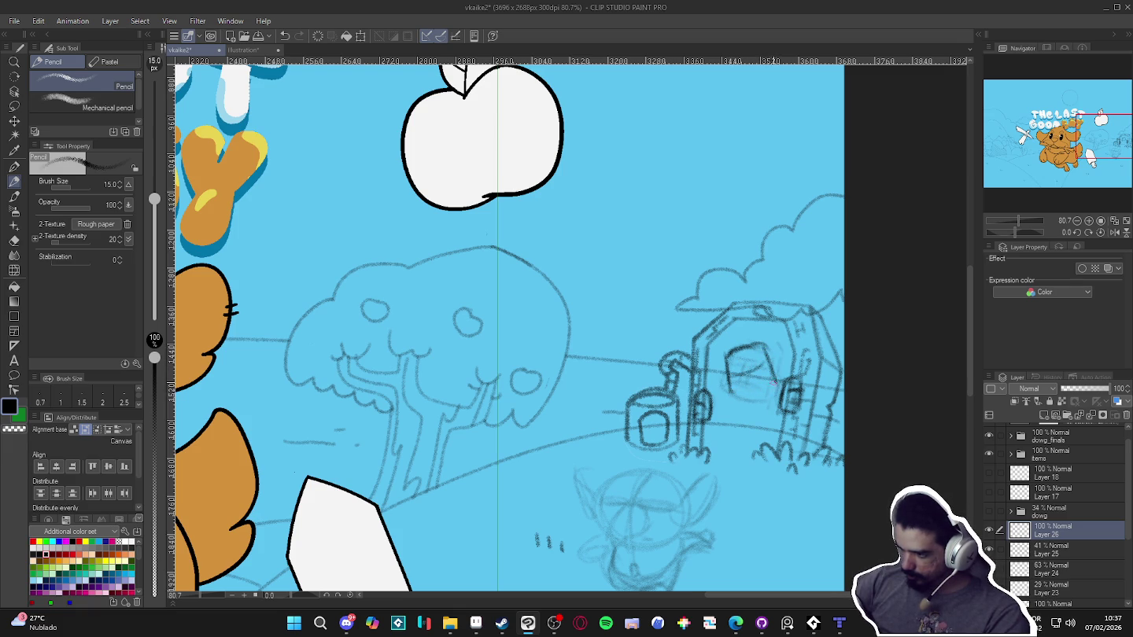
left_click_drag(773, 381, 722, 396)
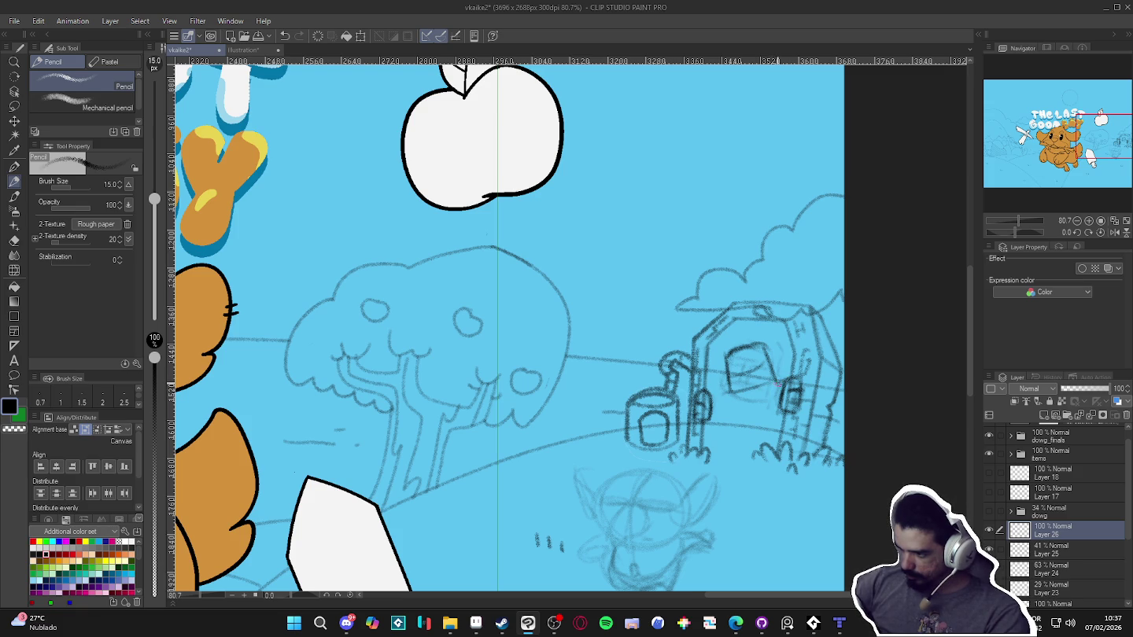
key("ctrl+z")
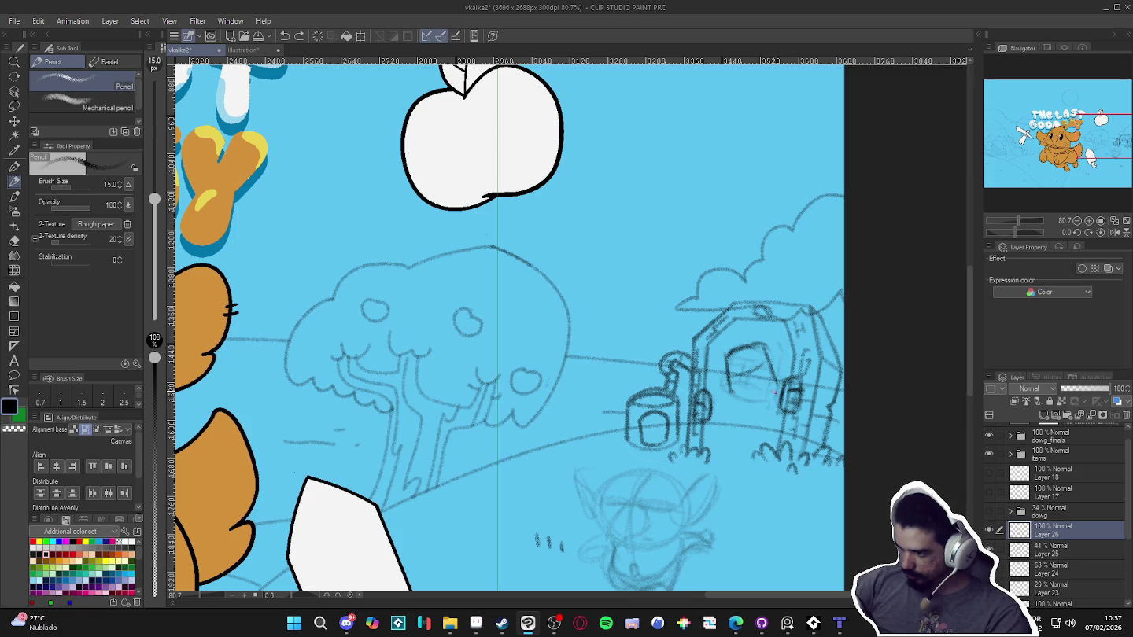
left_click_drag(736, 394, 757, 394)
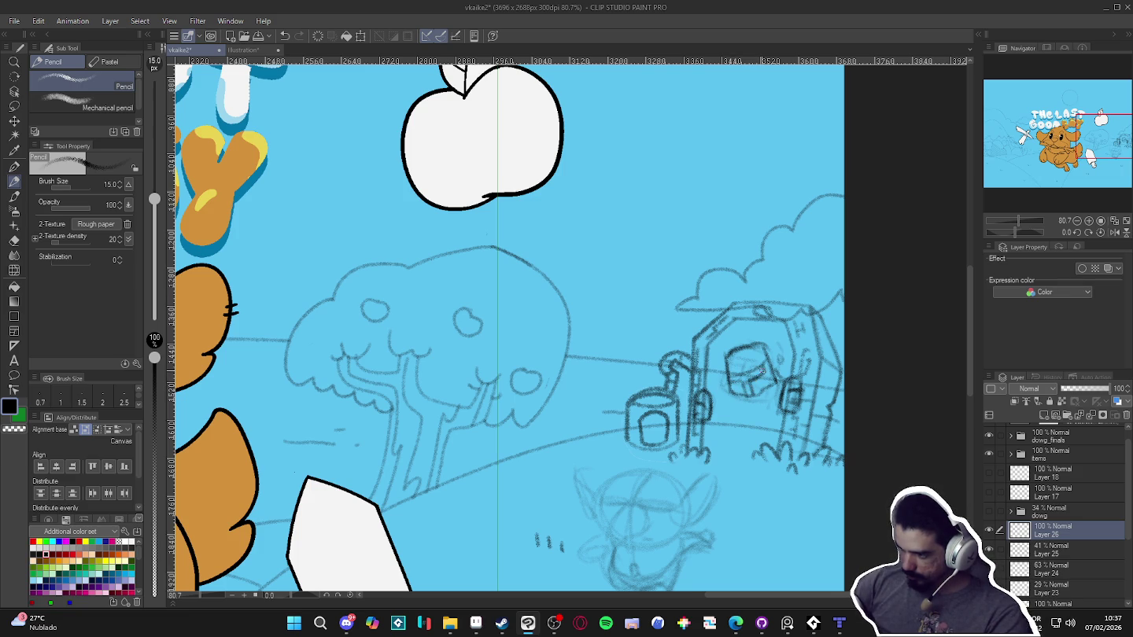
left_click_drag(762, 366, 728, 372)
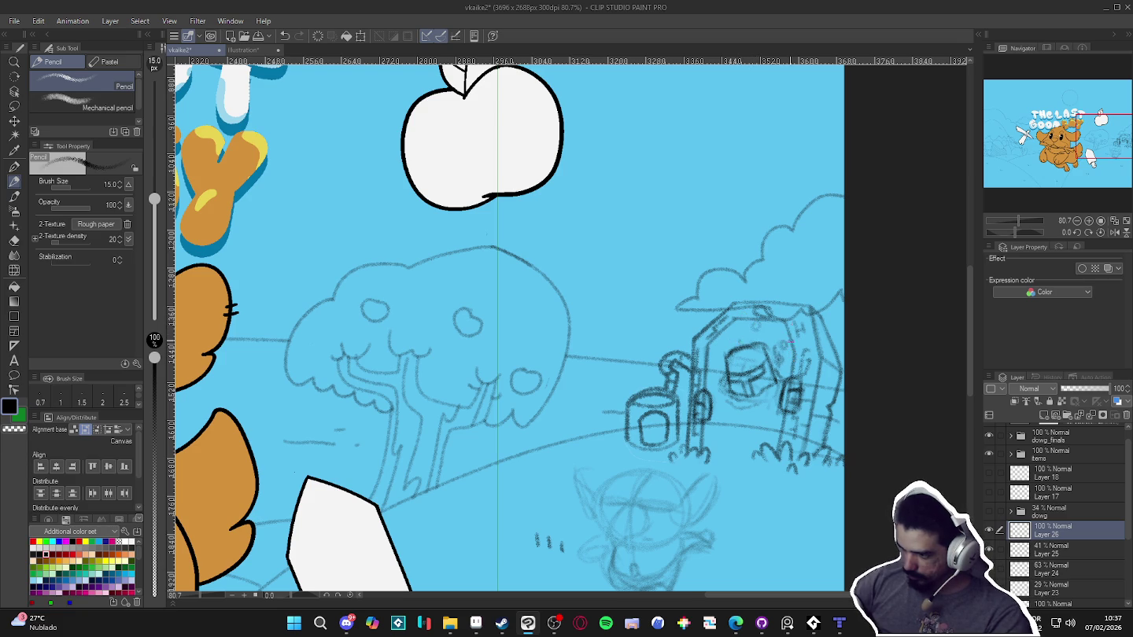
scroll(765, 424, "down", 3)
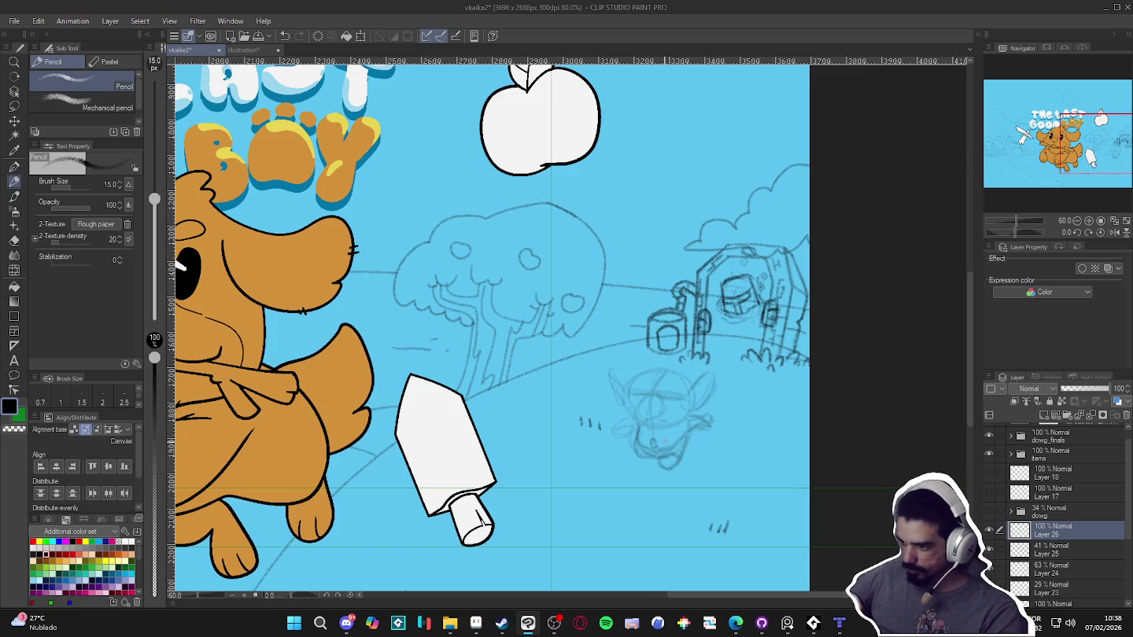
Centre the goblin sketch and ink the outline of its nose and a line over its eye
scroll(696, 431, "up", 2)
scroll(696, 431, "up", 1)
left_click_drag(661, 423, 702, 410)
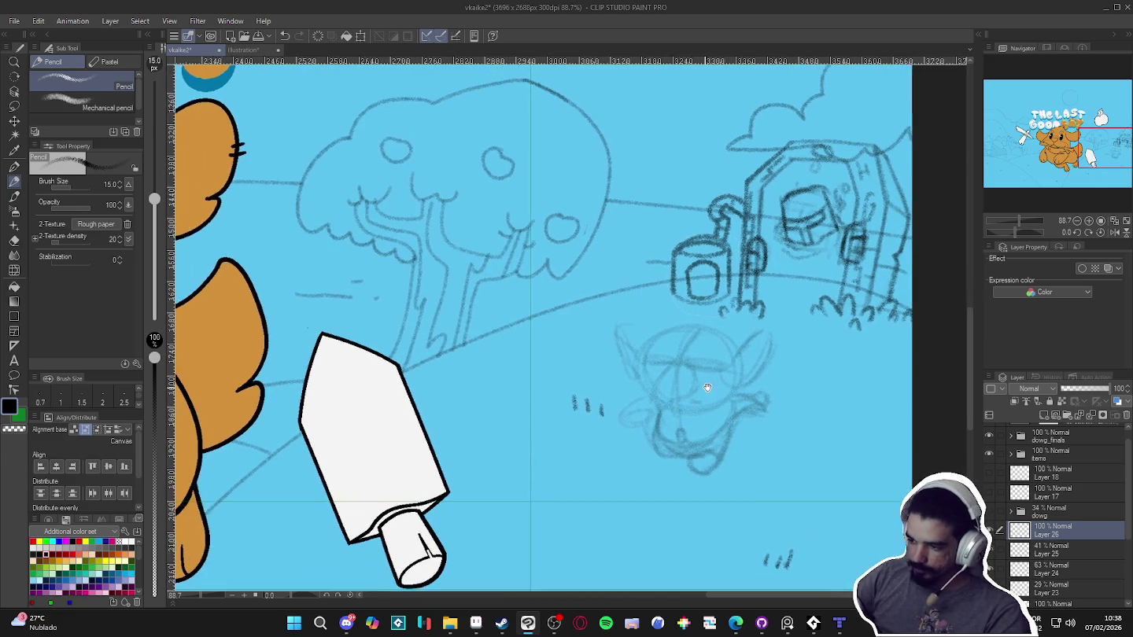
mouse_move(682, 358)
left_mouse_down()
mouse_move(661, 397)
mouse_move(693, 361)
left_mouse_up()
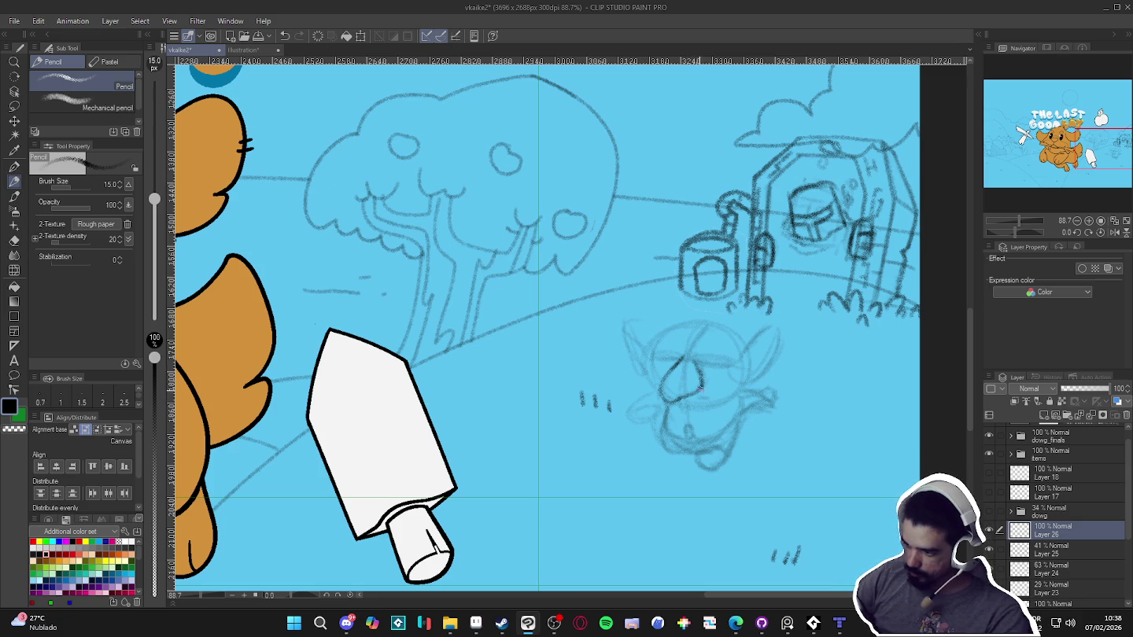
mouse_move(678, 400)
left_mouse_down()
mouse_move(661, 397)
mouse_move(689, 358)
left_mouse_up()
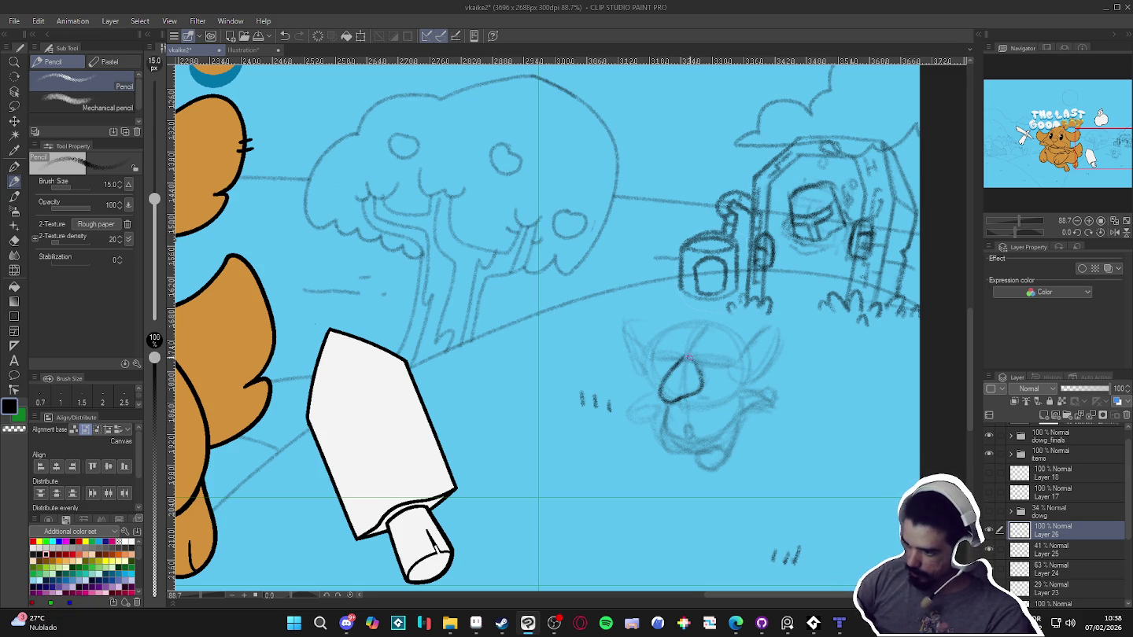
left_click_drag(773, 351, 734, 386)
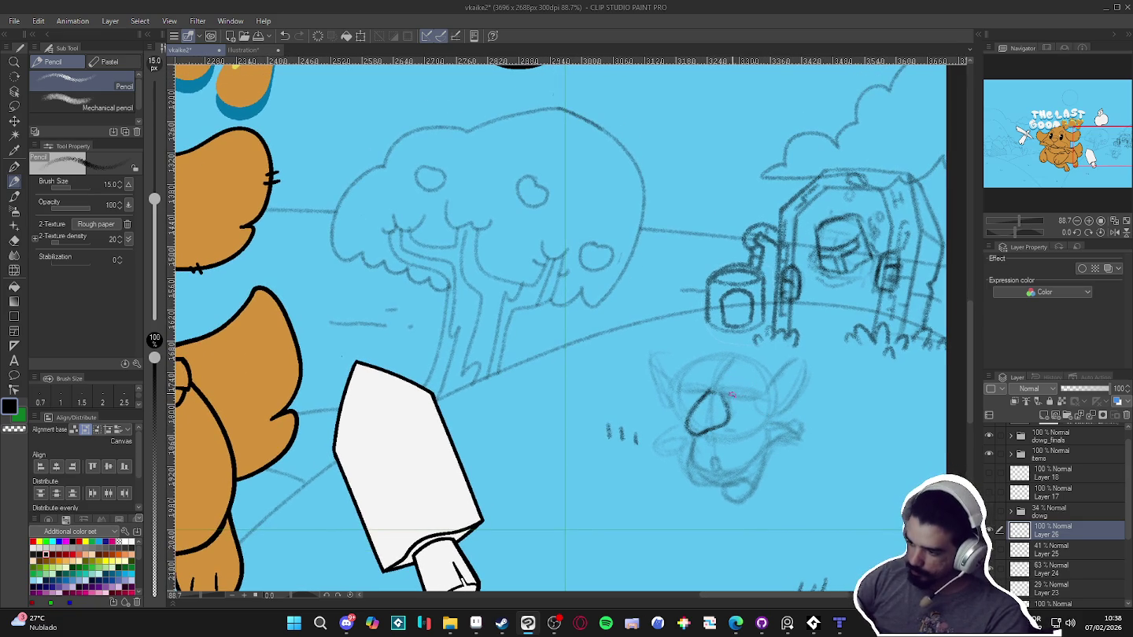
mouse_move(737, 389)
left_mouse_down()
mouse_move(751, 392)
mouse_move(730, 396)
mouse_move(748, 390)
left_mouse_up()
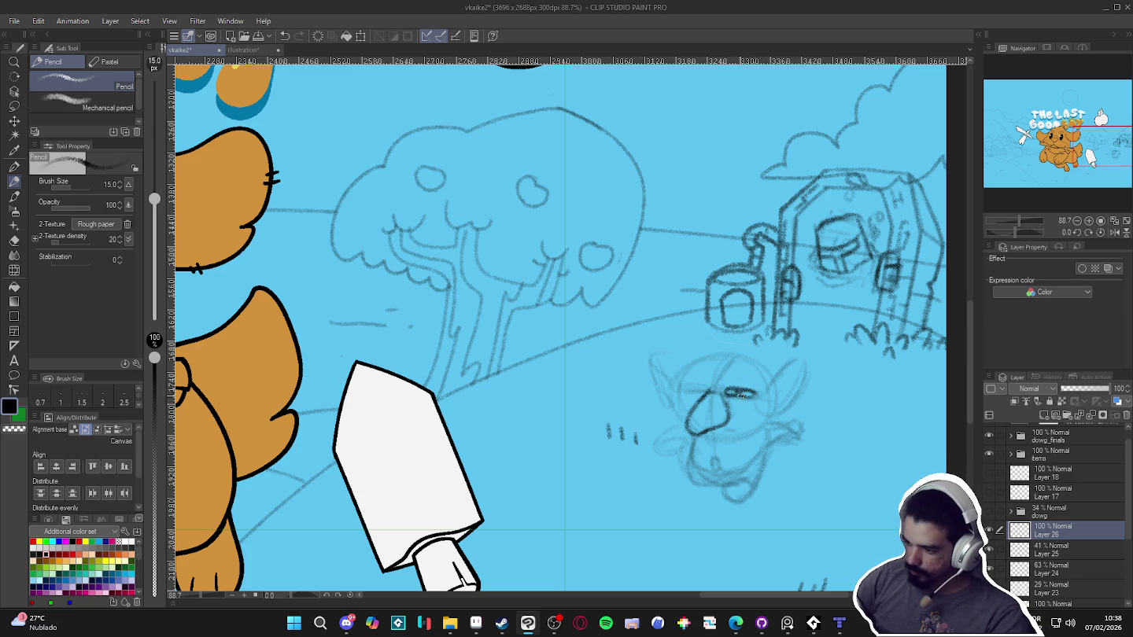
With the canvas rotated, darken the goblin's eye and nose edges, then outline its right ear
left_click_drag(796, 395, 794, 430)
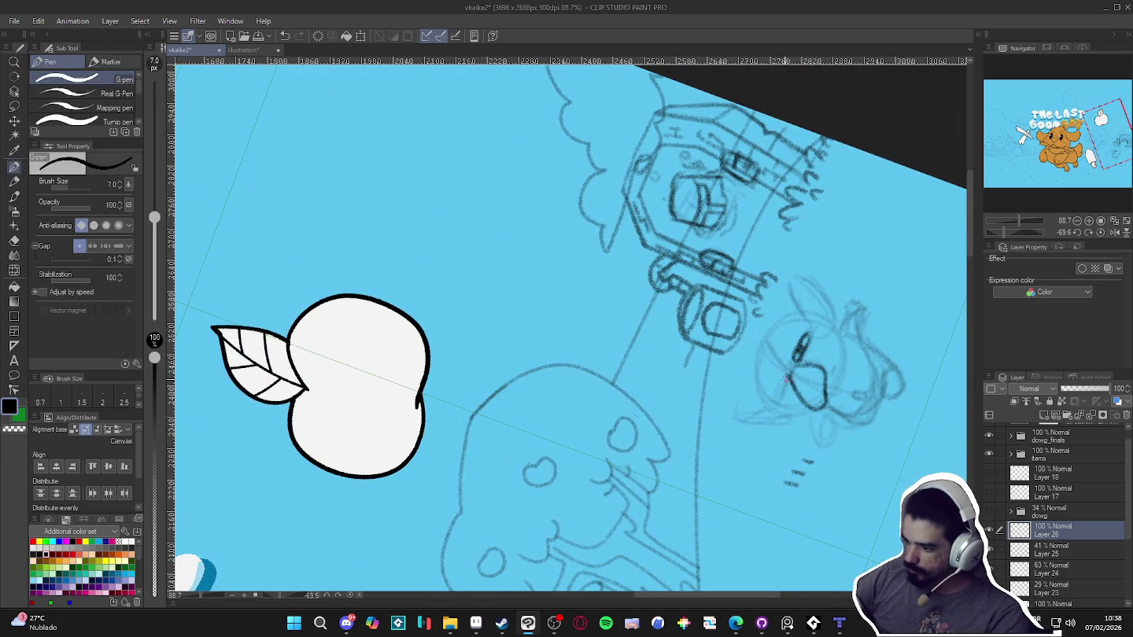
left_click_drag(785, 380, 773, 402)
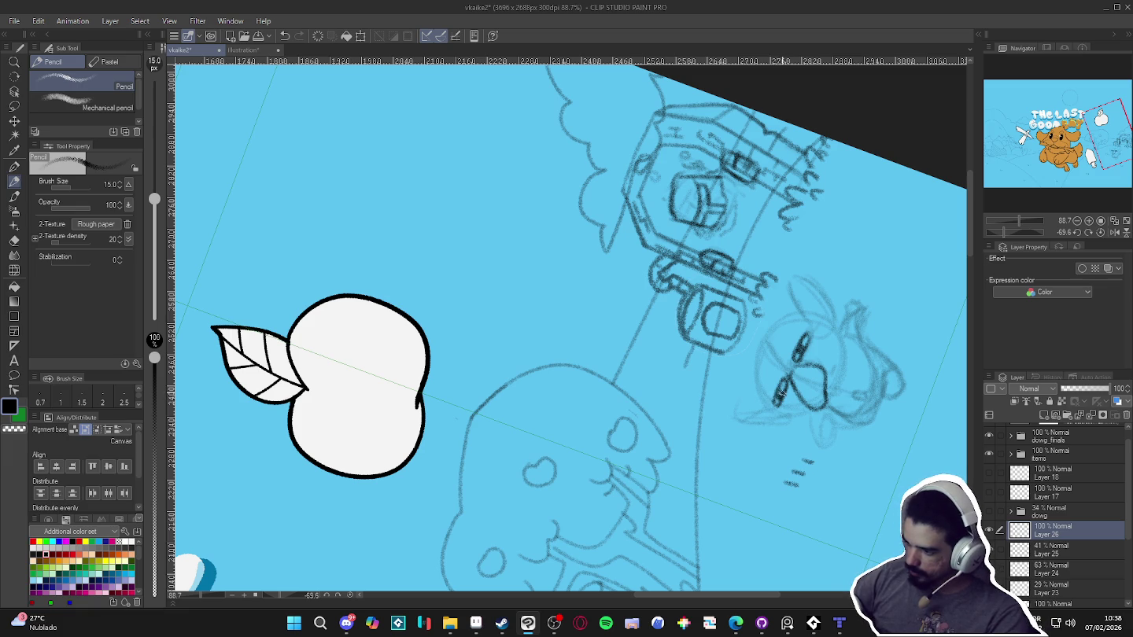
mouse_move(781, 391)
left_mouse_down()
mouse_move(763, 424)
mouse_move(760, 411)
mouse_move(807, 420)
left_mouse_up()
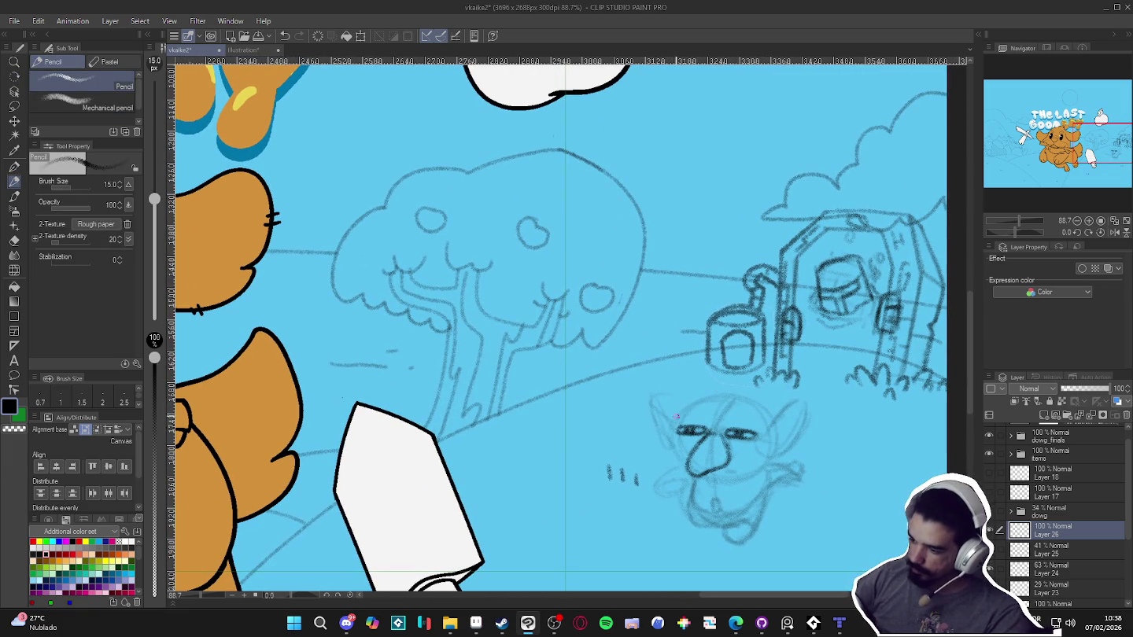
mouse_move(675, 430)
left_mouse_down()
mouse_move(683, 472)
mouse_move(674, 445)
left_mouse_up()
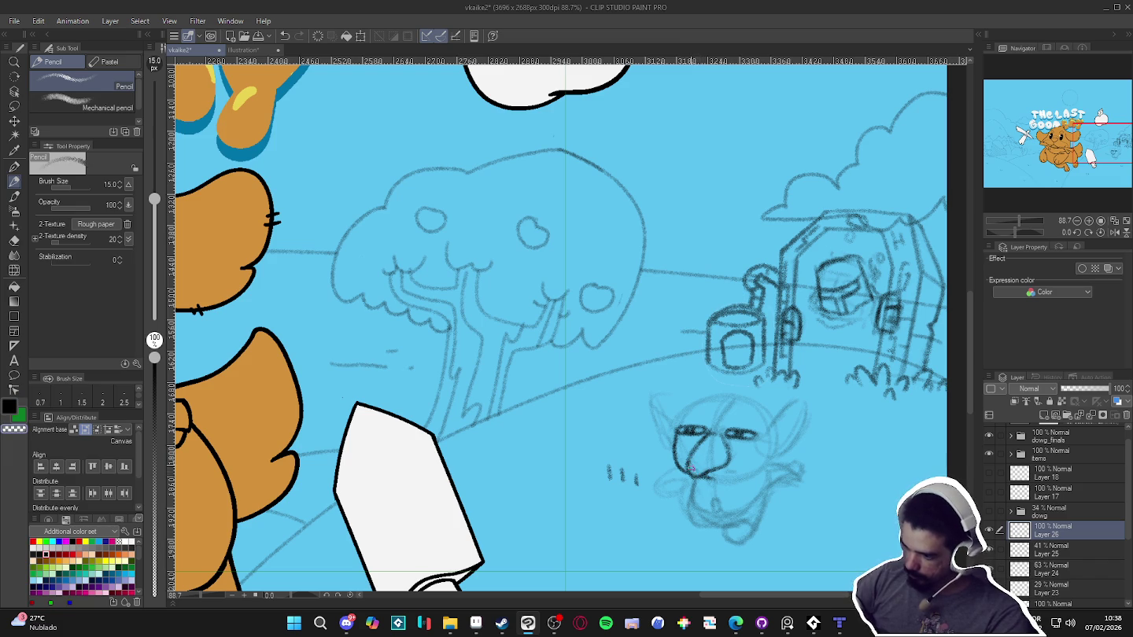
mouse_move(702, 476)
left_mouse_down()
mouse_move(739, 475)
mouse_move(532, 442)
left_mouse_up()
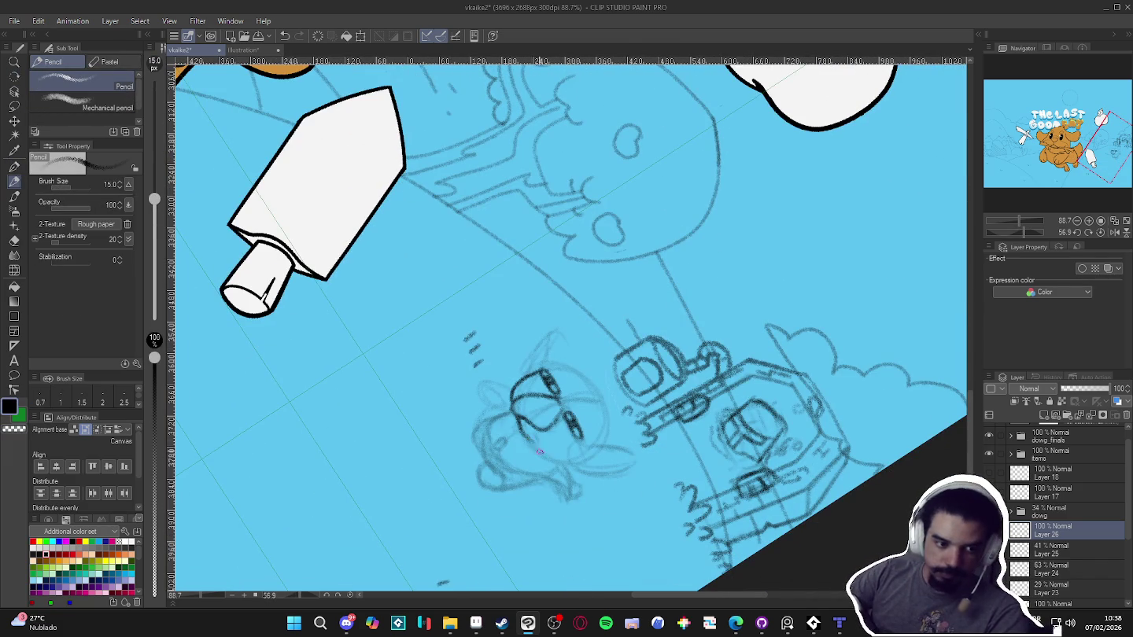
left_click_drag(517, 421, 543, 454)
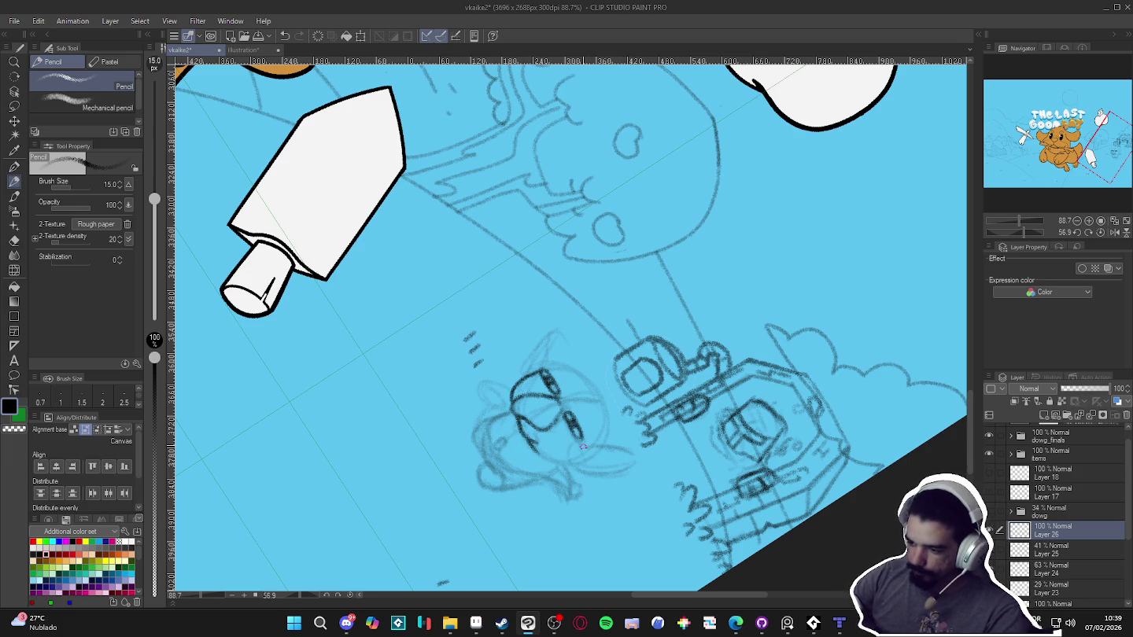
mouse_move(532, 450)
left_mouse_down()
mouse_move(715, 245)
mouse_move(706, 437)
left_mouse_up()
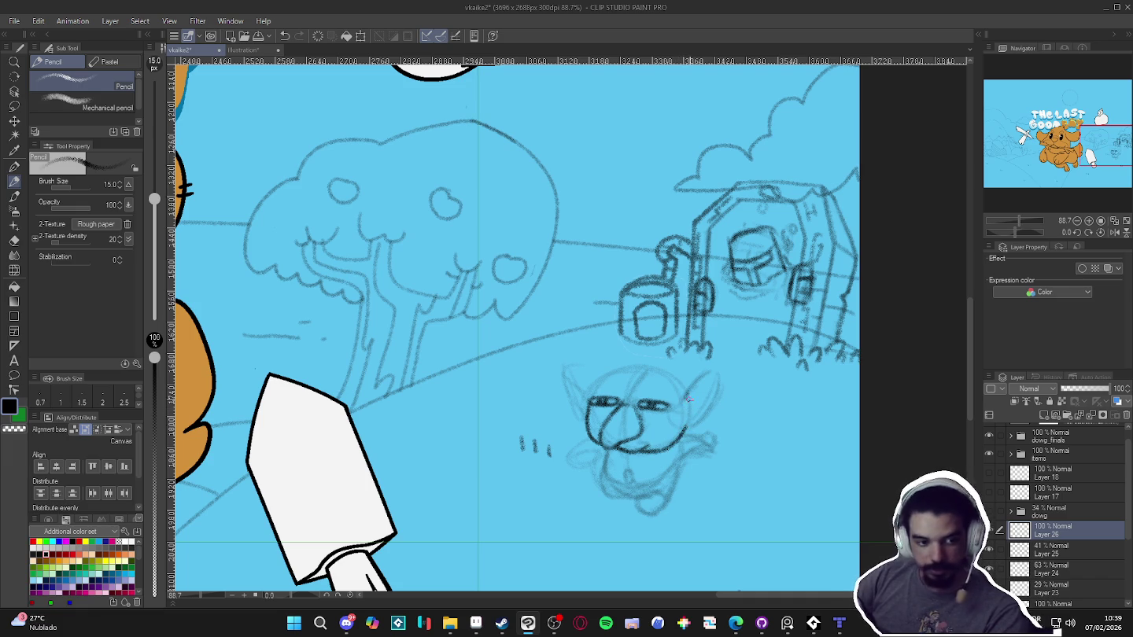
mouse_move(685, 400)
left_mouse_down()
mouse_move(713, 371)
mouse_move(691, 425)
mouse_move(716, 372)
left_mouse_up()
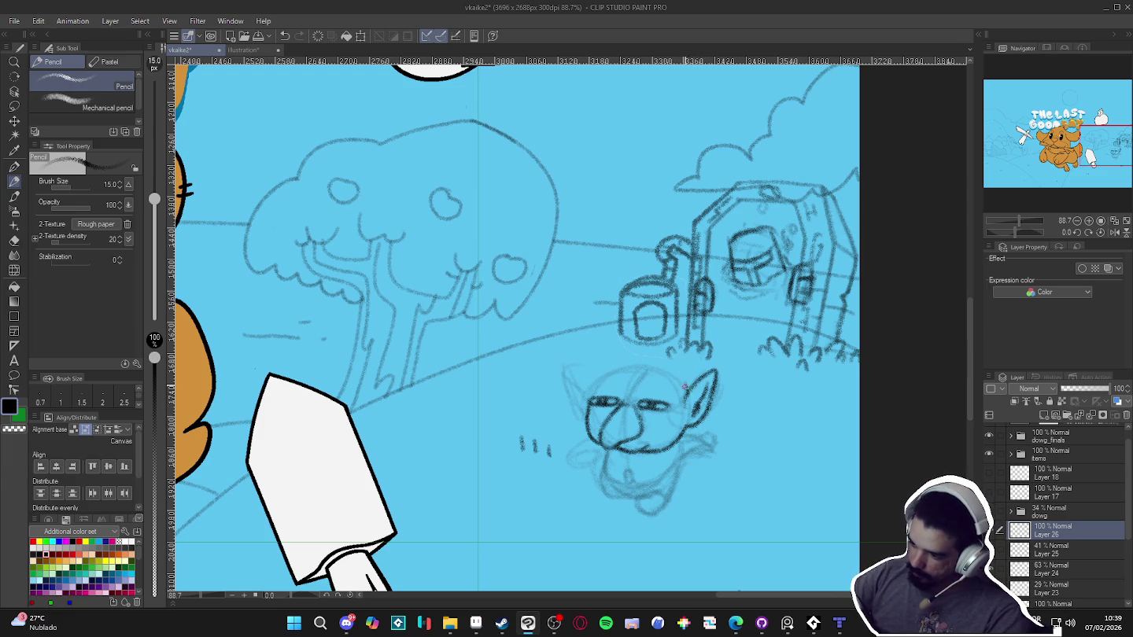
Darken the goblin head's top and upper-left outline in pencil, undoing a stray stroke beside the face
mouse_move(670, 368)
left_mouse_down()
mouse_move(636, 360)
mouse_move(607, 374)
mouse_move(634, 364)
mouse_move(600, 398)
left_mouse_up()
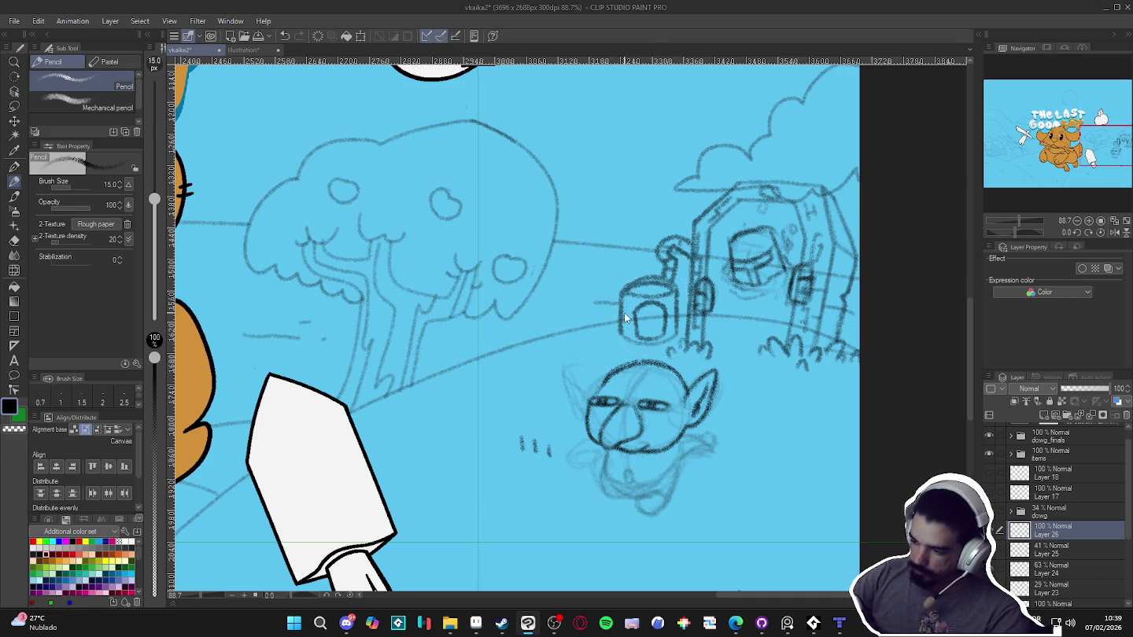
left_click_drag(594, 394, 613, 372)
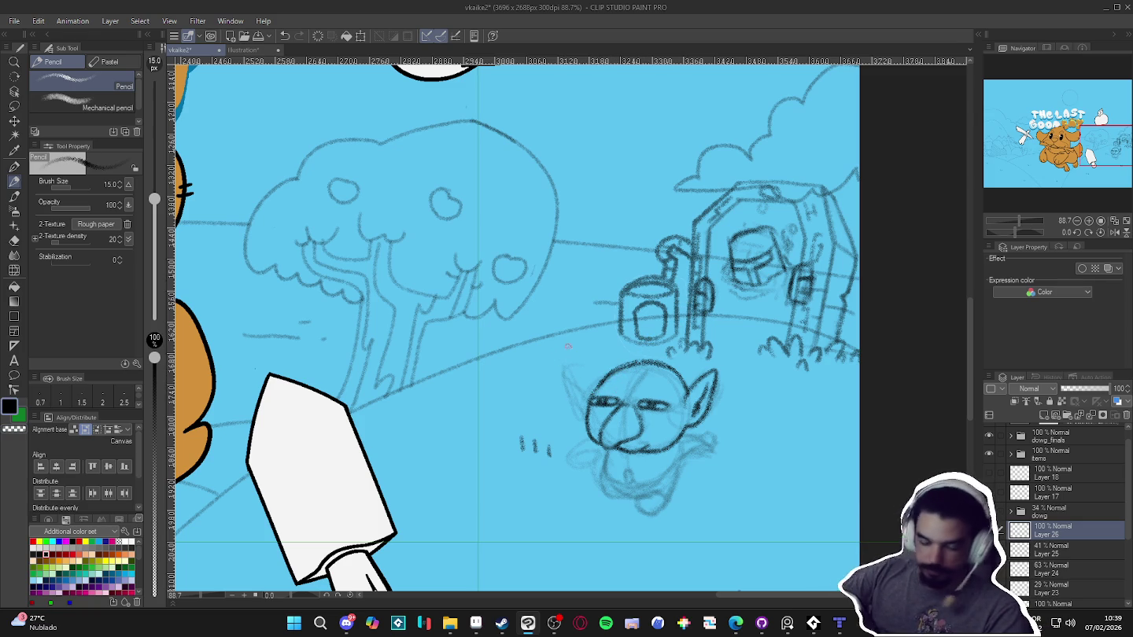
left_click_drag(586, 414, 575, 367)
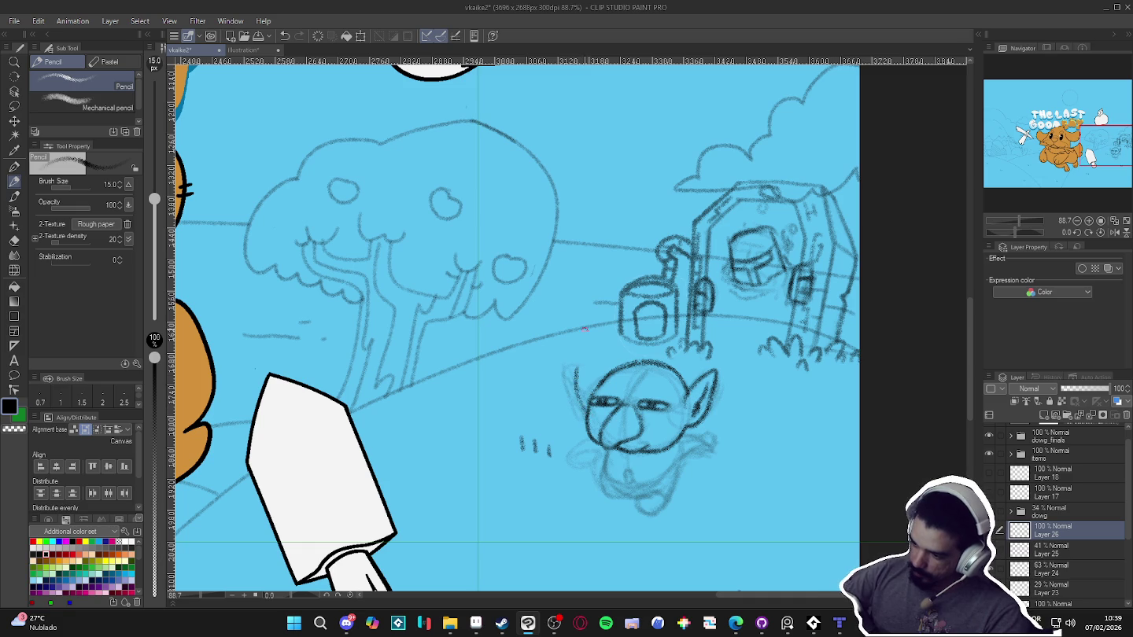
key("ctrl+z")
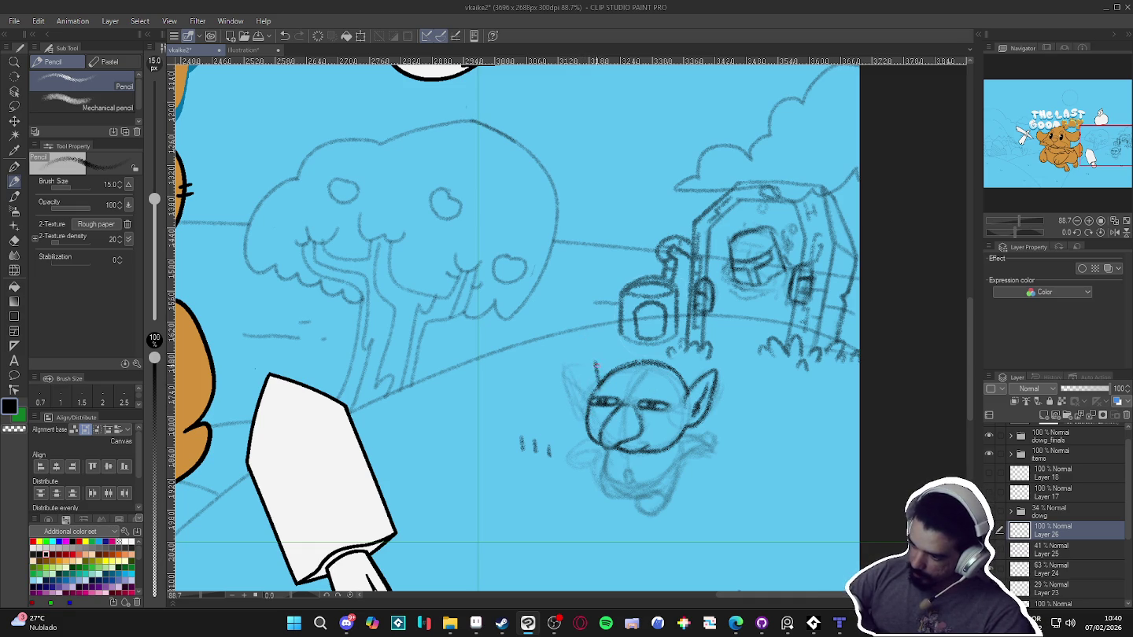
mouse_move(592, 363)
left_mouse_down()
mouse_move(583, 420)
mouse_move(593, 361)
left_mouse_up()
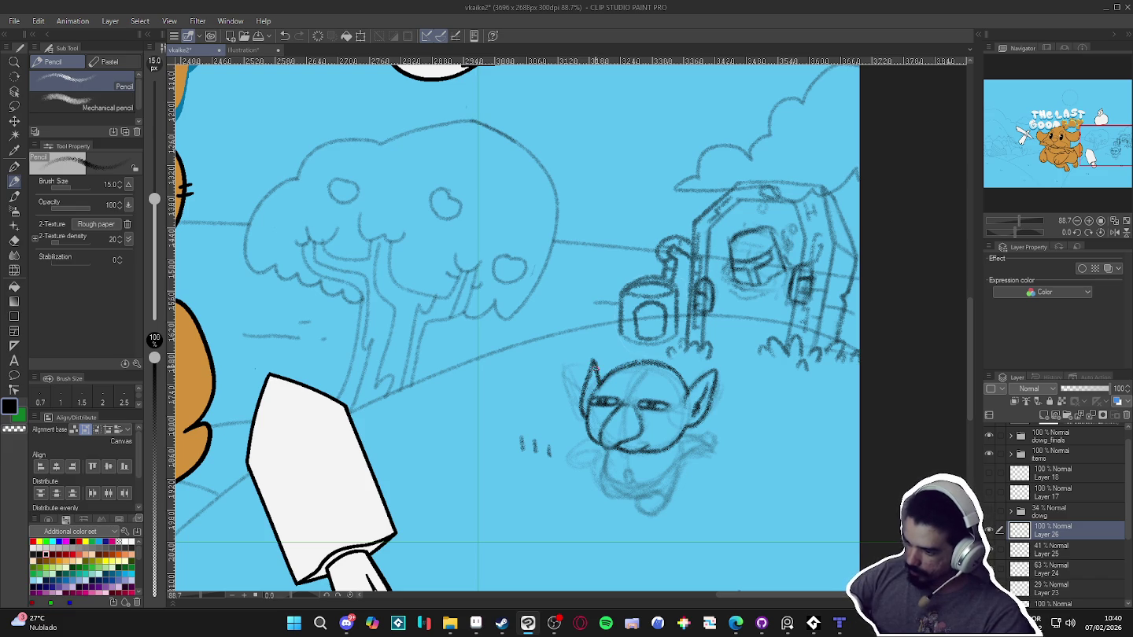
Ink the goblin's second pointed ear along the left side of its head, redrawing one stroke
left_click_drag(596, 372, 525, 466)
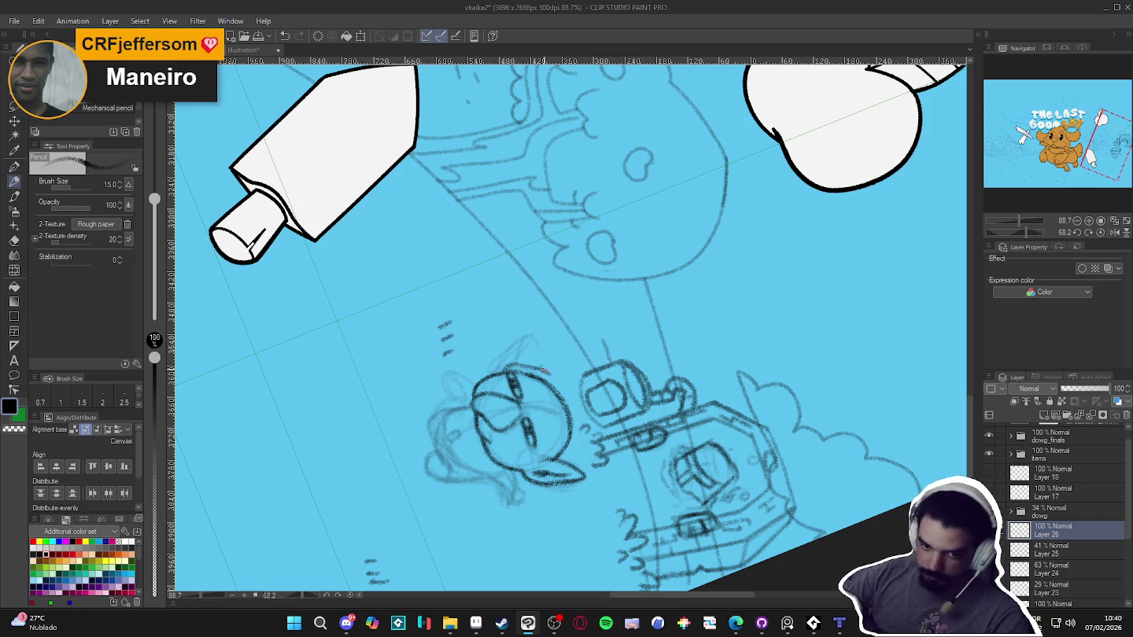
left_click_drag(538, 353, 652, 386)
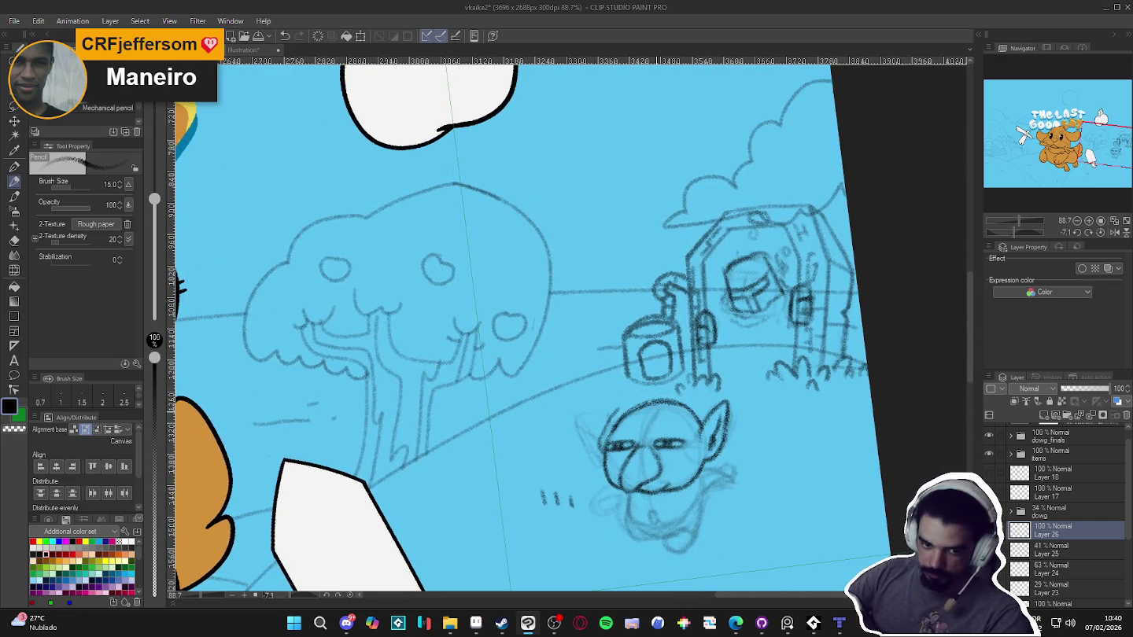
left_click_drag(604, 450, 619, 406)
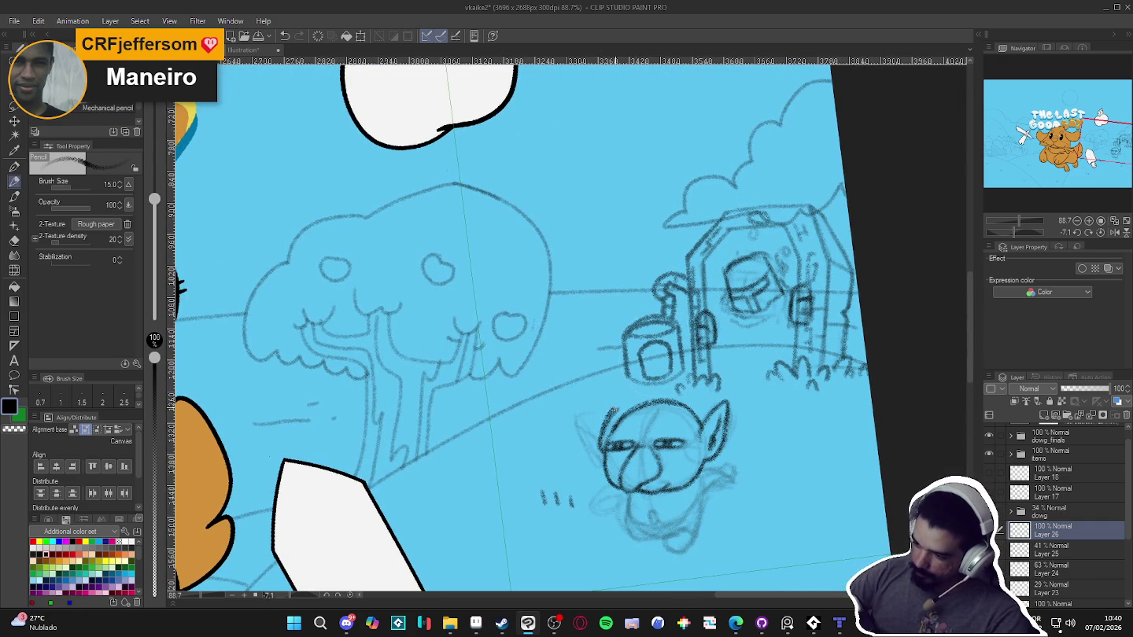
key("ctrl+z")
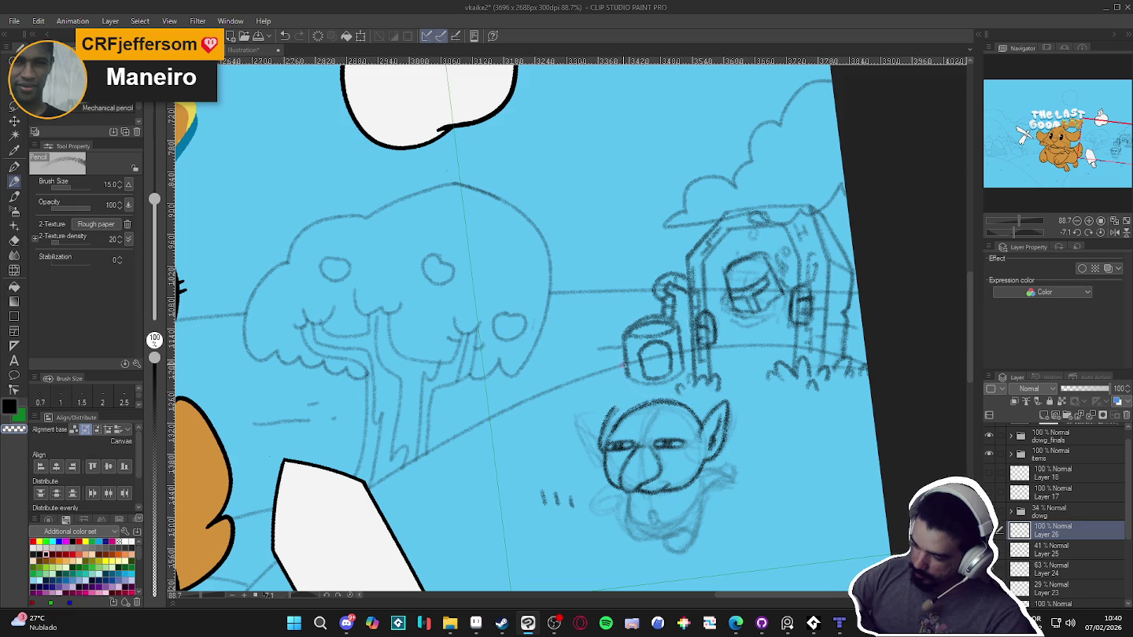
left_click_drag(604, 452, 618, 401)
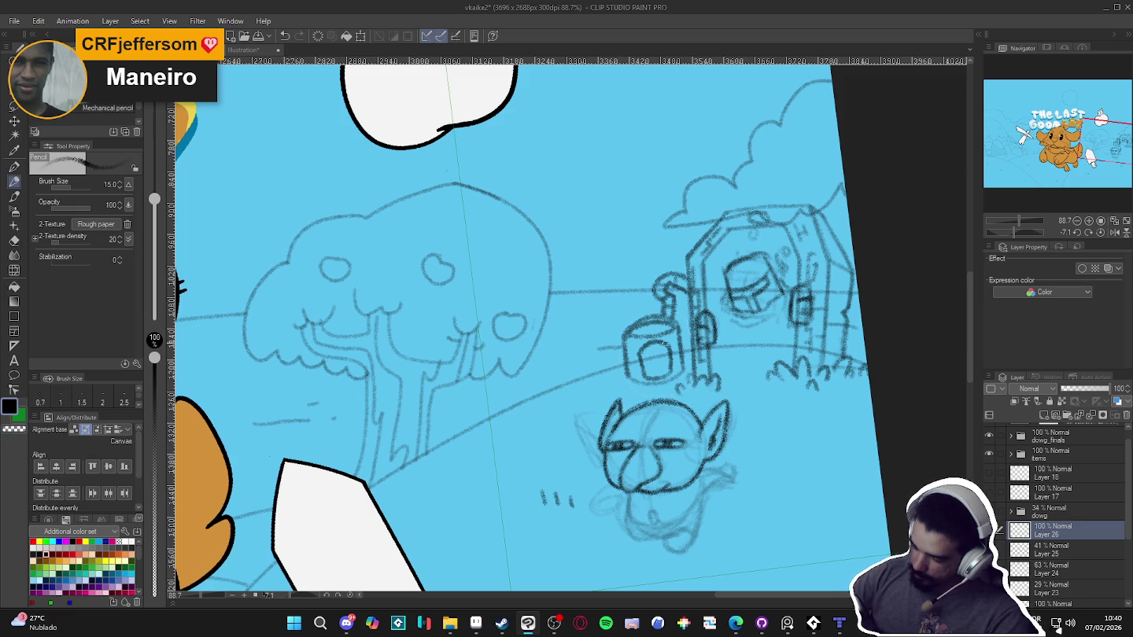
mouse_move(741, 503)
left_mouse_down()
mouse_move(779, 405)
mouse_move(651, 456)
left_mouse_up()
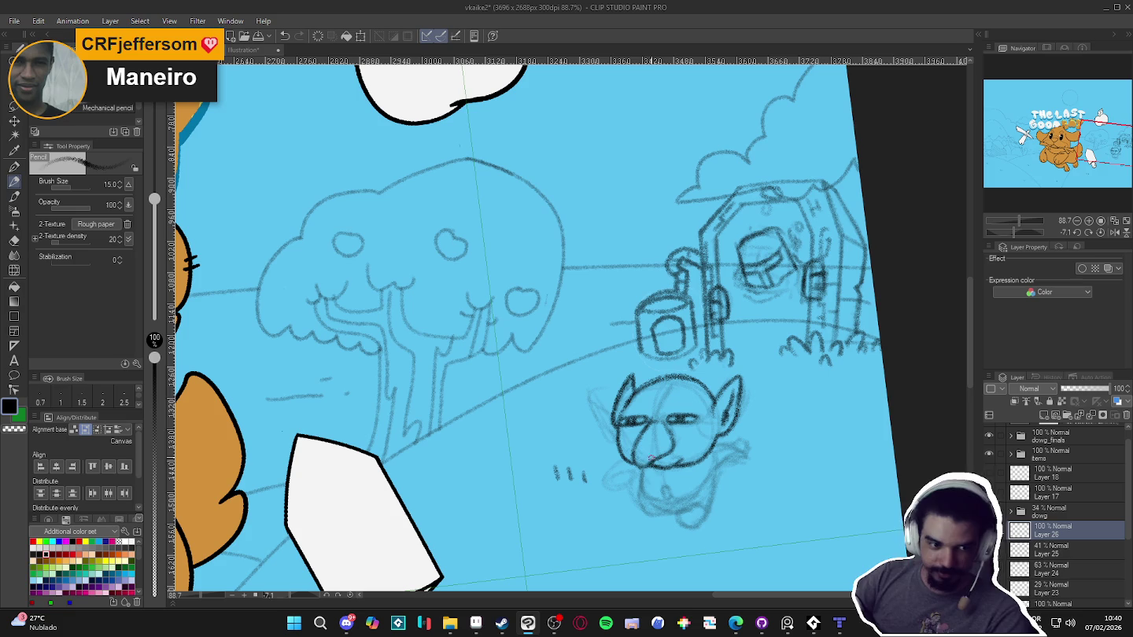